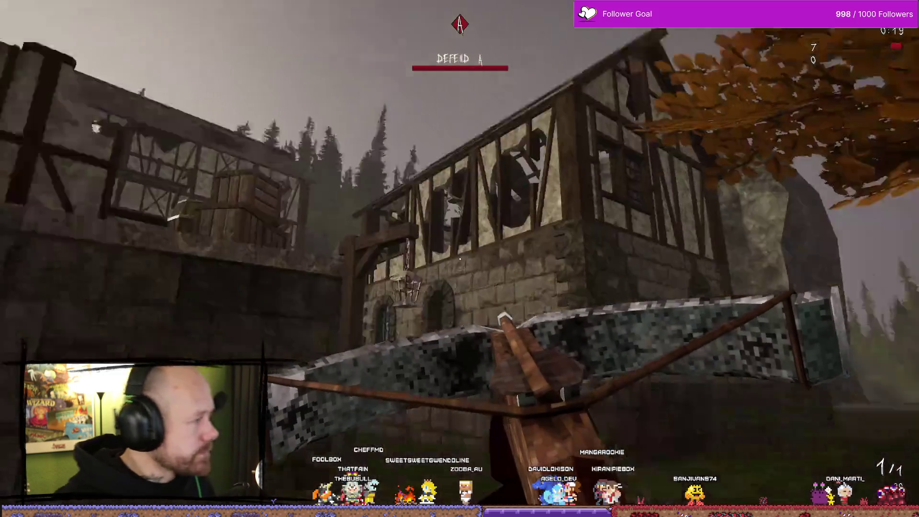
# Step: Play the Conquest test match to a 50–0 red-team win, then quit to the main menu
pyautogui.hotkey('alt', 'Tab')
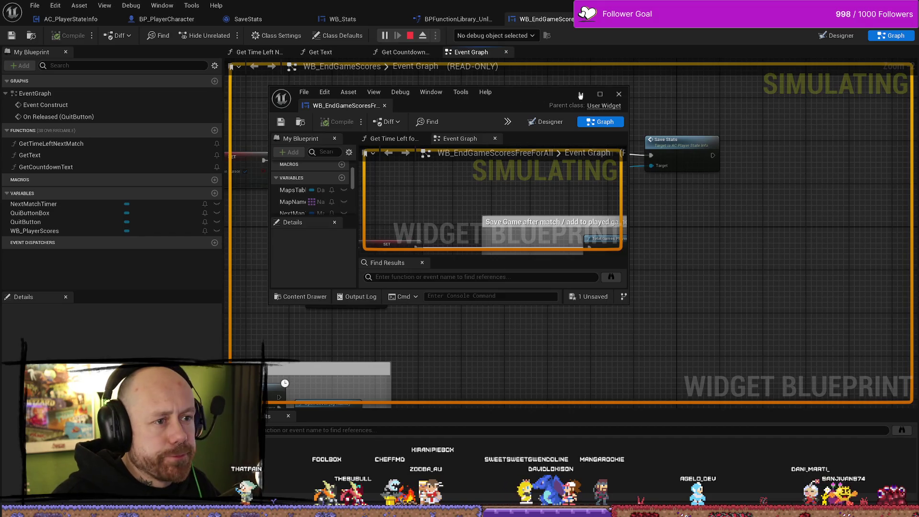
pyautogui.click(581, 94)
pyautogui.hotkey('alt', 'Tab')
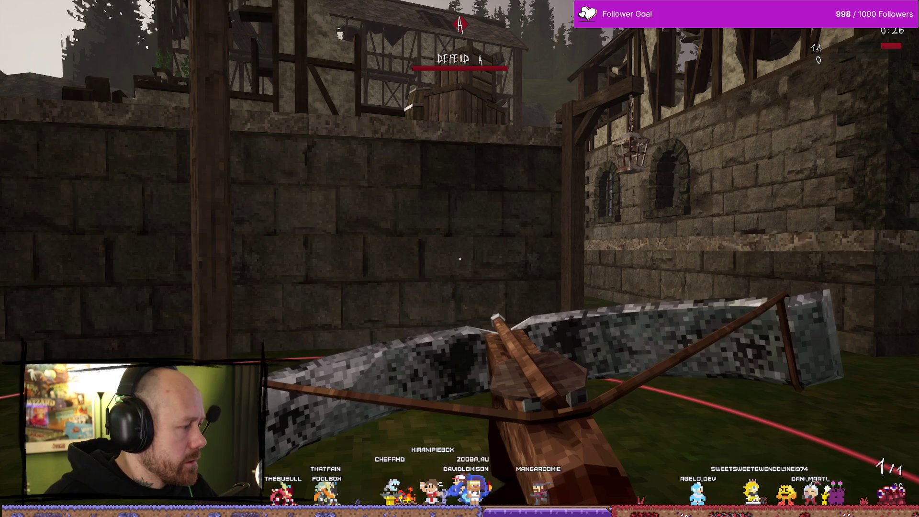
pyautogui.click(450, 260)
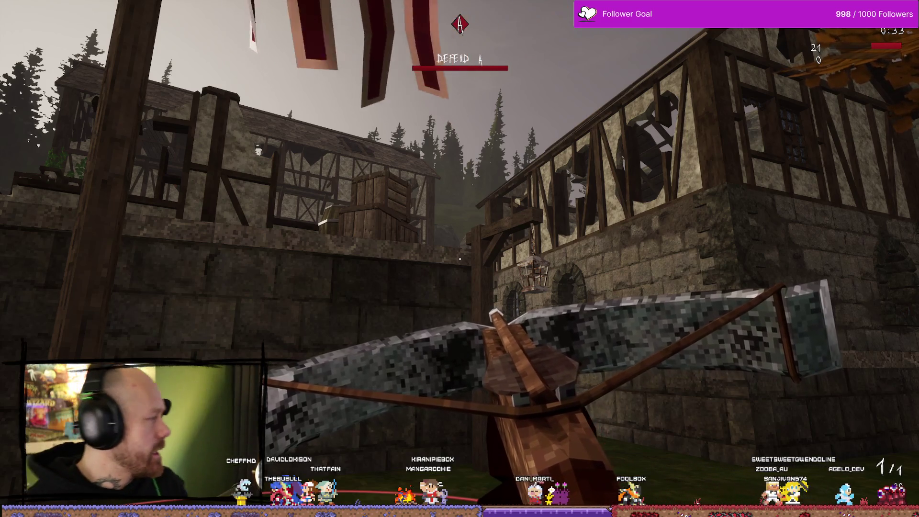
pyautogui.hotkey('shift', 'F1')
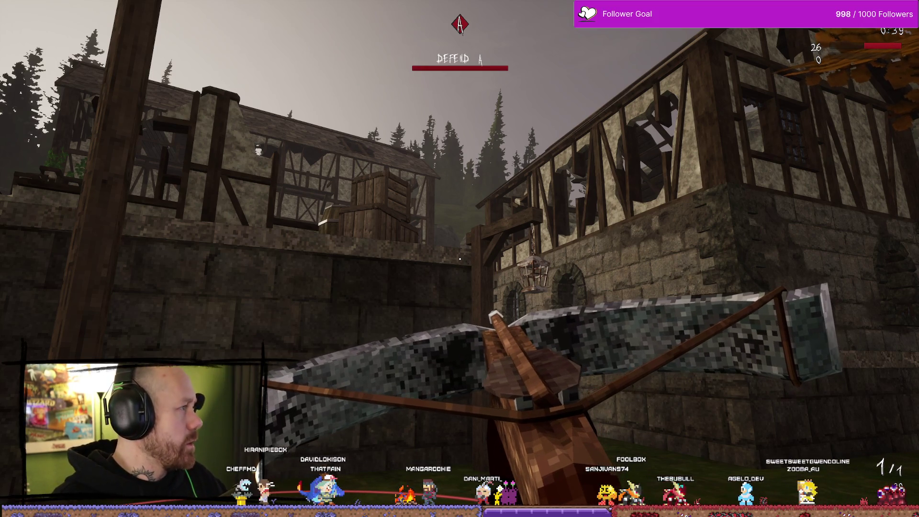
pyautogui.click(421, 256)
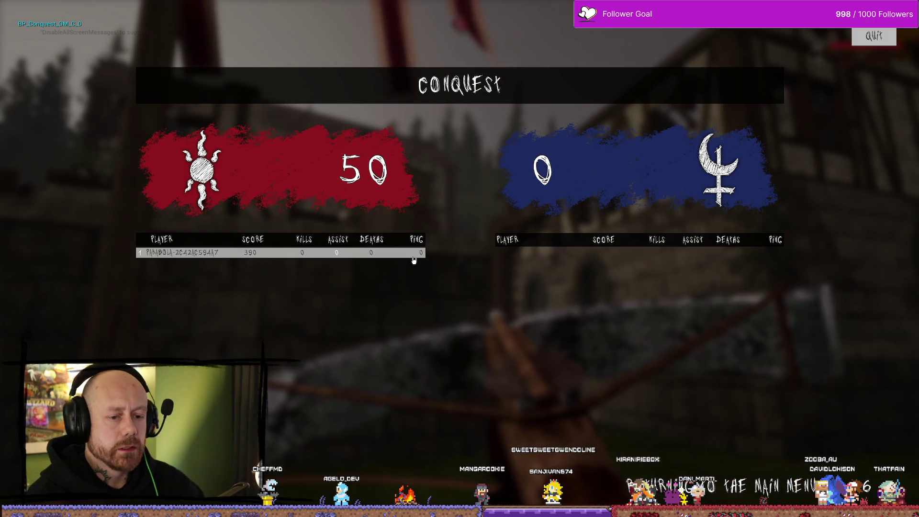
pyautogui.click(875, 37)
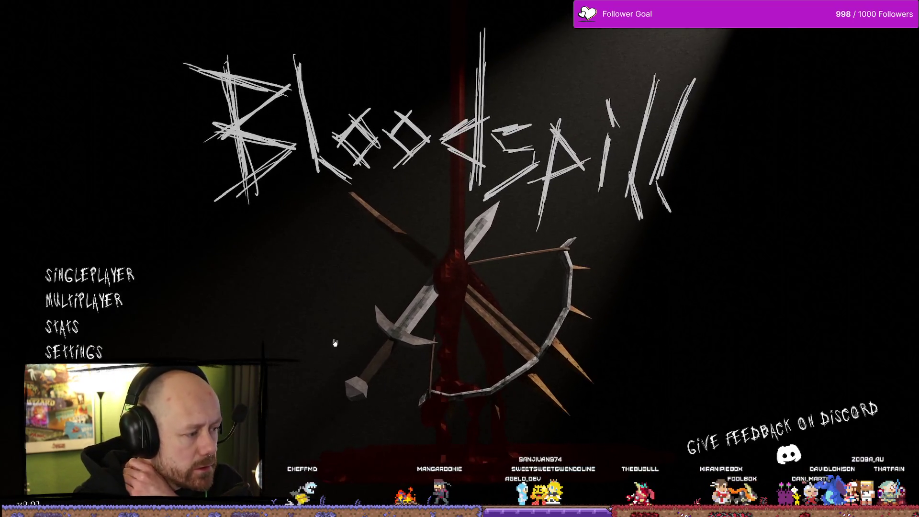
# Step: Stop the play session, maximize the free-for-all scores window, and return to WB_EndGameScores' Event Graph
pyautogui.press('Escape')
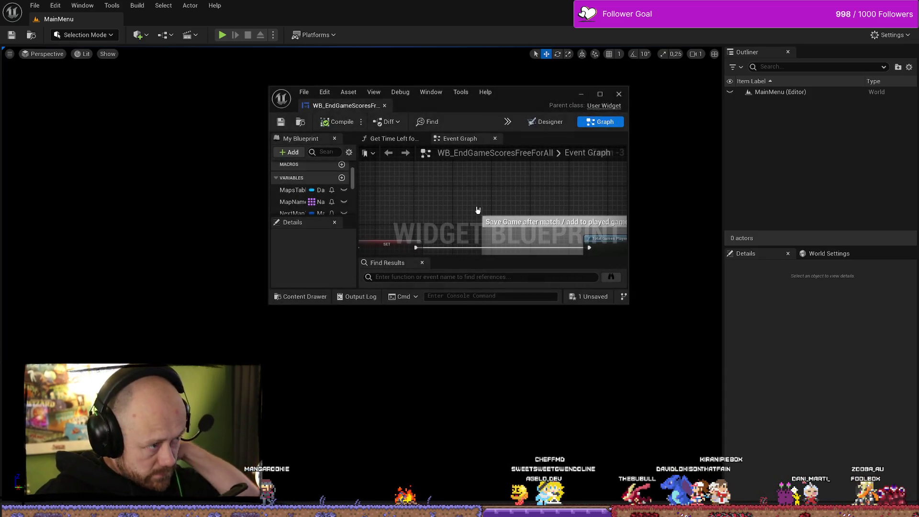
pyautogui.doubleClick(609, 108)
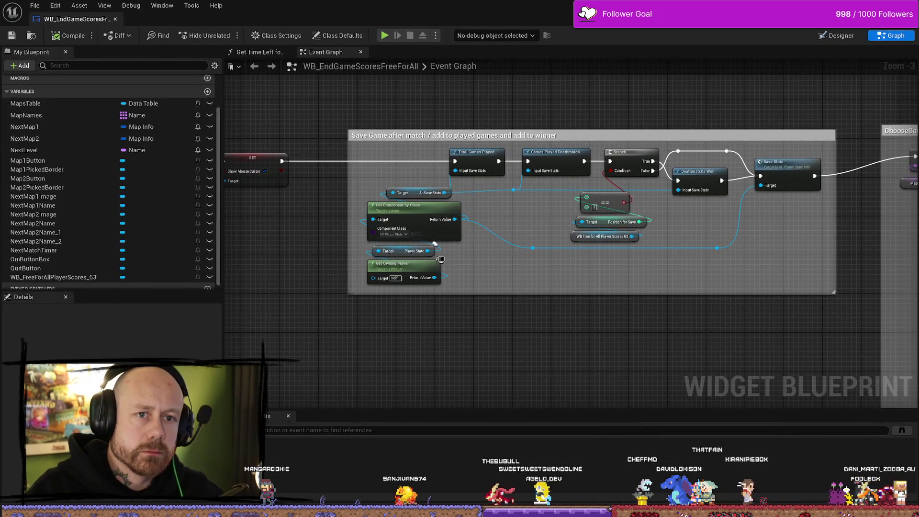
pyautogui.hotkey('alt', 'Tab')
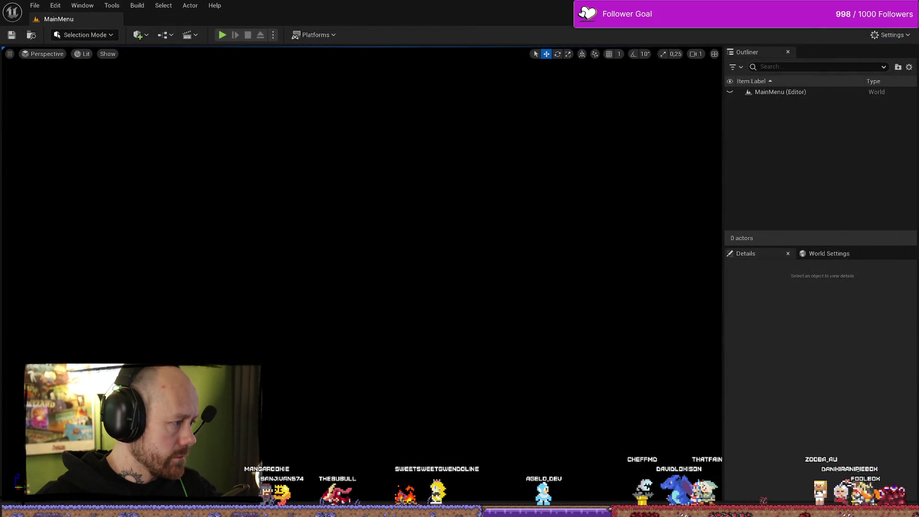
pyautogui.hotkey('alt', 'Tab')
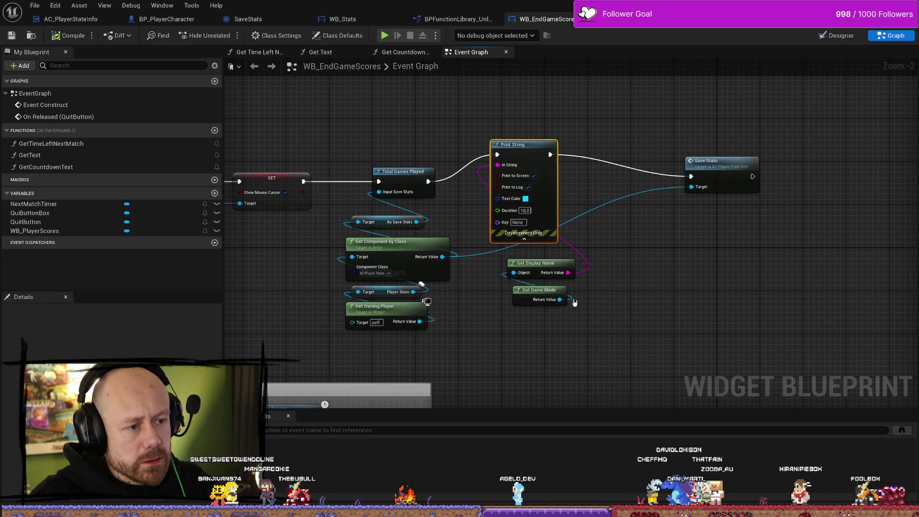
# Step: Wire an == node from Get Game Mode's return value, then delete it
pyautogui.moveTo(541, 303)
pyautogui.mouseDown()
pyautogui.moveTo(520, 387)
pyautogui.moveTo(564, 341)
pyautogui.mouseUp()
pyautogui.scroll(2, 623, 373)
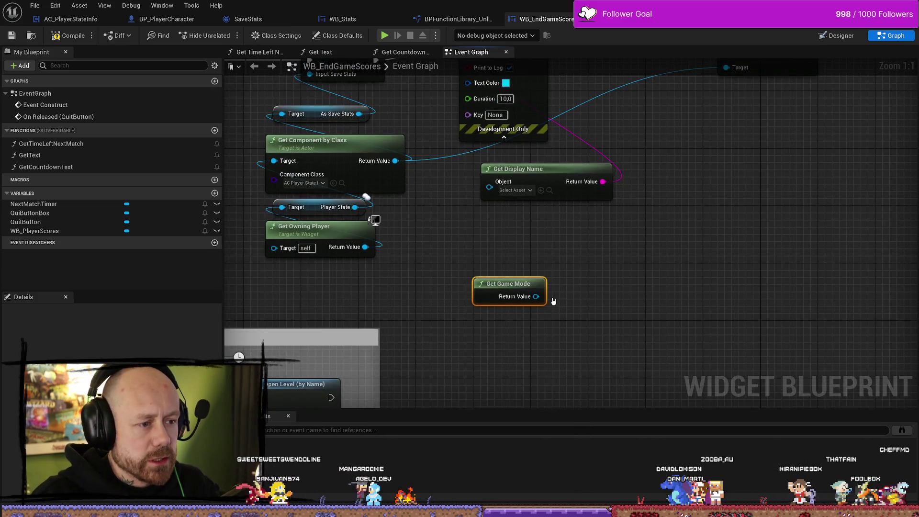
pyautogui.moveTo(590, 258); pyautogui.dragTo(593, 259)
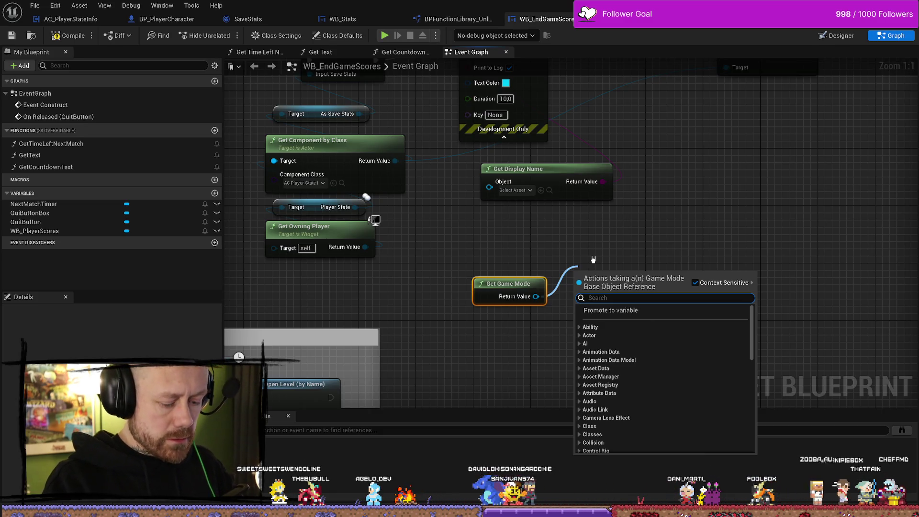
pyautogui.write('==')
pyautogui.press('Return')
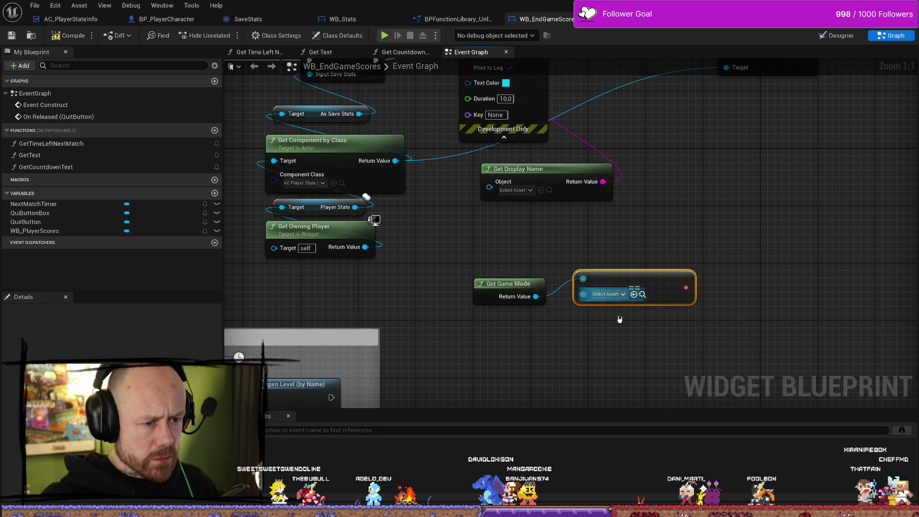
pyautogui.click(615, 296)
pyautogui.press('Escape')
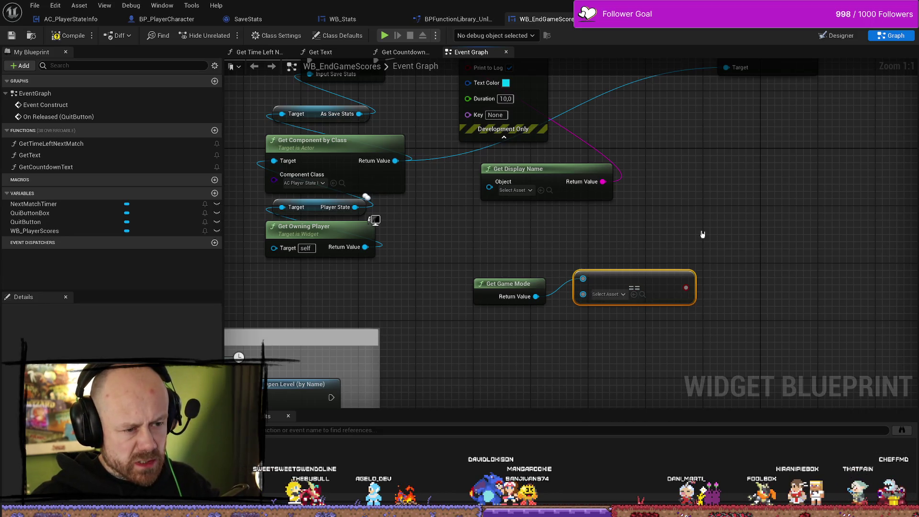
pyautogui.moveTo(660, 287); pyautogui.dragTo(572, 245)
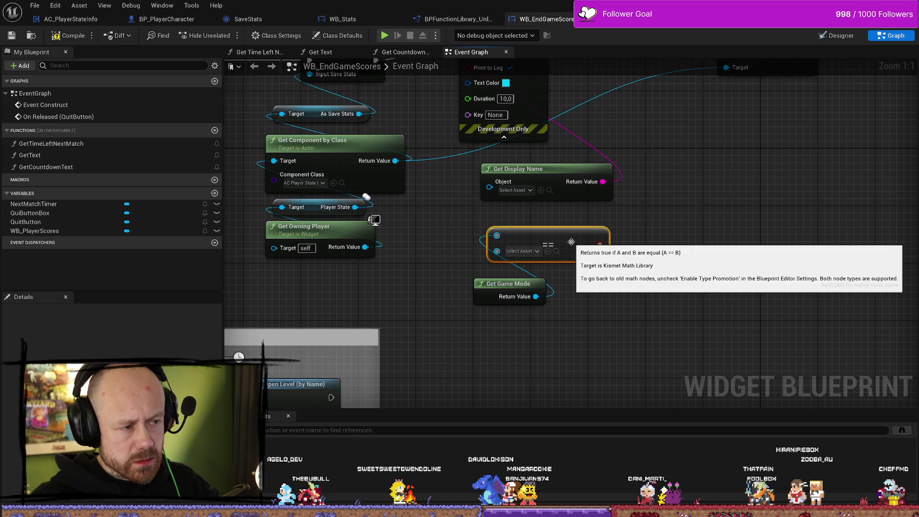
pyautogui.click(726, 255)
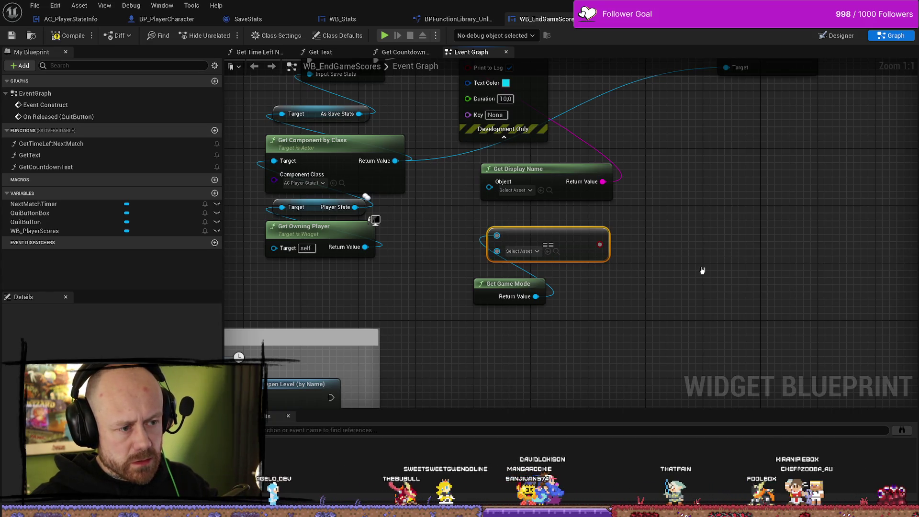
pyautogui.press('Delete')
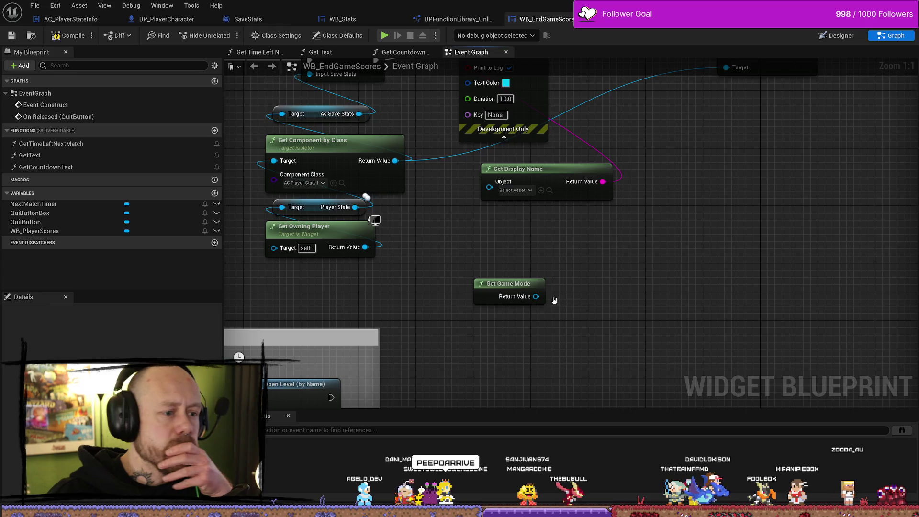
# Step: Add an IsA node fed by Get Game Mode, search its class for 'conquest', and place it under Get Display Name
pyautogui.moveTo(508, 283)
pyautogui.mouseDown()
pyautogui.moveTo(529, 243)
pyautogui.moveTo(529, 291)
pyautogui.moveTo(576, 279)
pyautogui.moveTo(547, 269)
pyautogui.mouseUp()
pyautogui.write('isa')
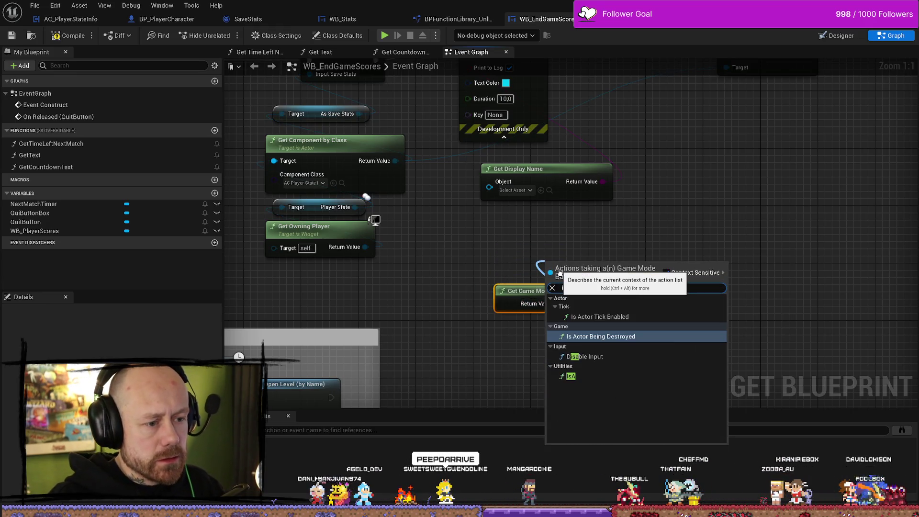
pyautogui.click(570, 377)
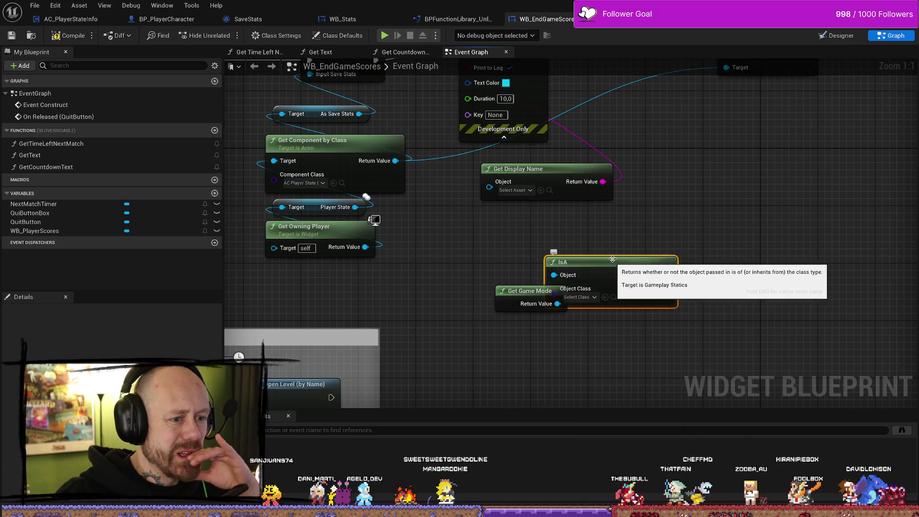
pyautogui.moveTo(611, 276); pyautogui.dragTo(647, 257)
pyautogui.click(623, 282)
pyautogui.write('conw')
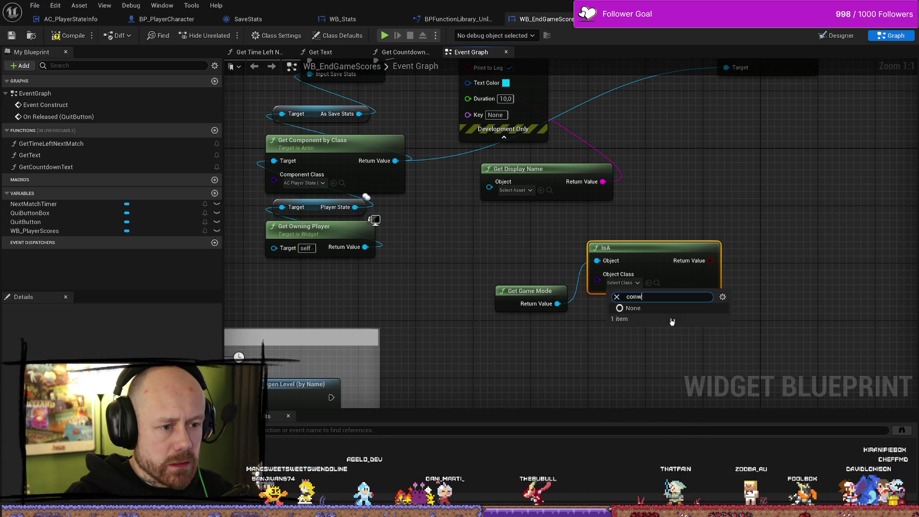
pyautogui.press('BackSpace')
pyautogui.press('BackSpace')
pyautogui.write('quest')
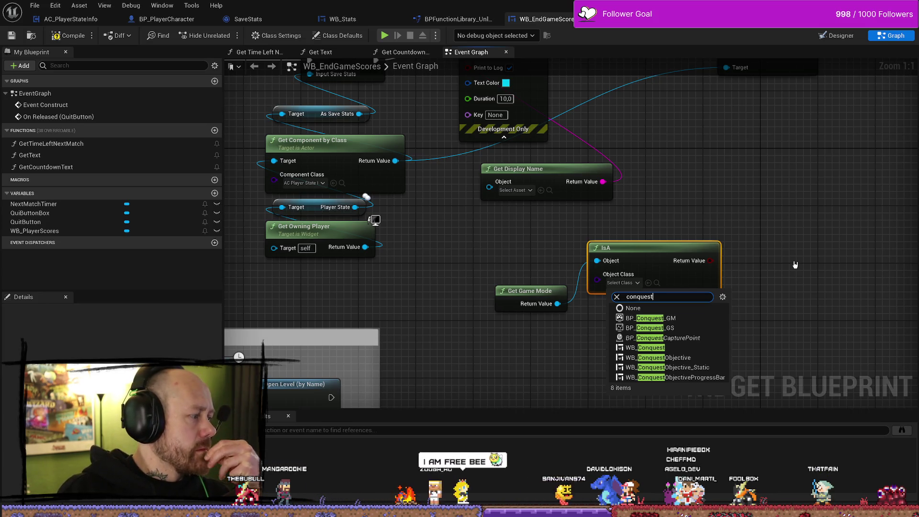
pyautogui.click(786, 248)
pyautogui.moveTo(641, 247); pyautogui.dragTo(554, 219)
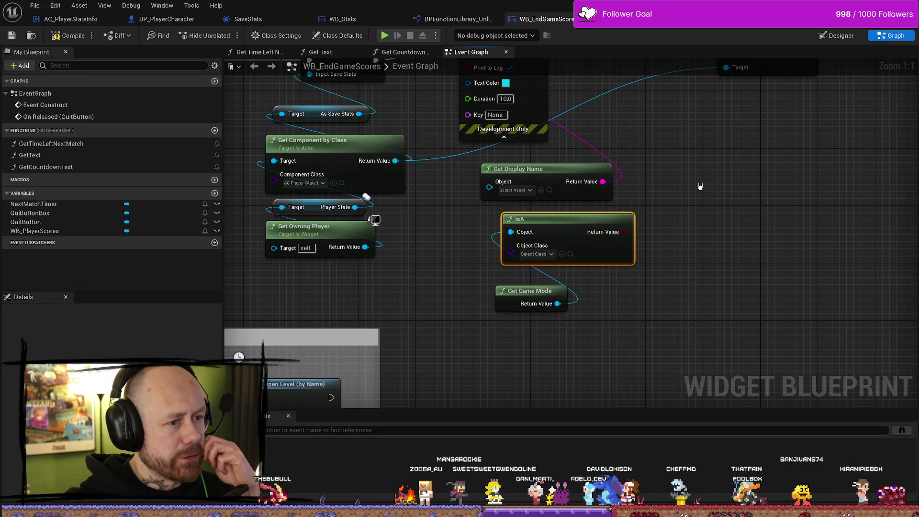
pyautogui.scroll(-2, 684, 211)
pyautogui.moveTo(693, 246); pyautogui.dragTo(661, 194)
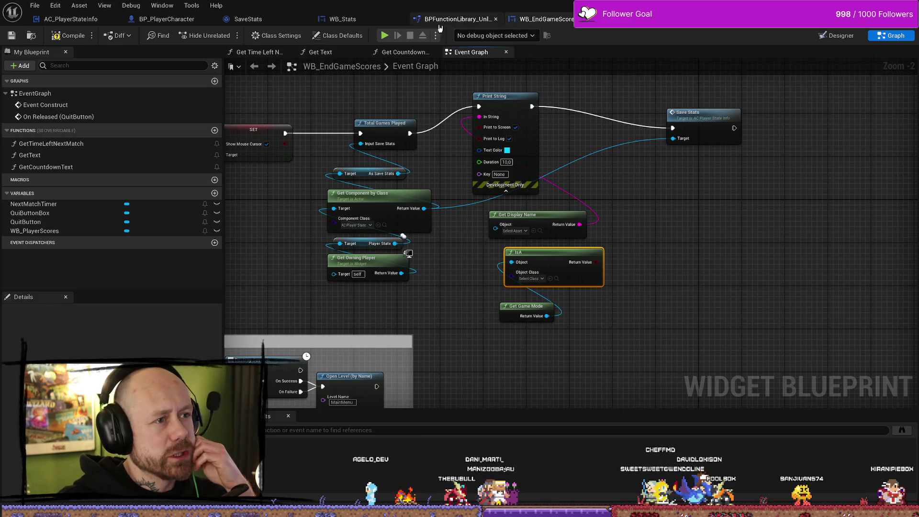
# Step: Open WB_FreeForAllPlayerScores' graph and nudge its Branch and PositionForSave SET nodes right
pyautogui.hotkey('ctrl', 'space')
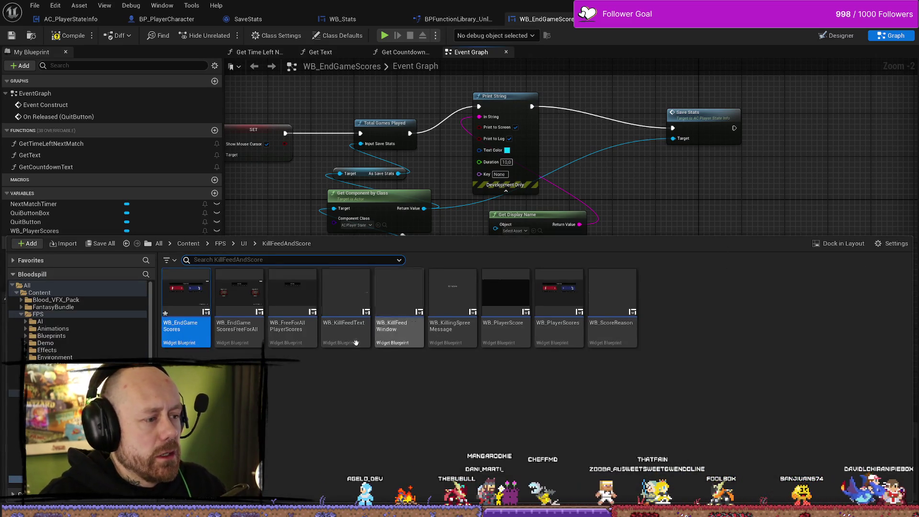
pyautogui.doubleClick(293, 295)
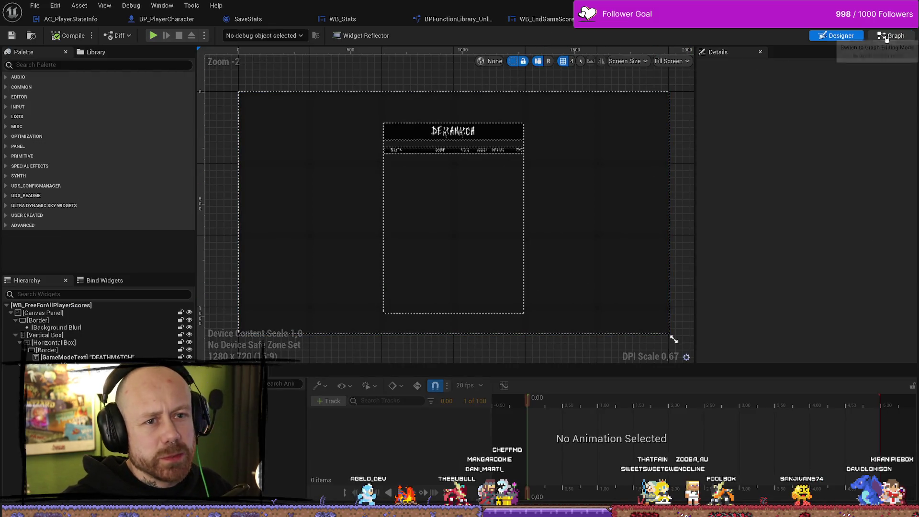
pyautogui.click(886, 38)
pyautogui.moveTo(542, 206); pyautogui.dragTo(686, 201)
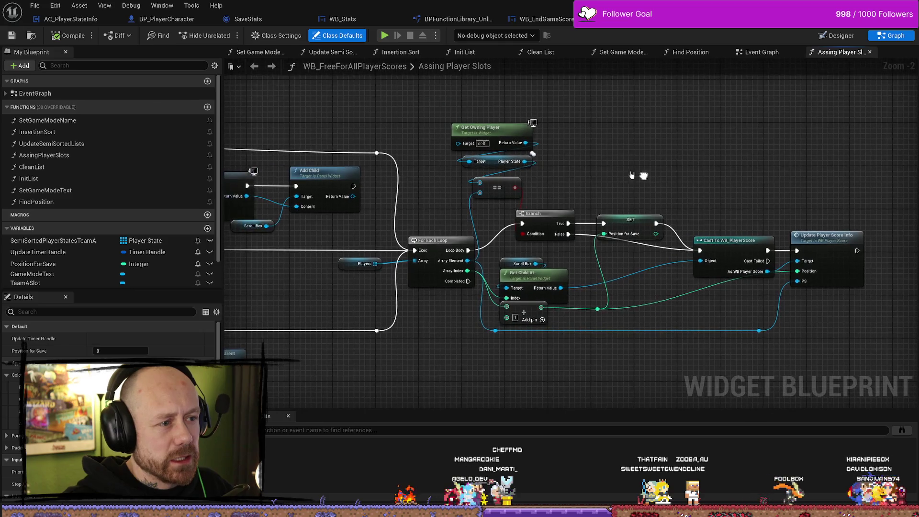
pyautogui.moveTo(491, 107); pyautogui.dragTo(495, 220)
pyautogui.moveTo(679, 159); pyautogui.dragTo(558, 160)
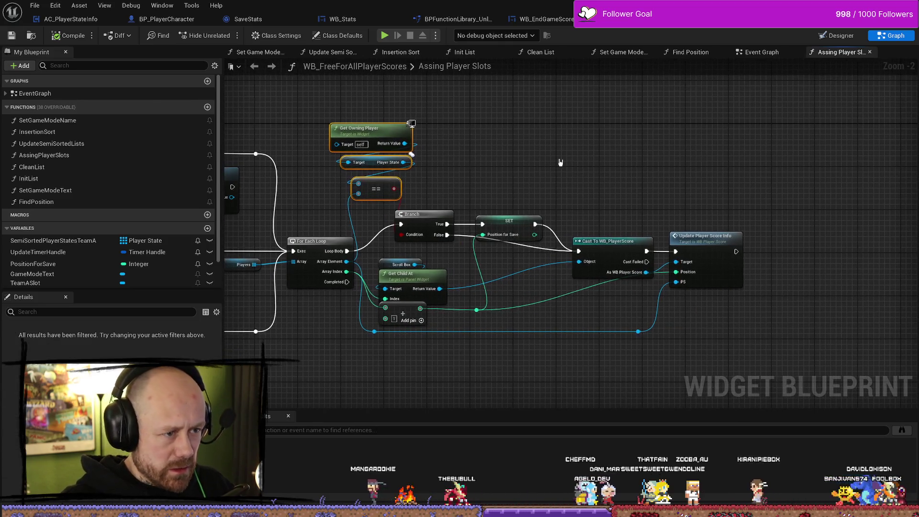
pyautogui.click(520, 224)
pyautogui.keyDown('ctrl'); pyautogui.click(417, 214); pyautogui.keyUp('ctrl')
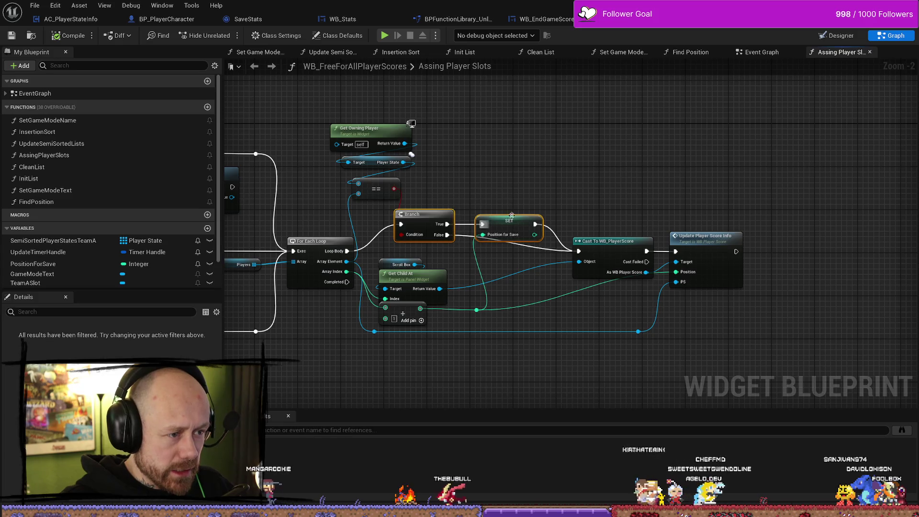
pyautogui.moveTo(416, 214); pyautogui.dragTo(427, 214)
# Step: Review the Assing Player Slots nodes: Add Child, reroute, Get Owning Player and the PositionForSave SET
pyautogui.moveTo(414, 263); pyautogui.dragTo(466, 257)
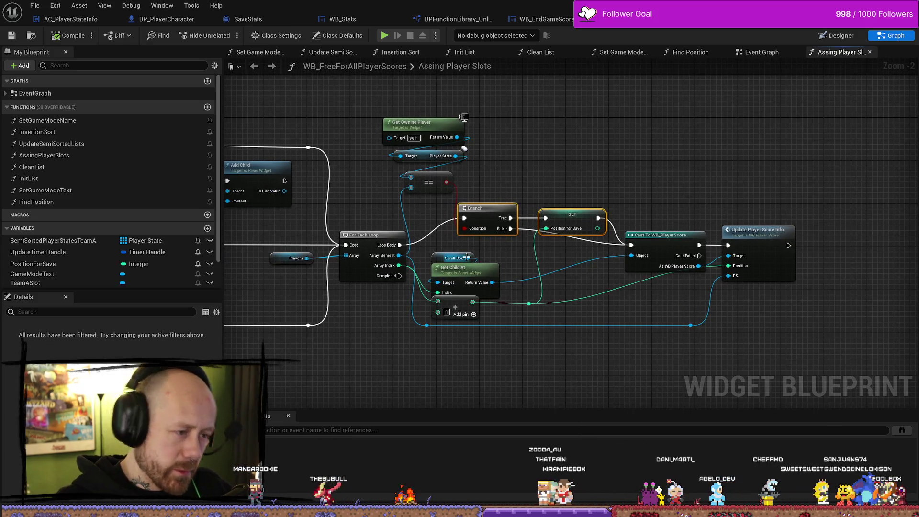
pyautogui.click(526, 304)
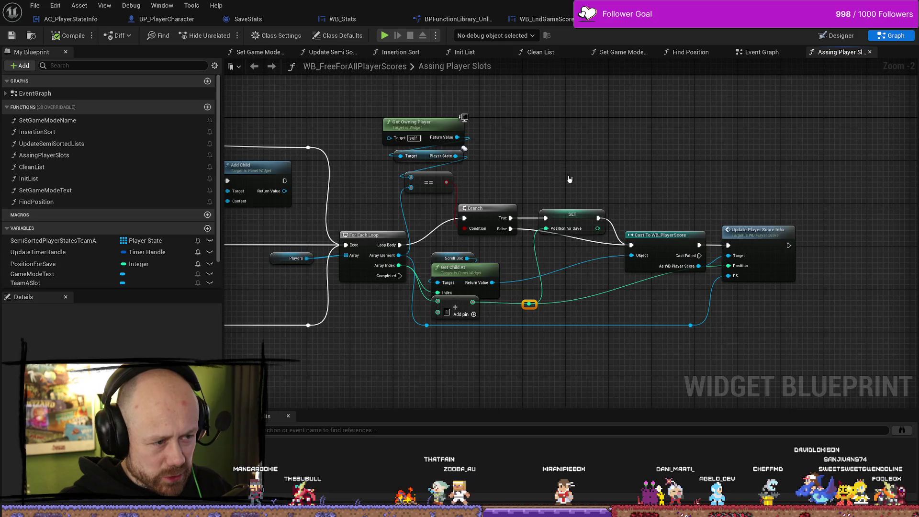
pyautogui.moveTo(432, 227); pyautogui.dragTo(458, 278)
pyautogui.moveTo(388, 266); pyautogui.dragTo(391, 252)
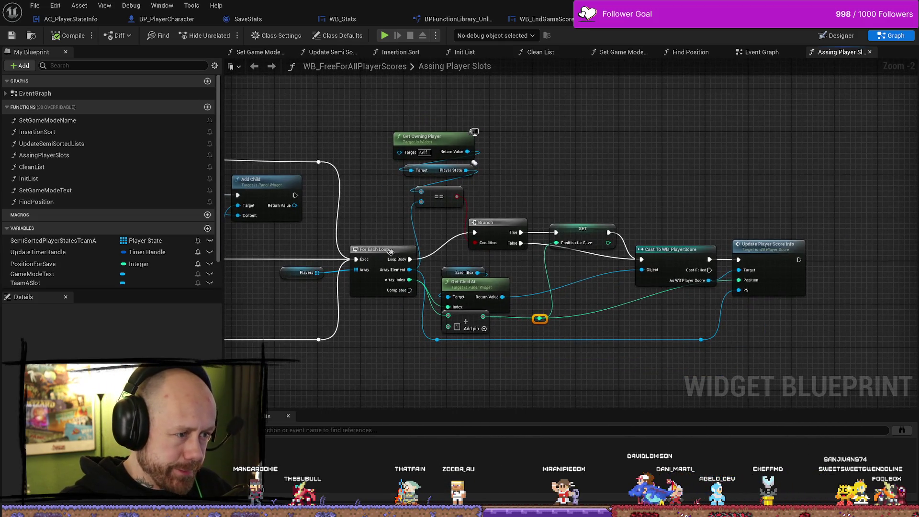
pyautogui.moveTo(422, 206); pyautogui.dragTo(437, 215)
pyautogui.click(468, 152)
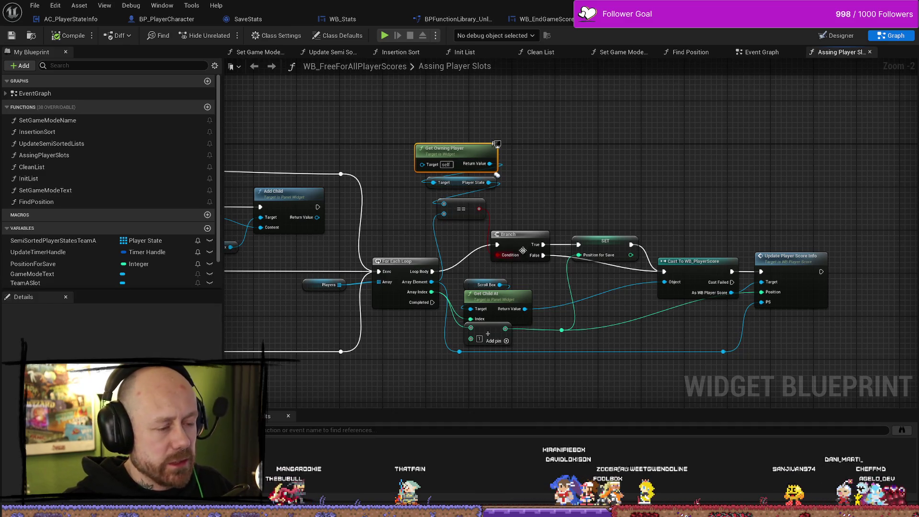
pyautogui.moveTo(522, 251); pyautogui.dragTo(473, 246)
pyautogui.click(555, 238)
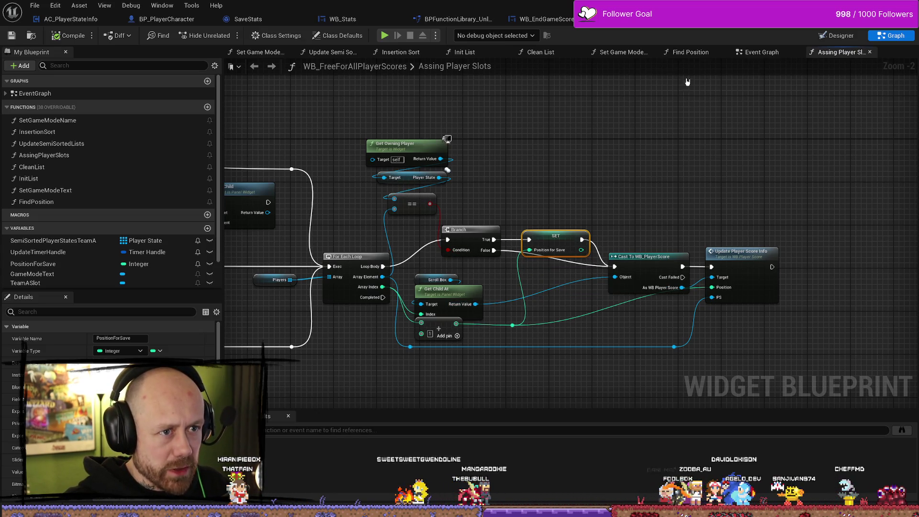
# Step: Glance at WB_EndGameScores' Event Graph, return to Assing Player Slots, and bring up the Content Drawer
pyautogui.click(550, 21)
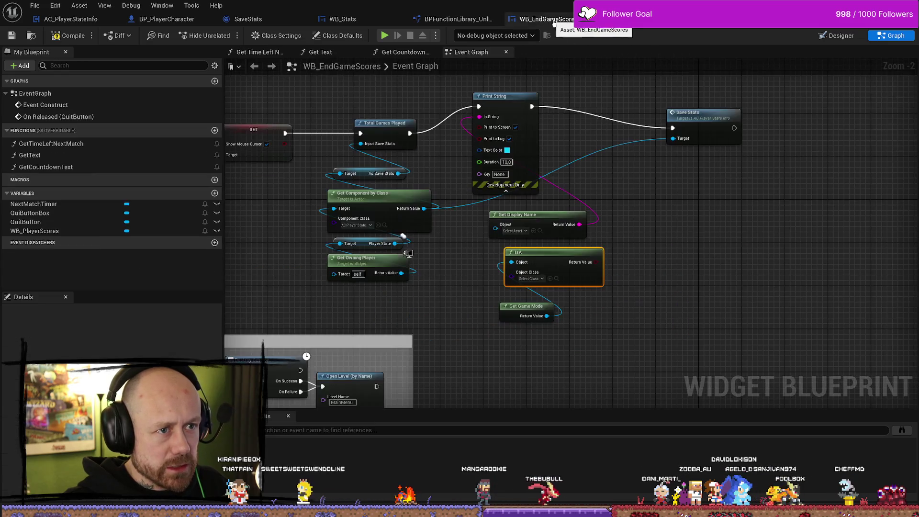
pyautogui.moveTo(671, 220)
pyautogui.mouseDown()
pyautogui.moveTo(705, 271)
pyautogui.moveTo(754, 282)
pyautogui.mouseUp()
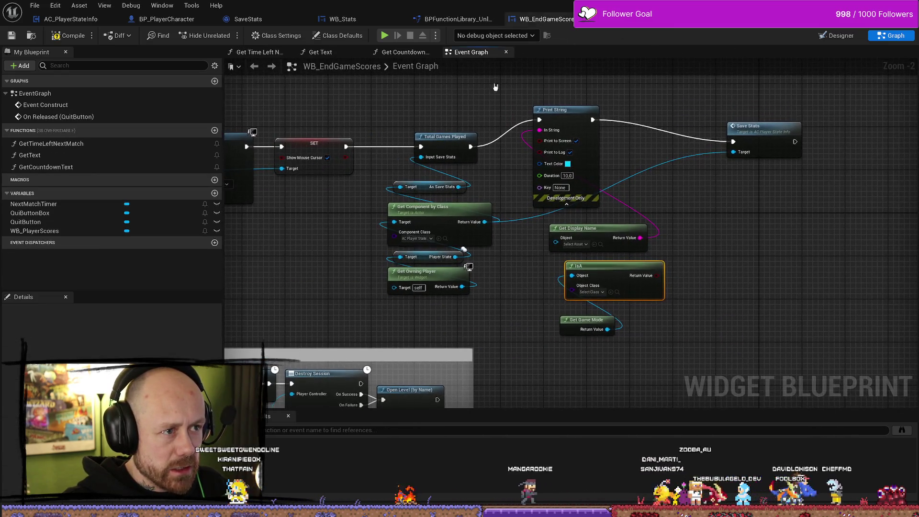
pyautogui.click(622, 19)
pyautogui.hotkey('ctrl', 'space')
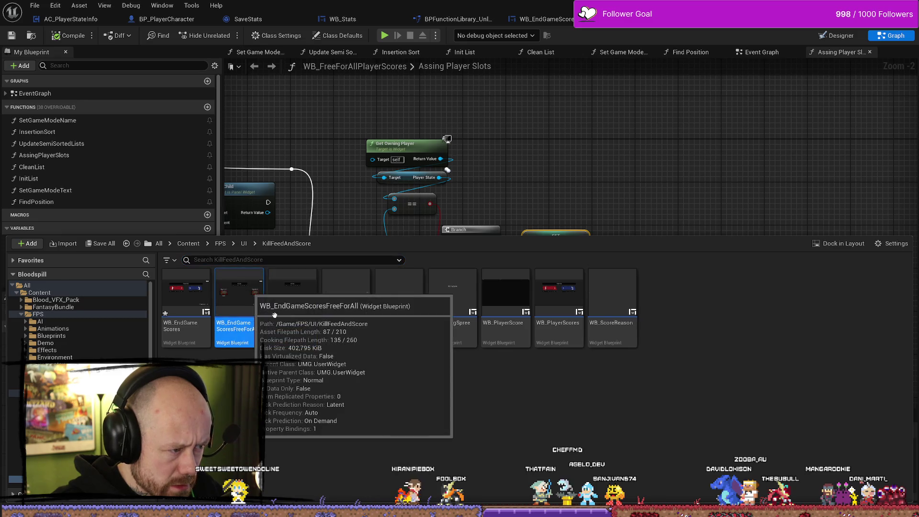
# Step: Open WB_EndGameScoresFreeForAll's graph and review its save-stats nodes, nudging the four player-state lookups
pyautogui.doubleClick(240, 299)
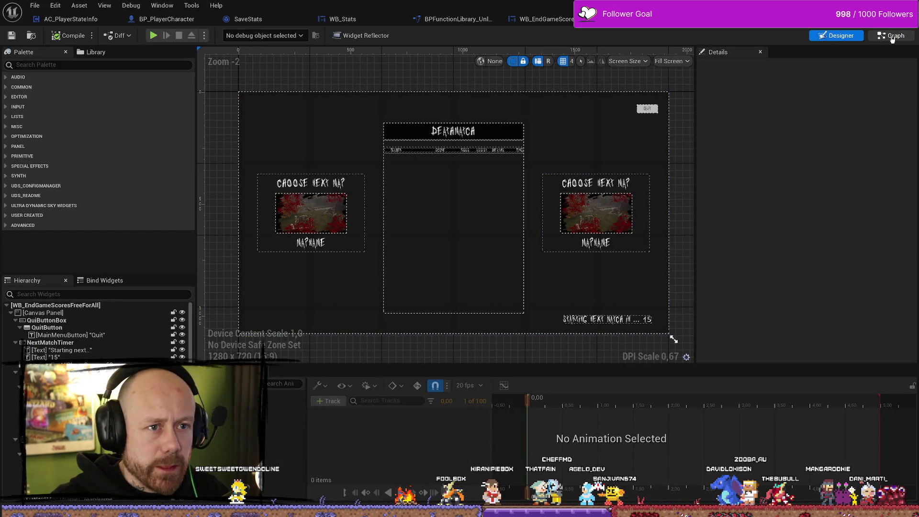
pyautogui.click(892, 36)
pyautogui.moveTo(695, 257); pyautogui.dragTo(574, 203)
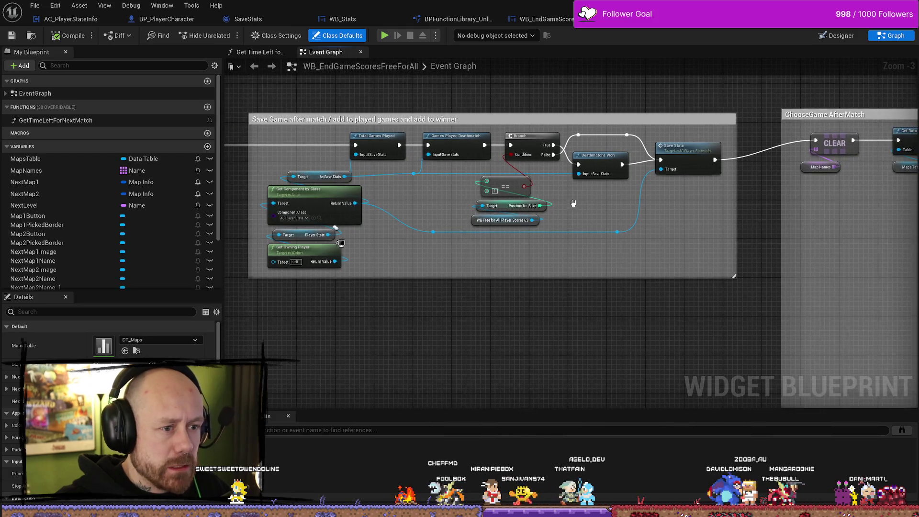
pyautogui.moveTo(480, 225); pyautogui.dragTo(481, 224)
pyautogui.scroll(3, 541, 200)
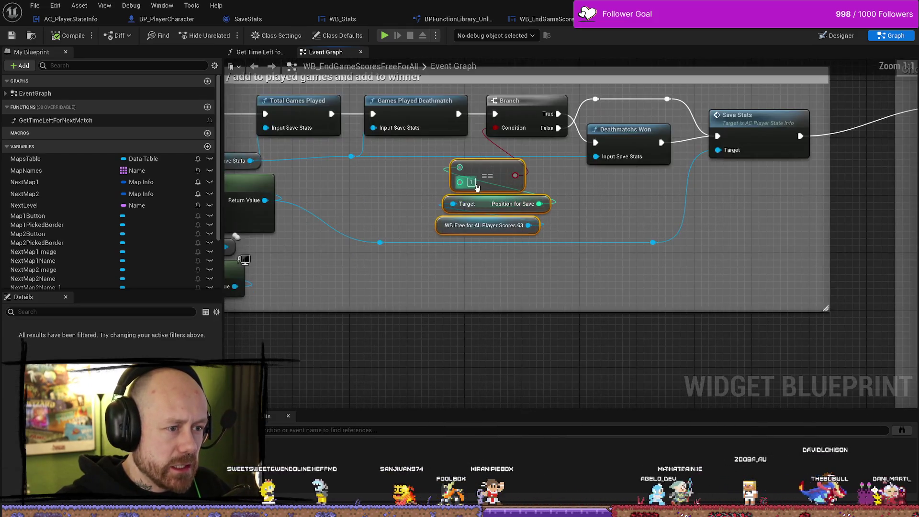
pyautogui.scroll(-2, 474, 183)
pyautogui.scroll(2, 532, 249)
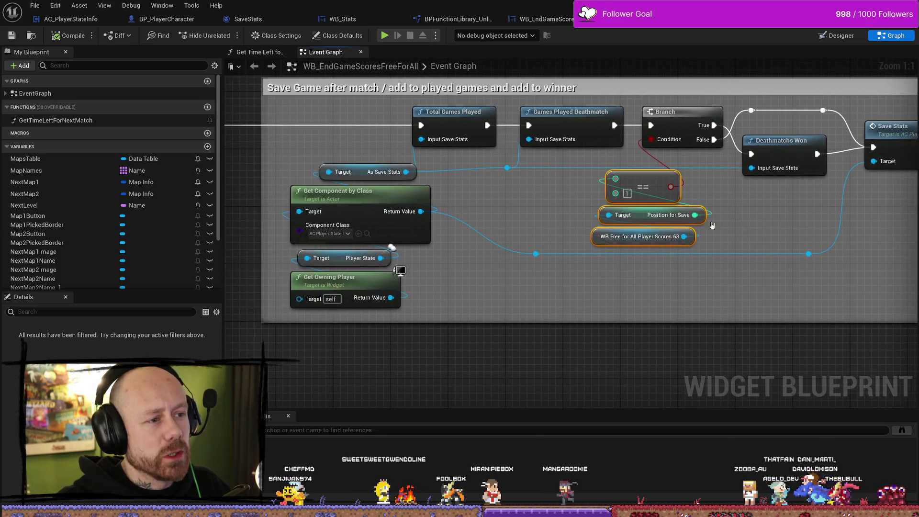
pyautogui.click(445, 286)
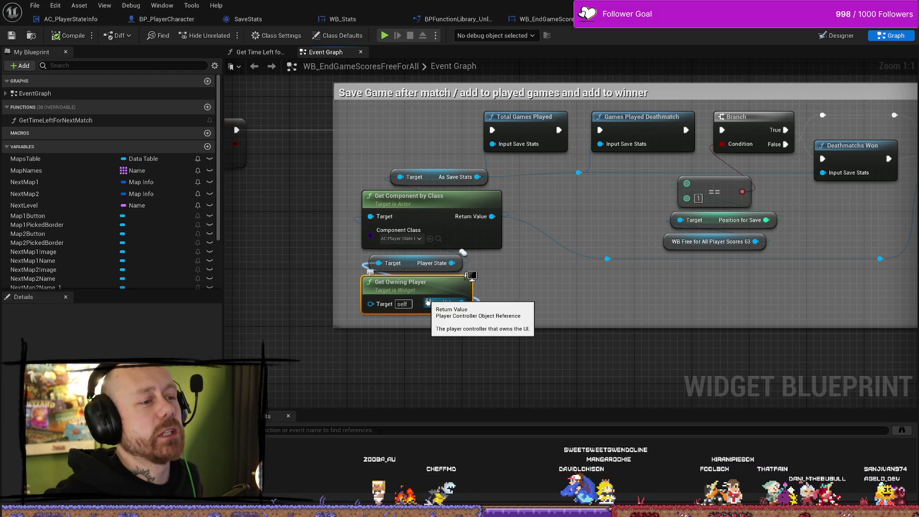
pyautogui.moveTo(524, 339)
pyautogui.mouseDown()
pyautogui.moveTo(364, 210)
pyautogui.moveTo(359, 165)
pyautogui.mouseUp()
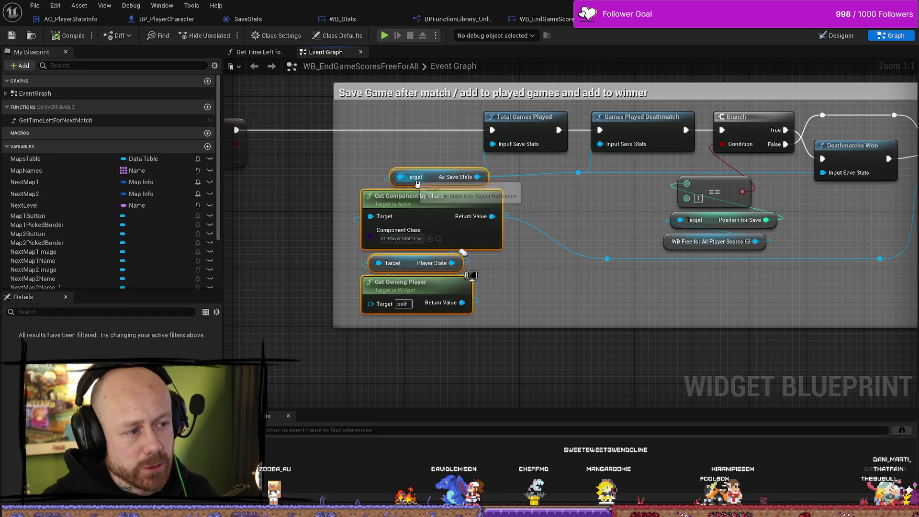
pyautogui.moveTo(448, 205); pyautogui.dragTo(441, 198)
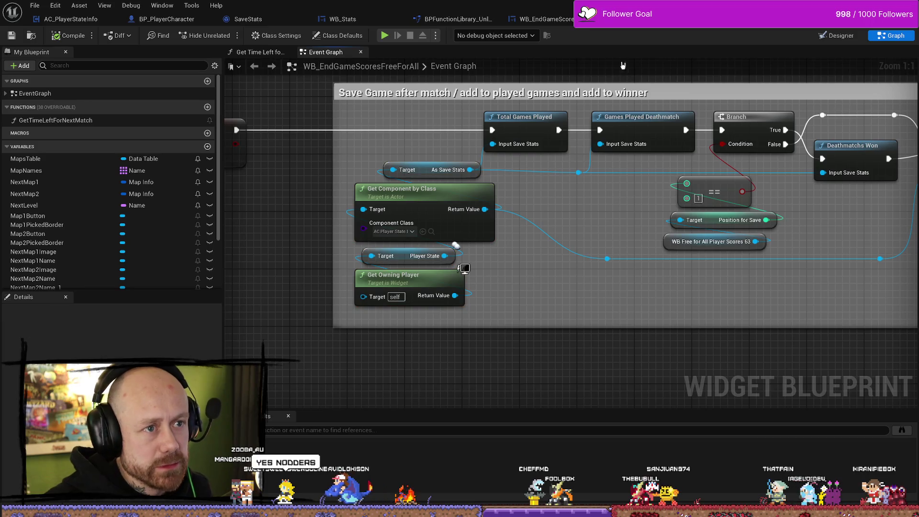
# Step: Return via Assing Player Slots to WB_EndGameScores' Event Graph
pyautogui.click(685, 19)
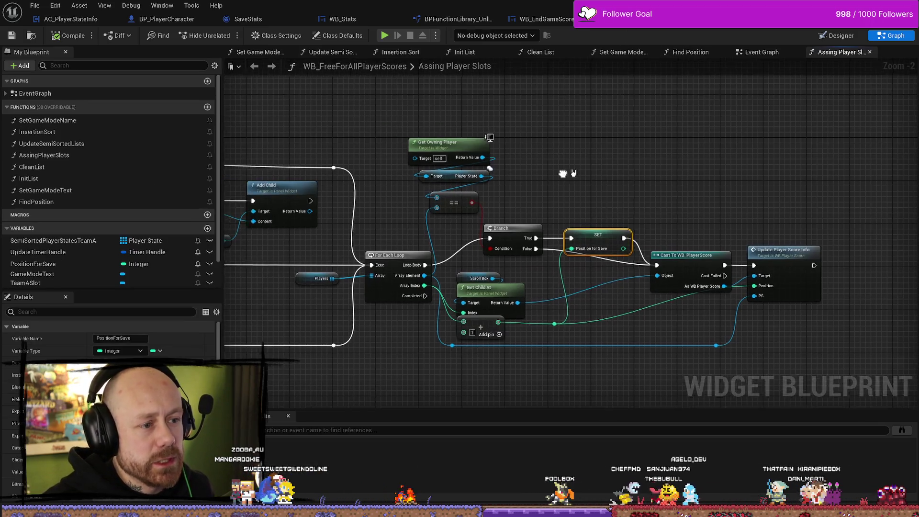
pyautogui.click(551, 19)
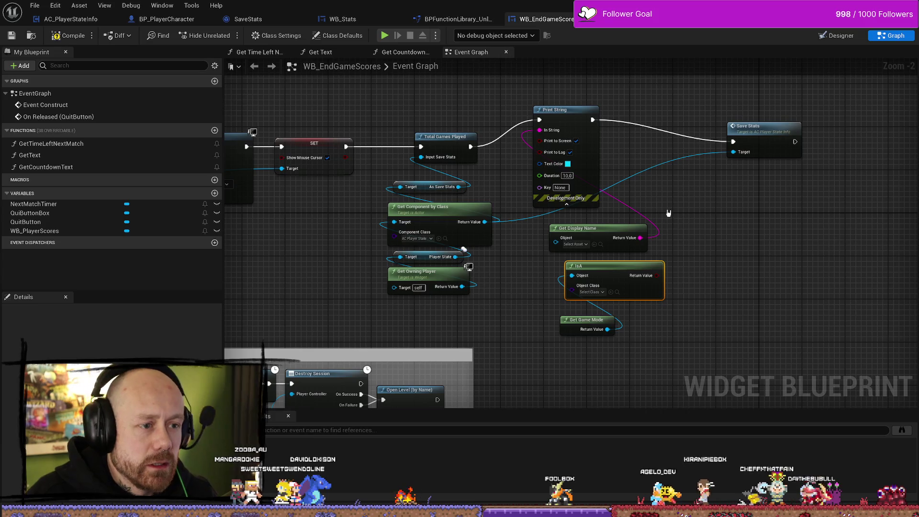
pyautogui.moveTo(667, 211); pyautogui.dragTo(607, 213)
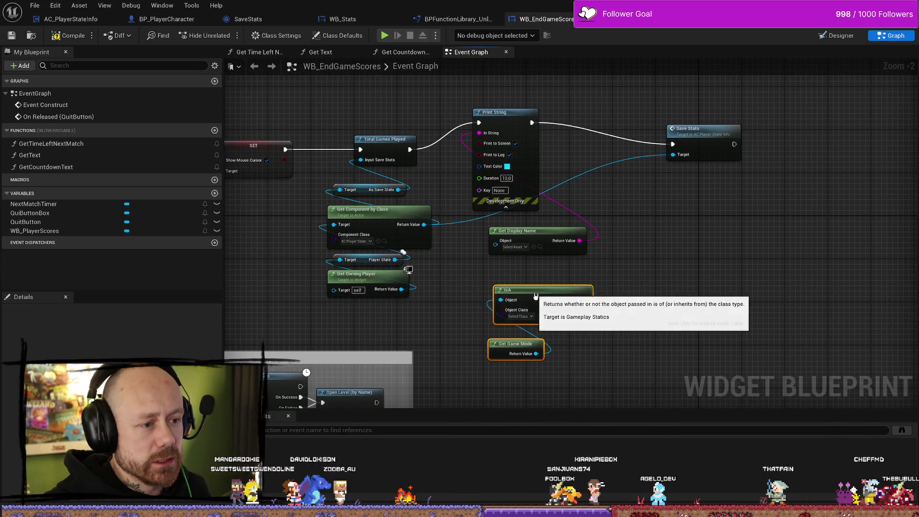
# Step: Delete the IsA node and move Get Game Mode up into its place below Get Display Name
pyautogui.moveTo(464, 329); pyautogui.dragTo(576, 337)
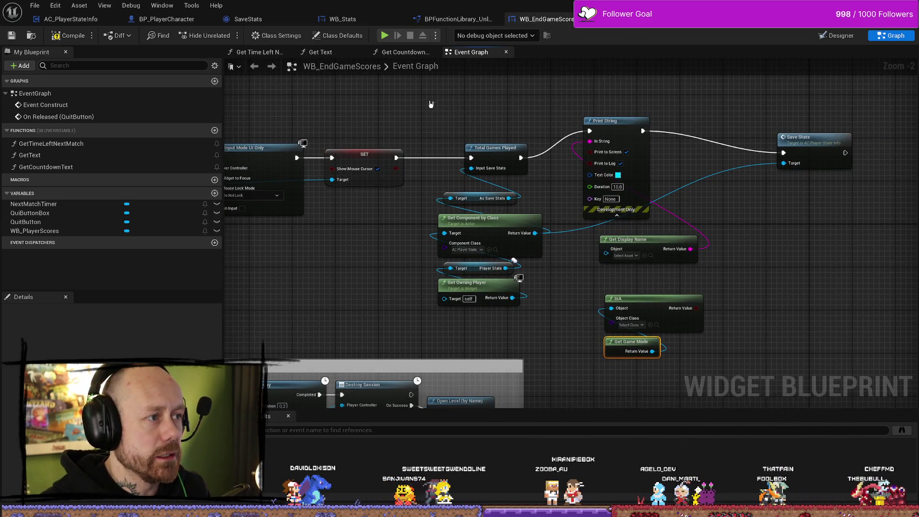
pyautogui.click(841, 36)
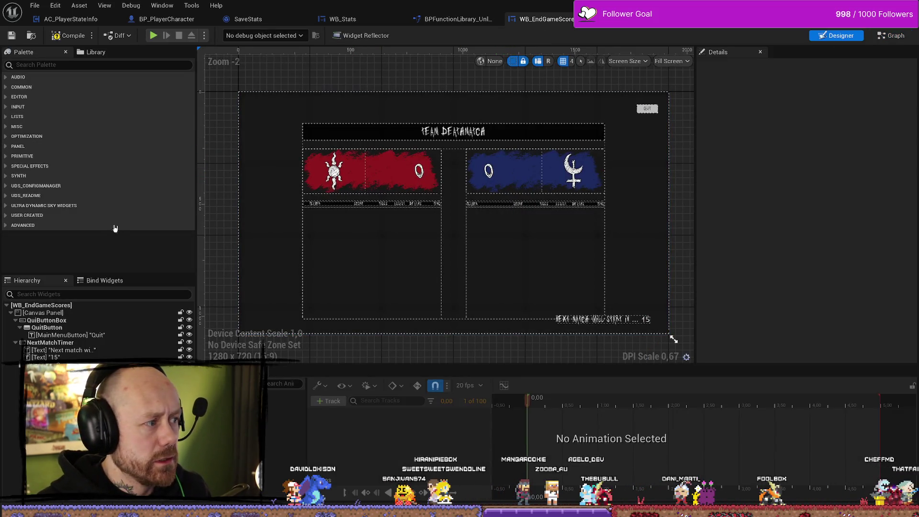
pyautogui.click(889, 36)
pyautogui.scroll(1, 791, 188)
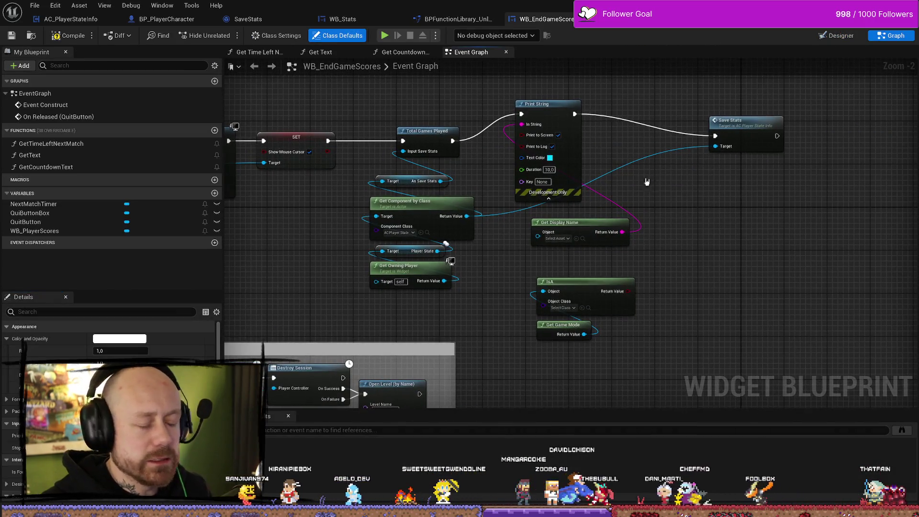
pyautogui.scroll(1, 637, 195)
pyautogui.moveTo(645, 245)
pyautogui.mouseDown()
pyautogui.moveTo(649, 163)
pyautogui.moveTo(670, 185)
pyautogui.mouseUp()
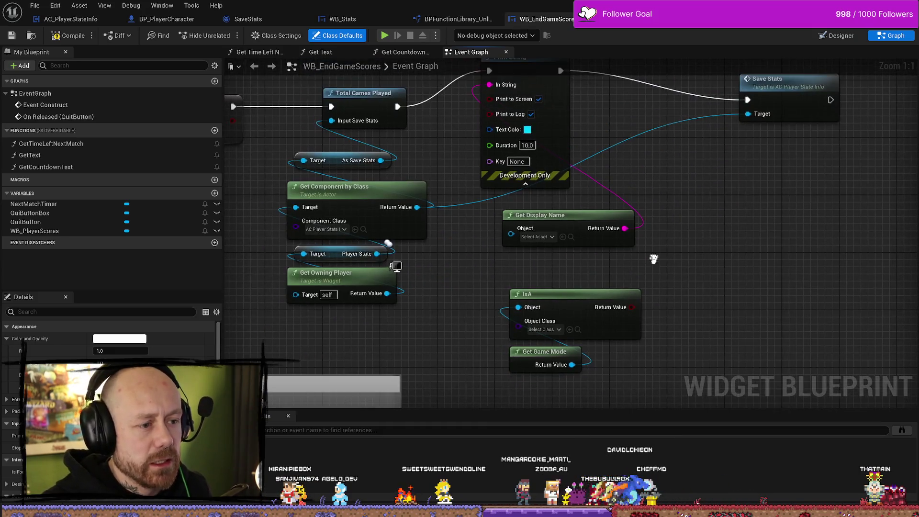
pyautogui.click(543, 329)
pyautogui.click(654, 287)
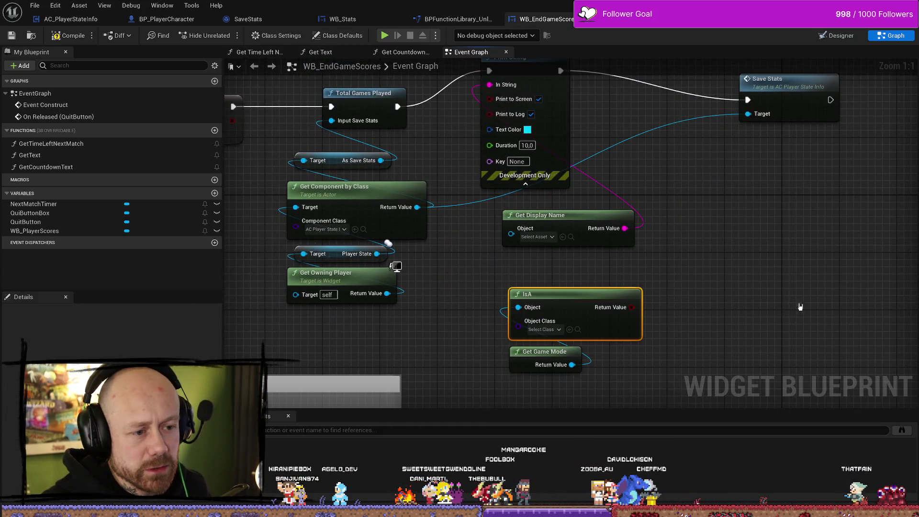
pyautogui.press('Delete')
pyautogui.moveTo(533, 354); pyautogui.dragTo(525, 311)
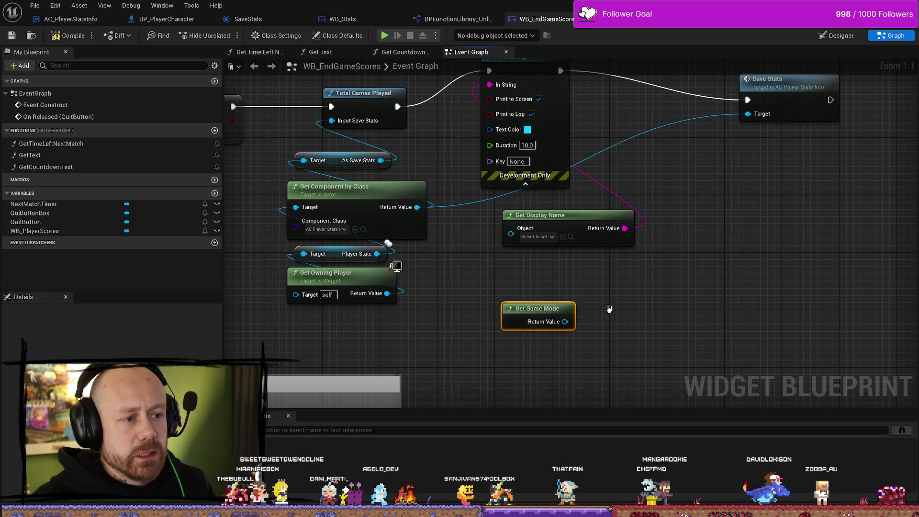
pyautogui.moveTo(566, 370); pyautogui.dragTo(605, 431)
pyautogui.click(626, 286)
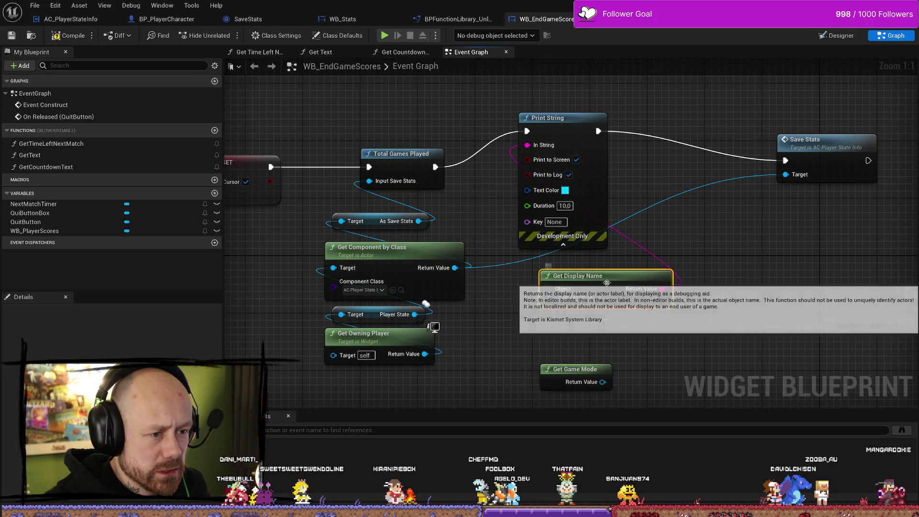
# Step: Delete the Get Display Name and Print String nodes and shift Save Stats farther right
pyautogui.press('Delete')
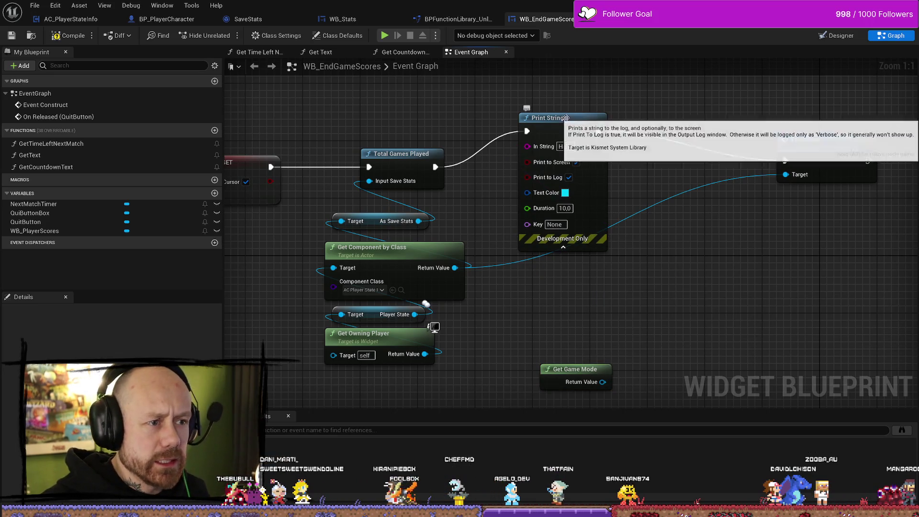
pyautogui.click(568, 117)
pyautogui.press('Delete')
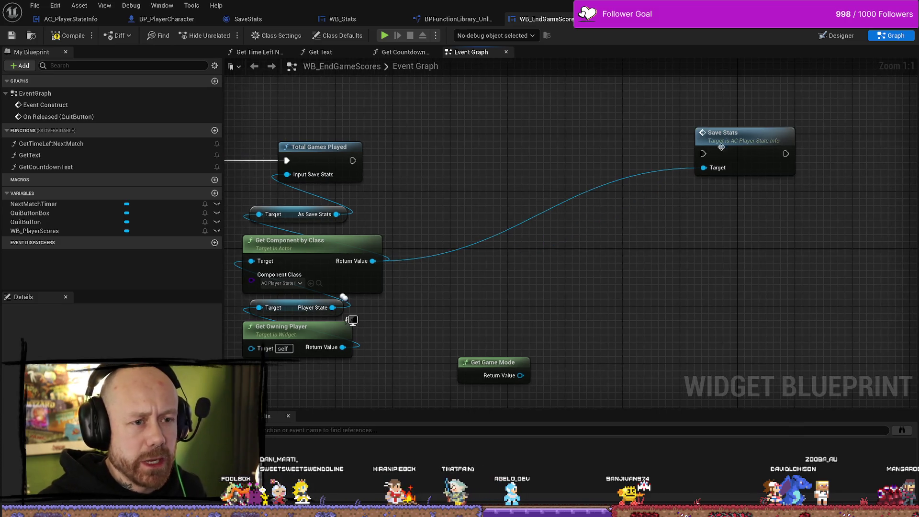
pyautogui.moveTo(732, 140); pyautogui.dragTo(842, 140)
# Step: Check the remaining middle lookup nodes, Total Games Played and the unconnected Get Game Mode
pyautogui.moveTo(606, 305); pyautogui.dragTo(625, 253)
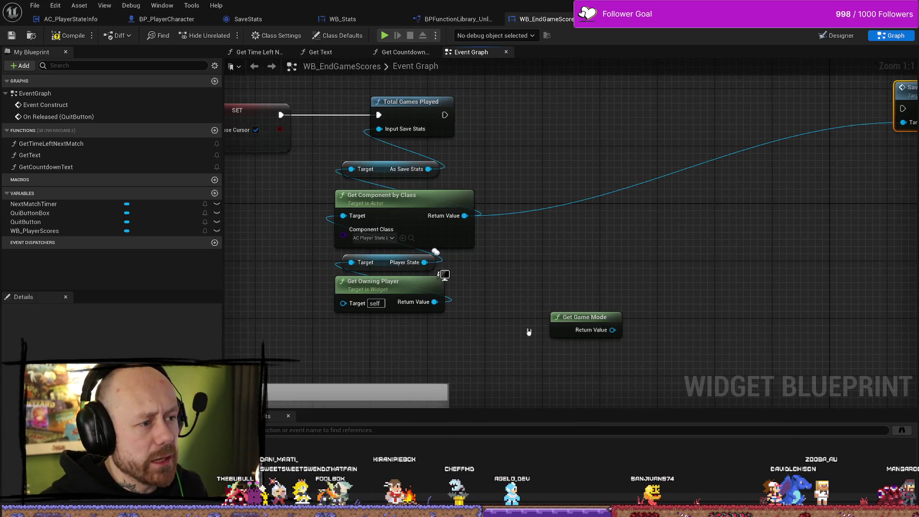
pyautogui.moveTo(573, 313); pyautogui.dragTo(658, 326)
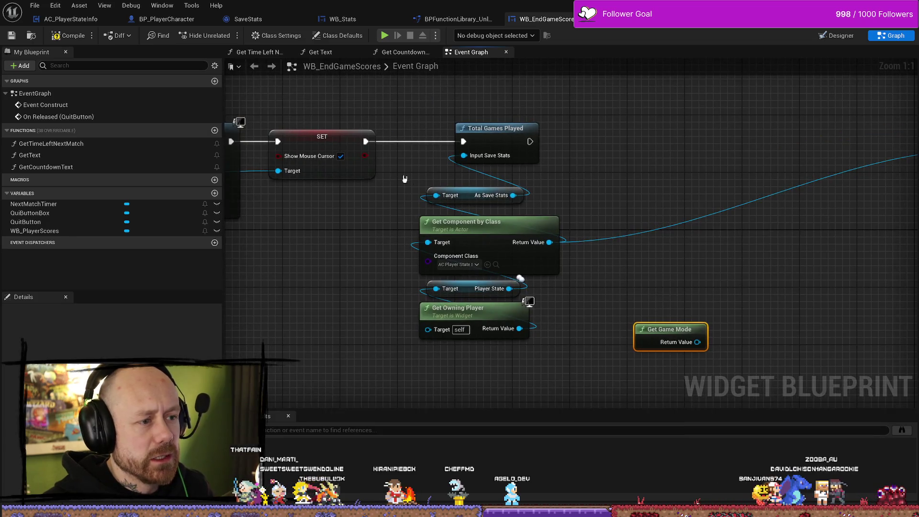
pyautogui.moveTo(413, 179); pyautogui.dragTo(476, 362)
pyautogui.click(543, 354)
pyautogui.moveTo(541, 376); pyautogui.dragTo(416, 211)
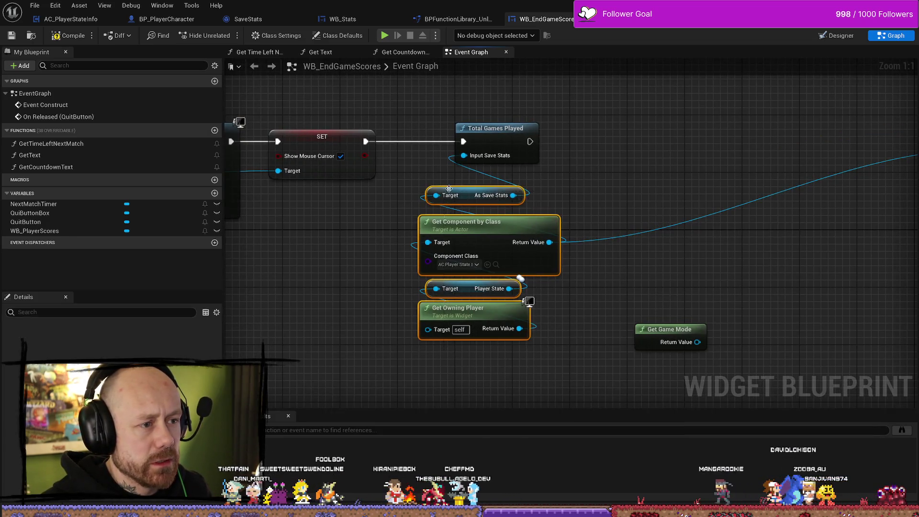
pyautogui.moveTo(498, 268); pyautogui.dragTo(446, 297)
pyautogui.moveTo(484, 189); pyautogui.dragTo(603, 151)
pyautogui.moveTo(612, 201); pyautogui.dragTo(575, 195)
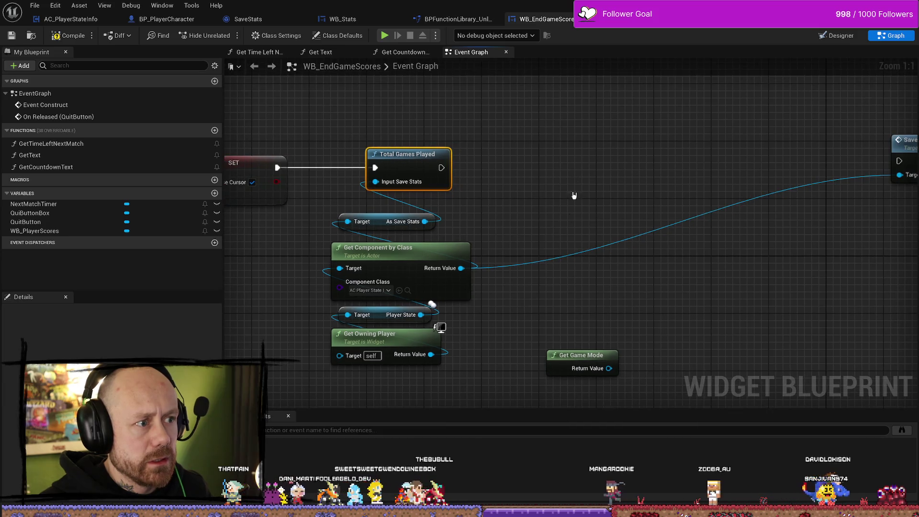
pyautogui.click(589, 363)
pyautogui.moveTo(683, 310); pyautogui.dragTo(644, 275)
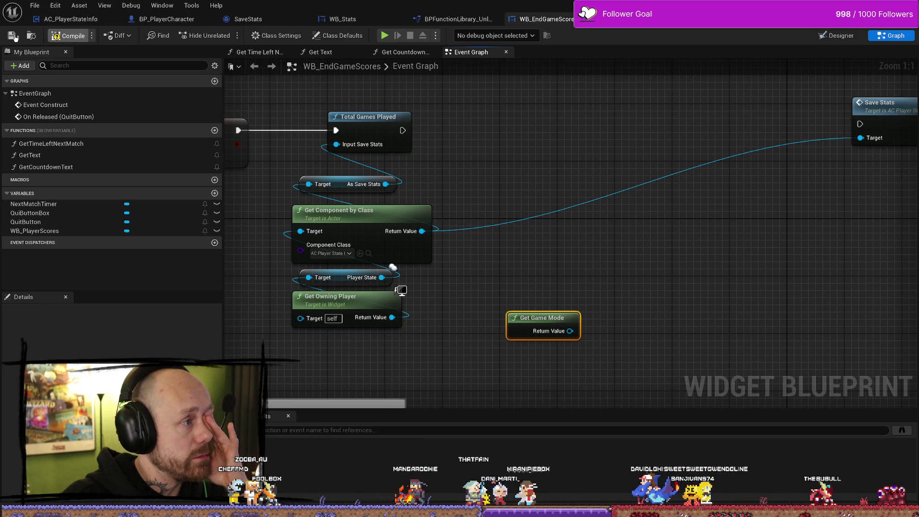
# Step: Compile, then start a singleplayer Capture the Flag match on Ruined Village with 0 bots
pyautogui.click(65, 37)
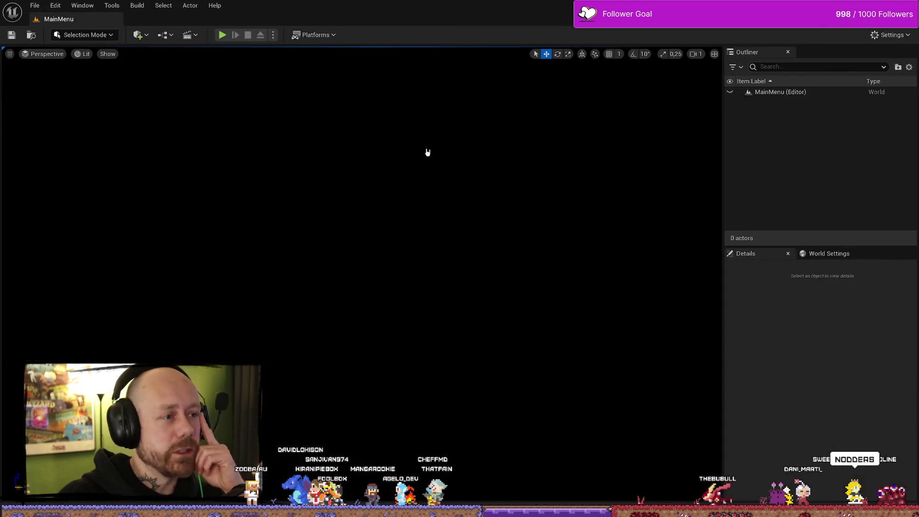
pyautogui.click(223, 35)
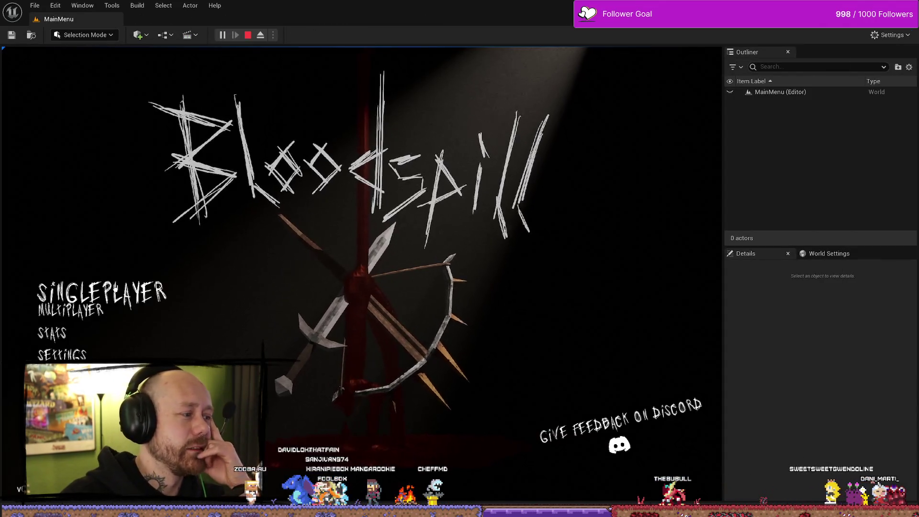
pyautogui.click(72, 289)
pyautogui.click(561, 222)
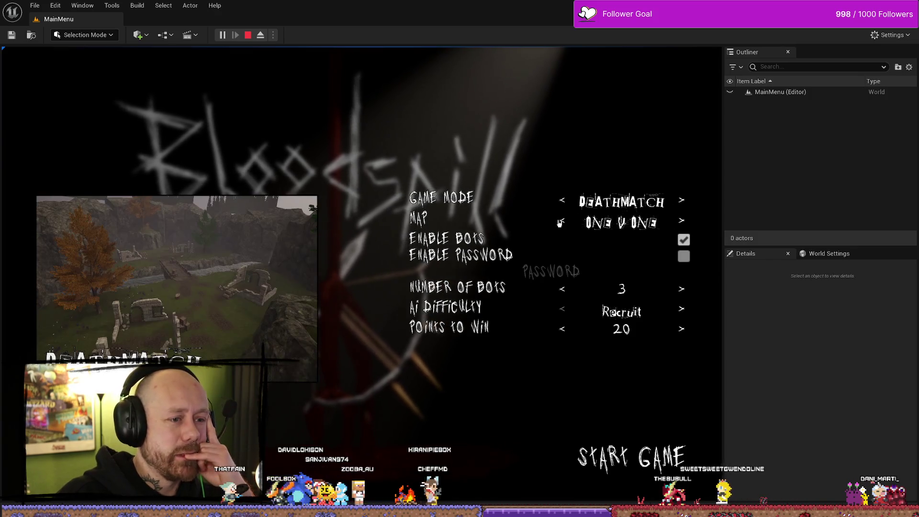
pyautogui.click(562, 201)
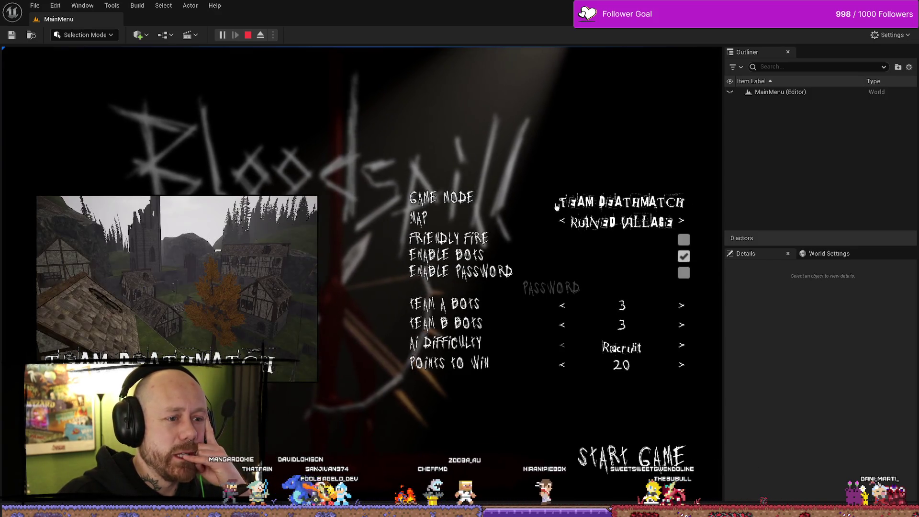
pyautogui.click(563, 200)
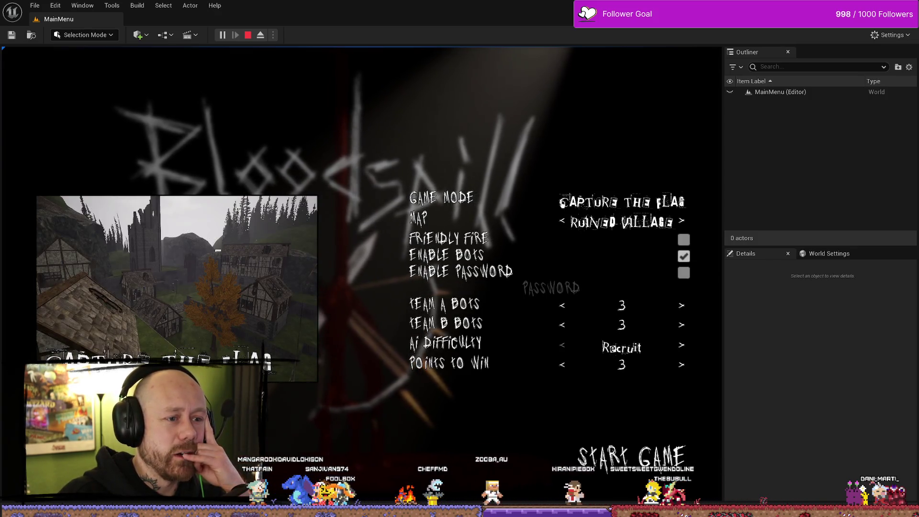
pyautogui.click(563, 324)
pyautogui.click(563, 325)
pyautogui.click(563, 324)
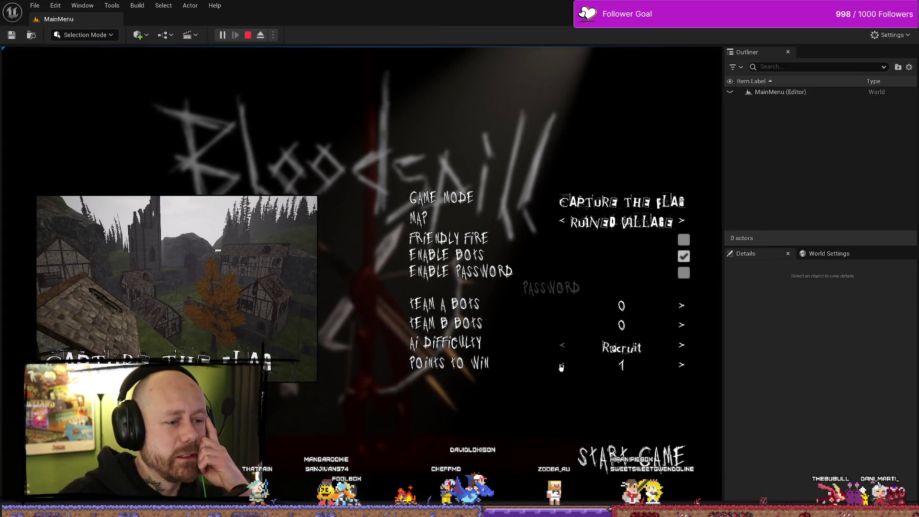
pyautogui.click(631, 457)
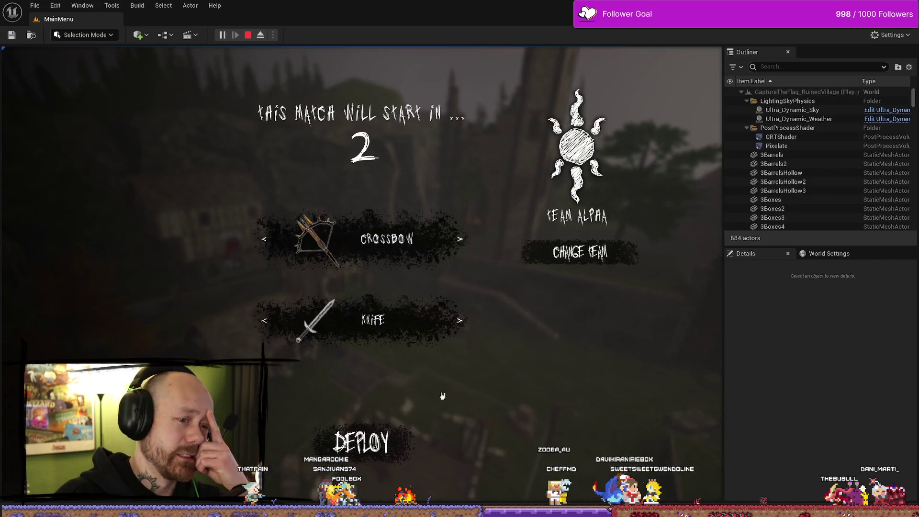
# Step: Deploy, move briefly toward the enemy flag, stop the session, and close the runtime-error log
pyautogui.press('Tab')
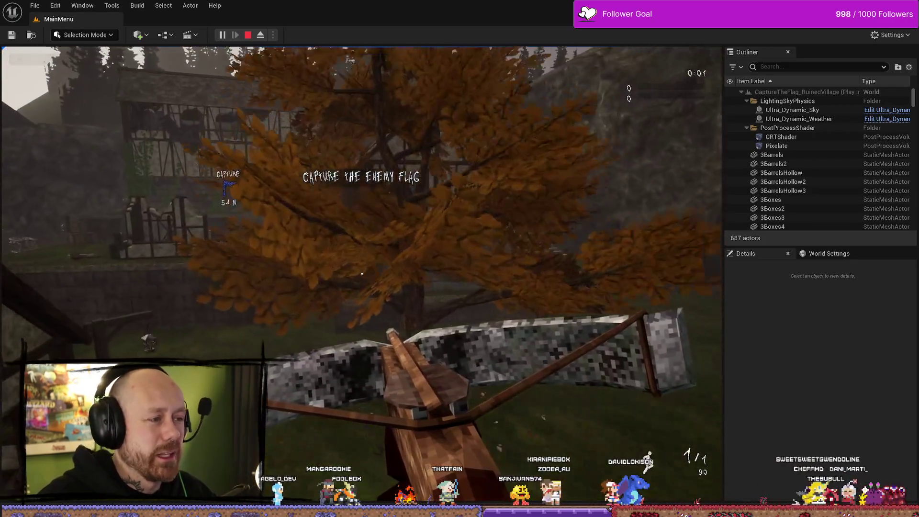
pyautogui.press('w')
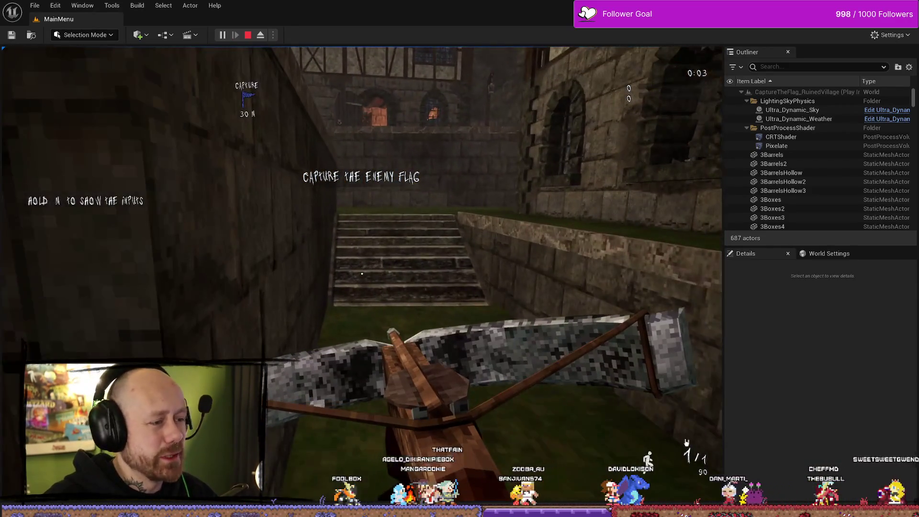
pyautogui.press('Escape')
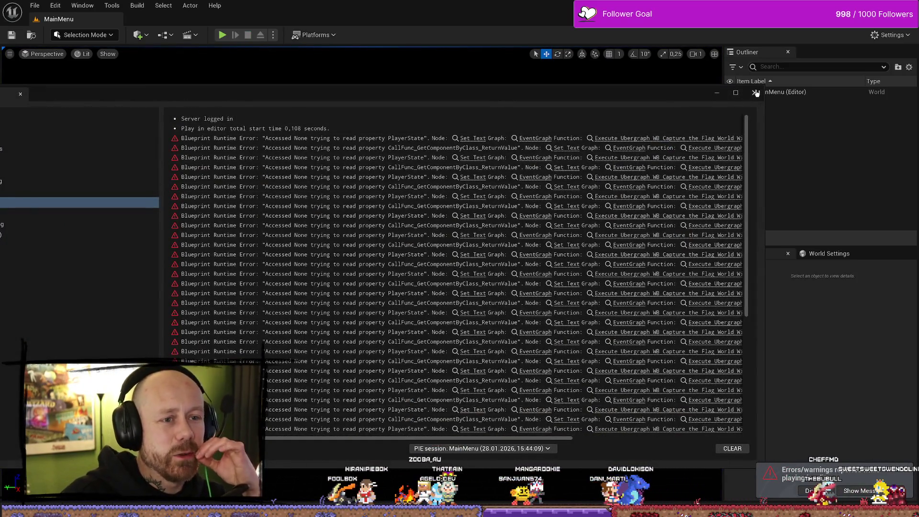
pyautogui.click(756, 93)
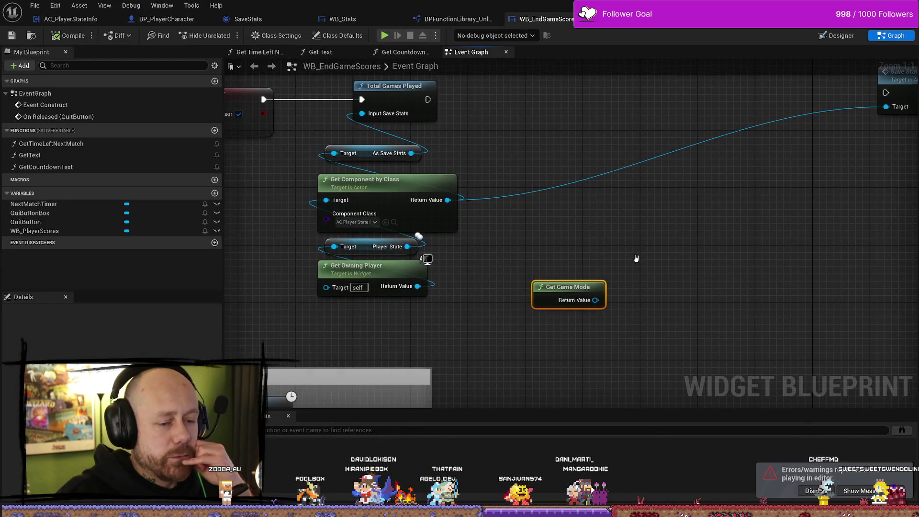
pyautogui.moveTo(596, 337); pyautogui.dragTo(631, 291)
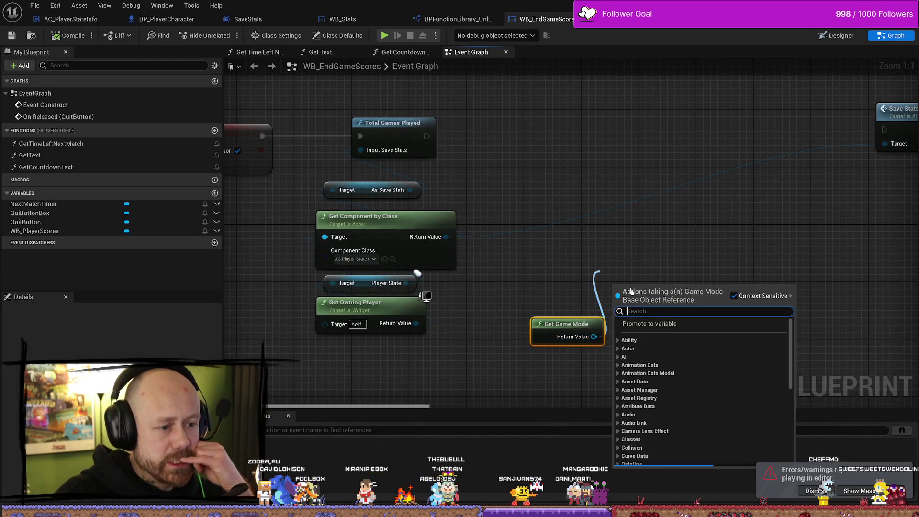
pyautogui.click(609, 231)
pyautogui.click(584, 317)
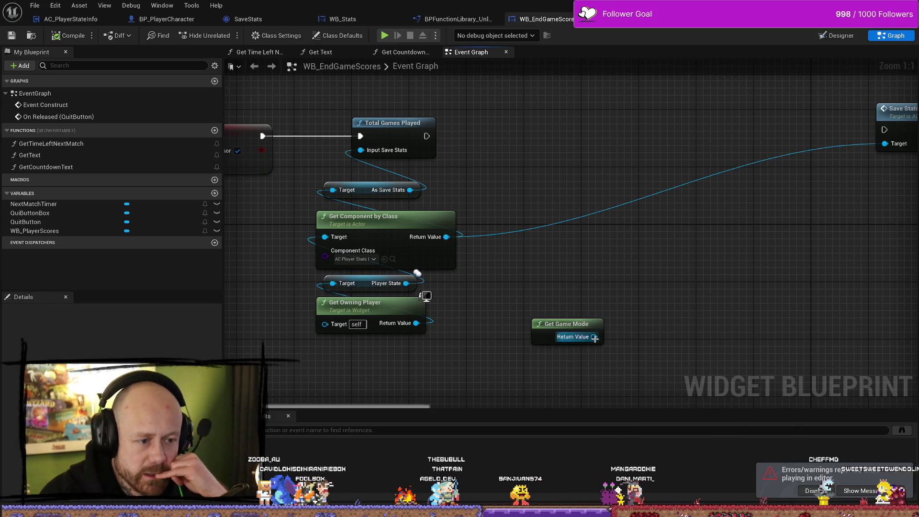
pyautogui.moveTo(595, 338)
pyautogui.mouseDown()
pyautogui.moveTo(595, 263)
pyautogui.moveTo(539, 273)
pyautogui.moveTo(537, 283)
pyautogui.moveTo(548, 278)
pyautogui.mouseUp()
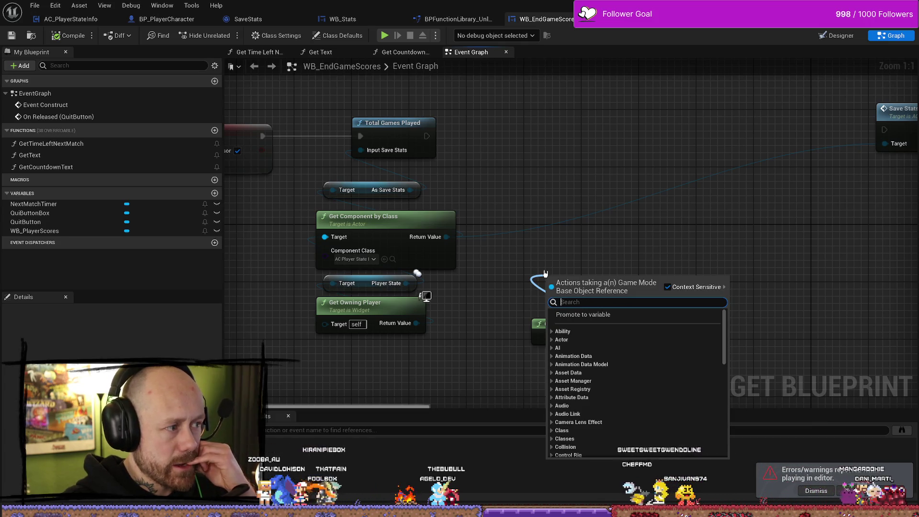
pyautogui.click(561, 251)
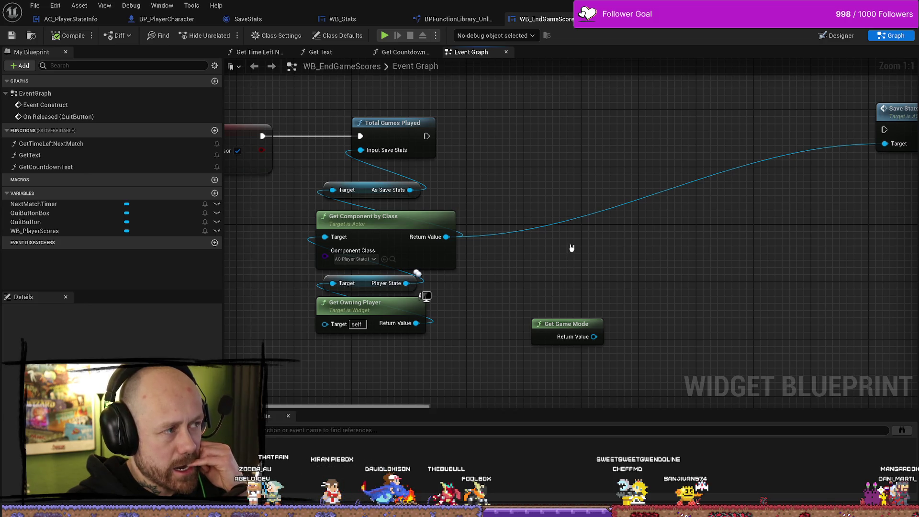
pyautogui.moveTo(580, 333); pyautogui.dragTo(583, 259)
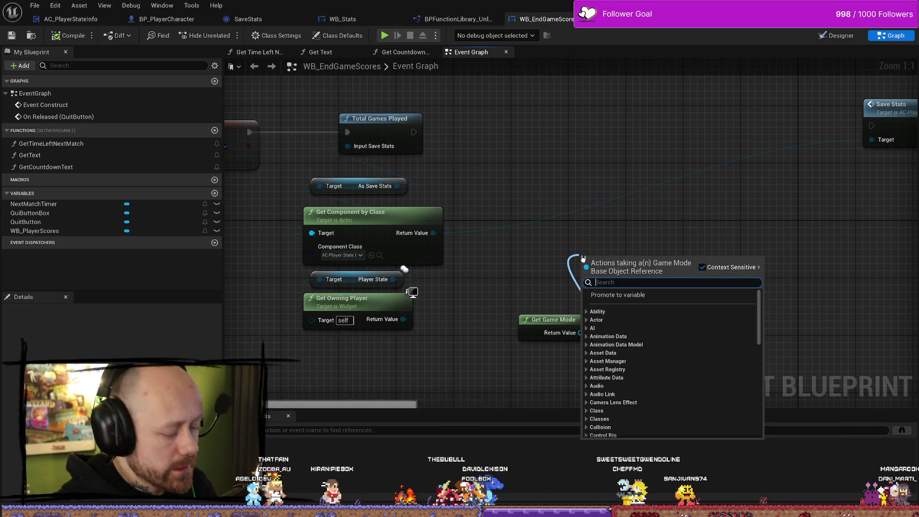
pyautogui.write('select')
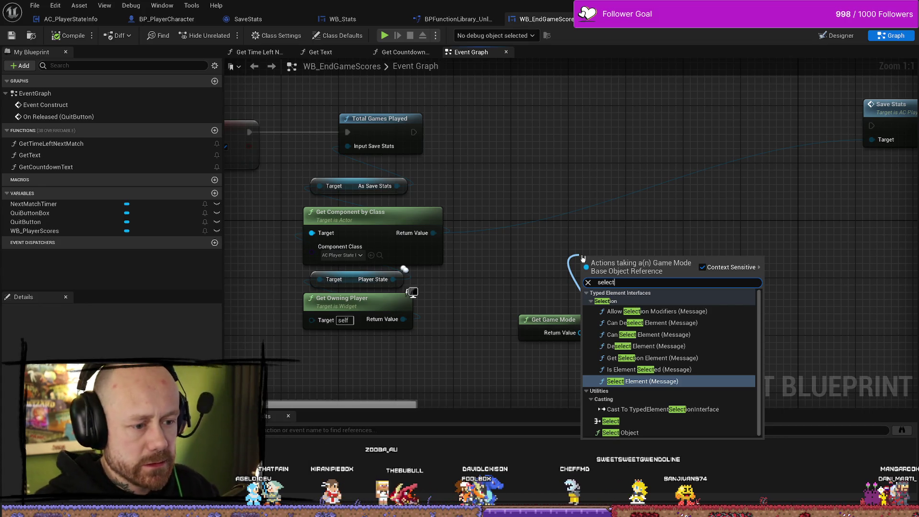
pyautogui.click(611, 421)
pyautogui.moveTo(666, 274); pyautogui.dragTo(717, 249)
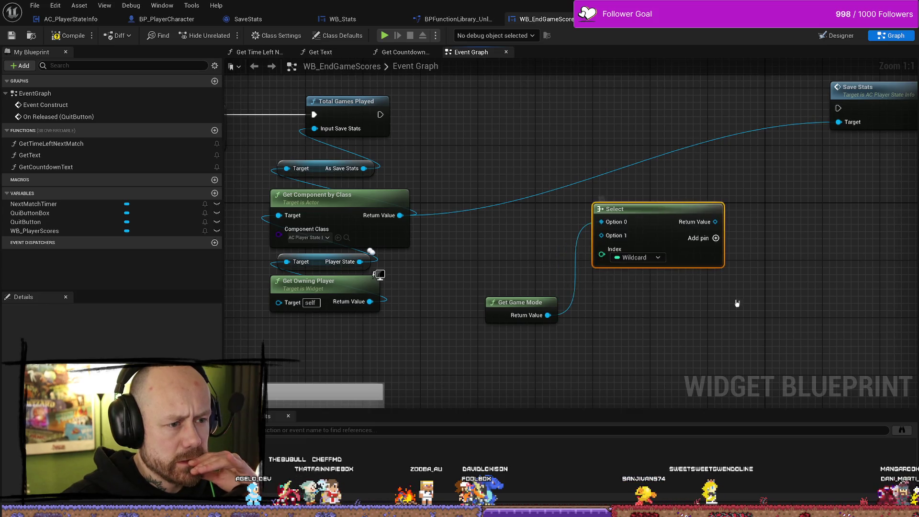
pyautogui.press('Delete')
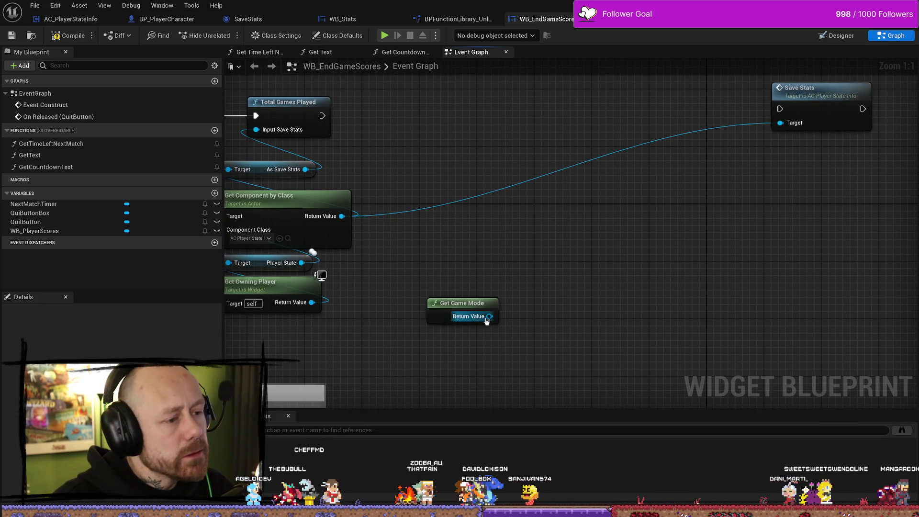
# Step: Add a Select node off Get Game Mode's output, then delete it
pyautogui.moveTo(490, 316); pyautogui.dragTo(506, 261)
pyautogui.write('sele')
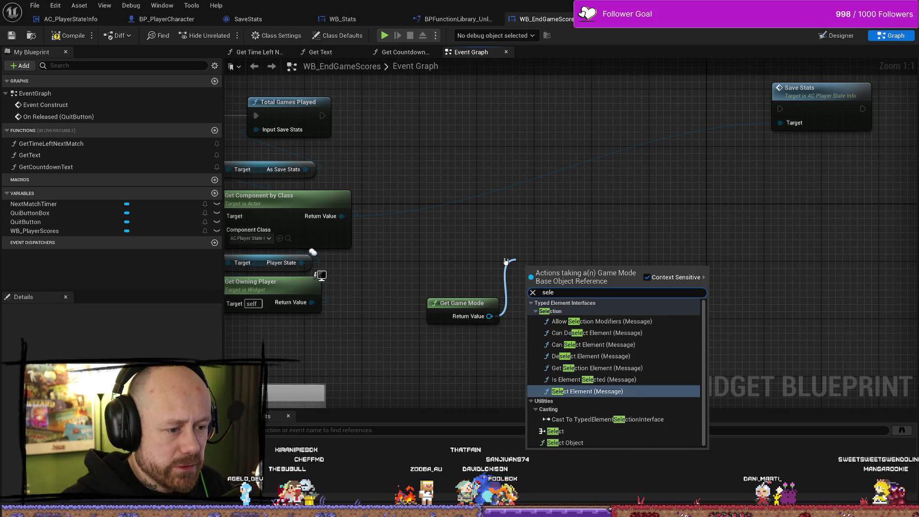
pyautogui.click(582, 444)
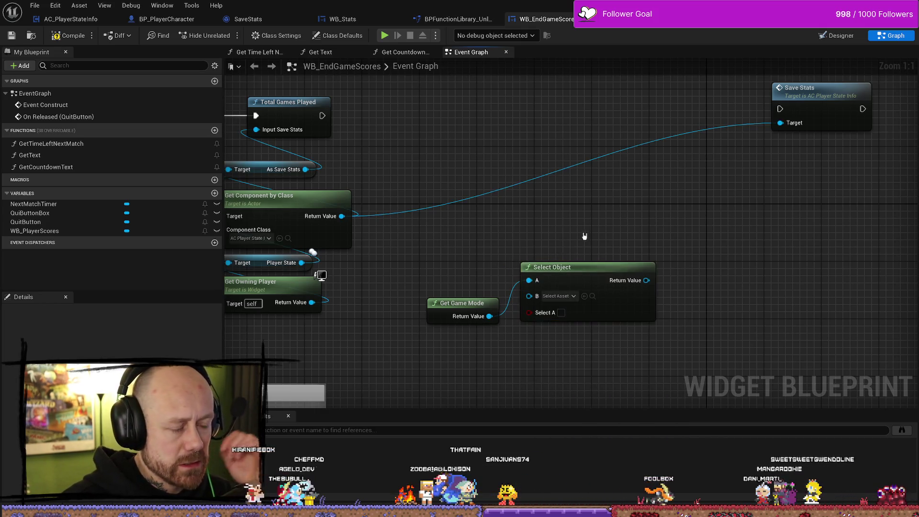
pyautogui.press('Delete')
# Step: Search all actions for 'gamemodes', add a Get number of entries in EGameModes node, then delete it
pyautogui.moveTo(490, 316); pyautogui.dragTo(510, 248)
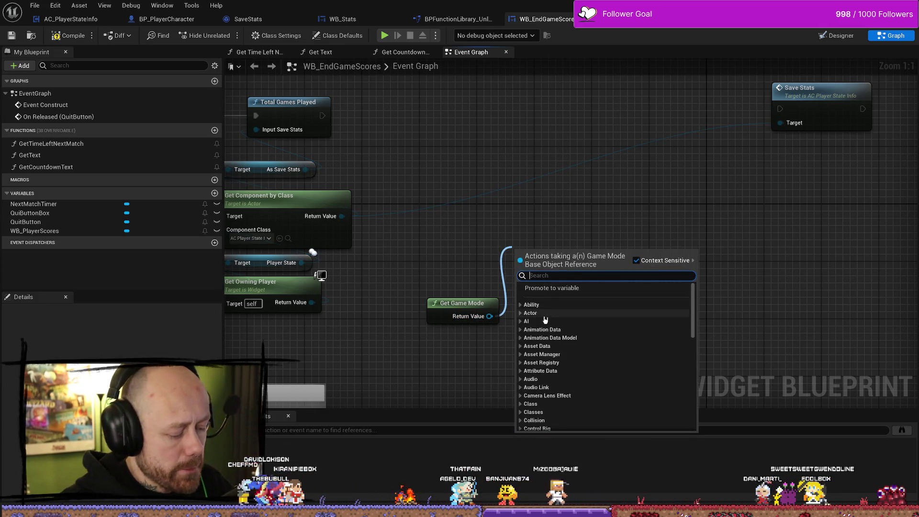
pyautogui.scroll(-15, 545, 320)
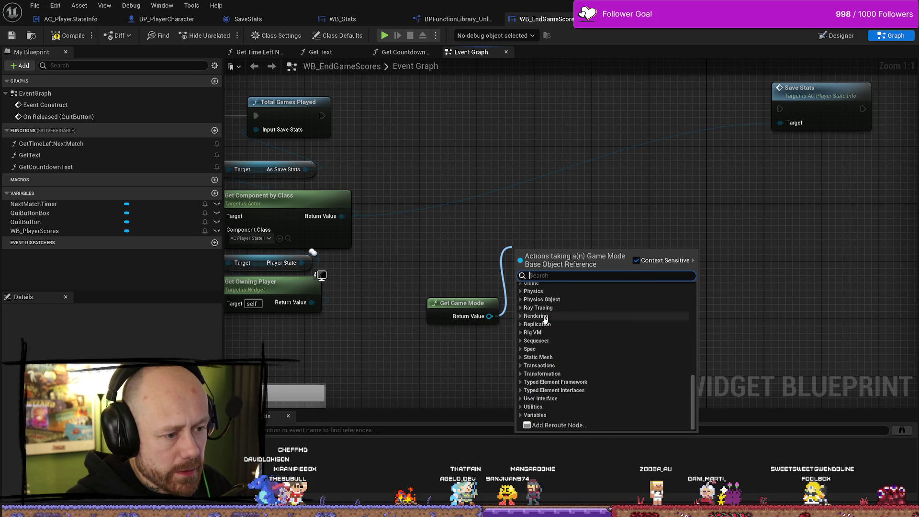
pyautogui.click(545, 317)
pyautogui.click(545, 317)
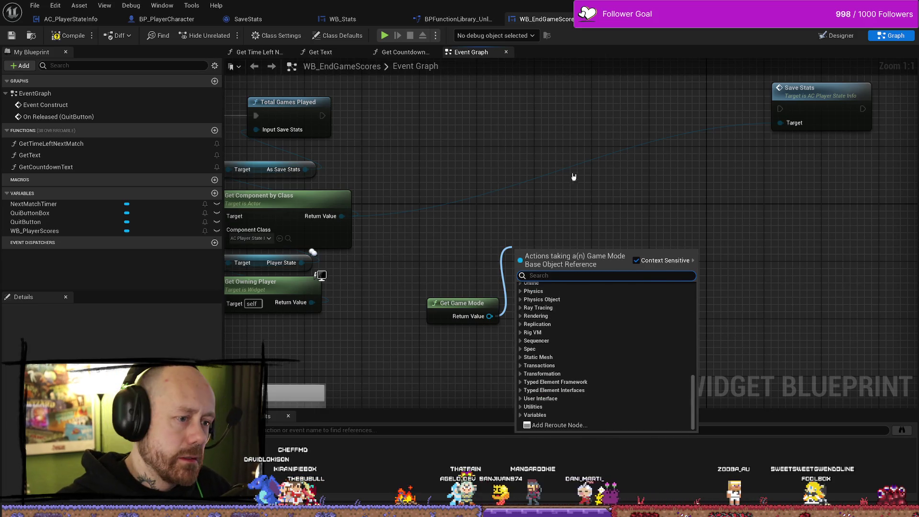
pyautogui.rightClick(602, 211)
pyautogui.write('gamemo')
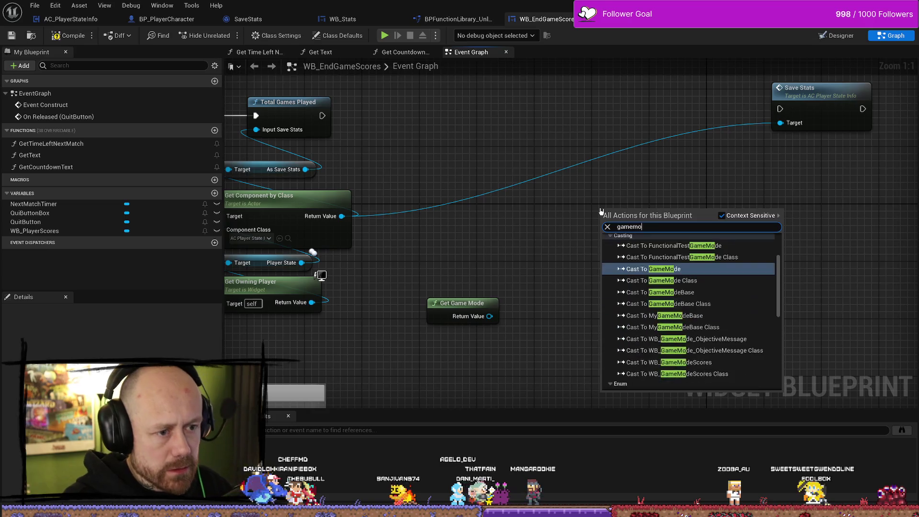
pyautogui.write('des')
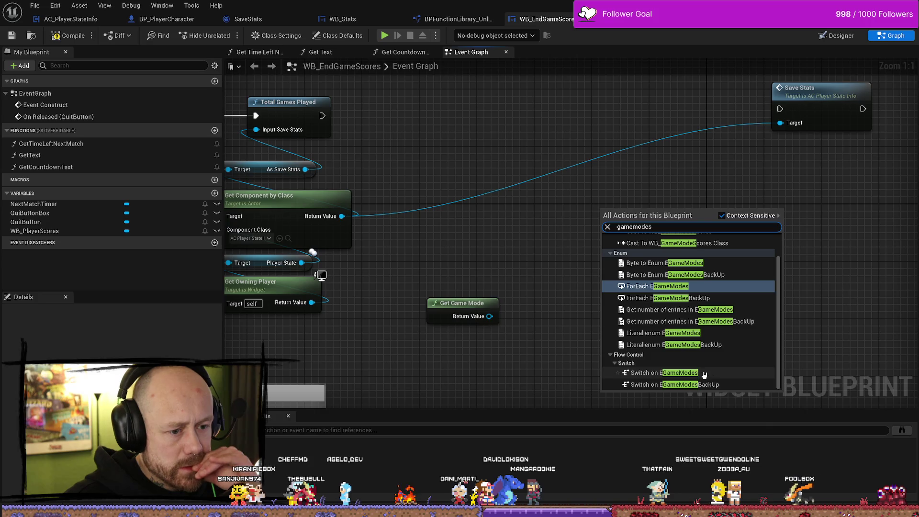
pyautogui.scroll(2, 723, 360)
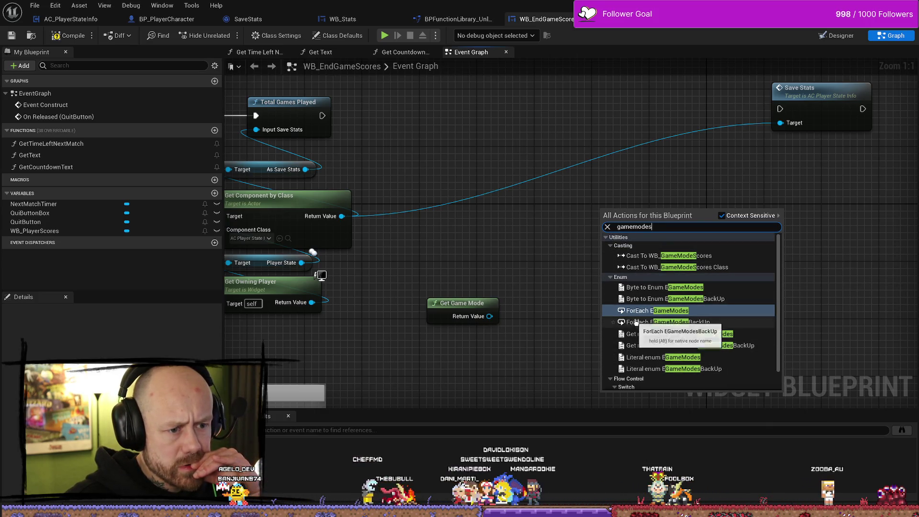
pyautogui.scroll(-1, 622, 335)
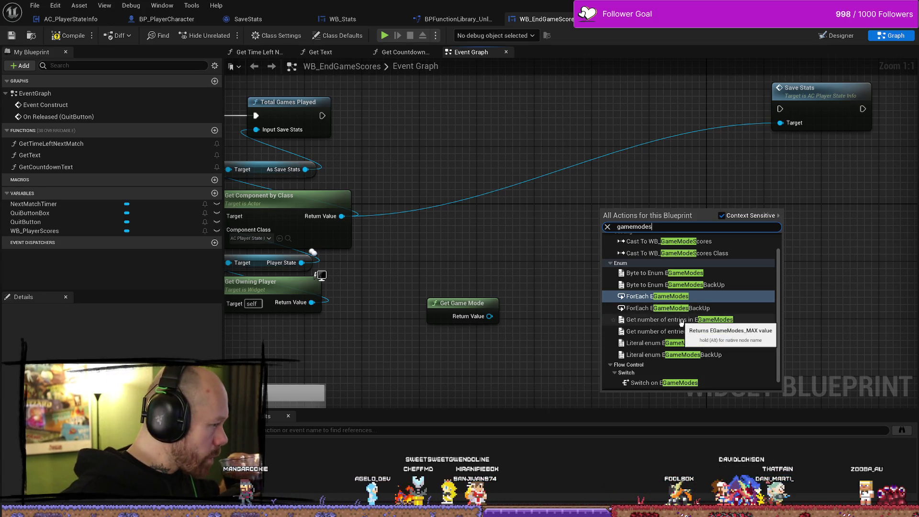
pyautogui.click(682, 320)
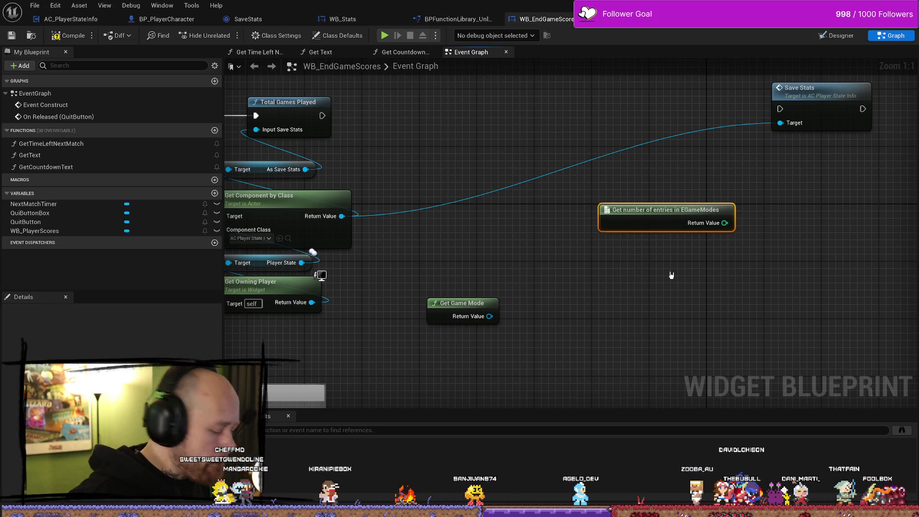
pyautogui.press('Delete')
# Step: Insert a Print String between Total Games Played and Save Stats printing the game mode's display name, then compile
pyautogui.moveTo(672, 275); pyautogui.dragTo(659, 245)
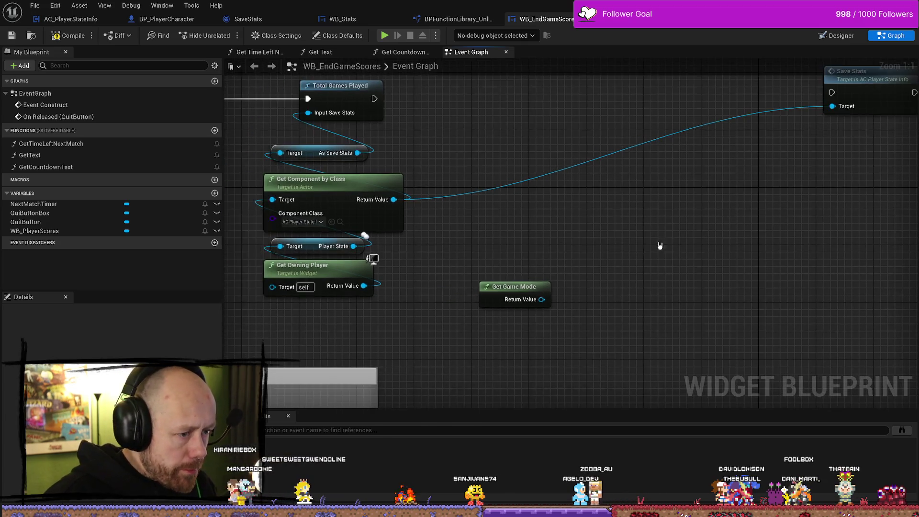
pyautogui.moveTo(474, 117); pyautogui.dragTo(521, 146)
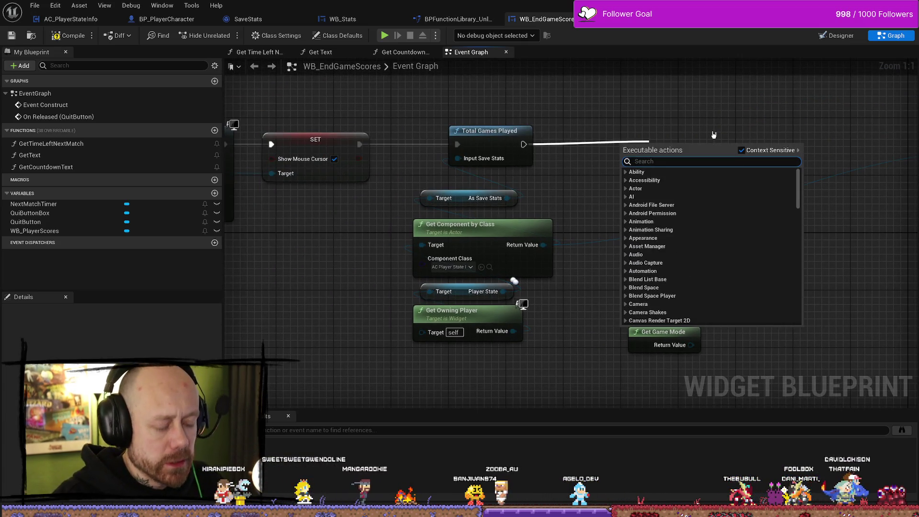
pyautogui.write('print')
pyautogui.press('Return')
pyautogui.moveTo(647, 147); pyautogui.dragTo(769, 140)
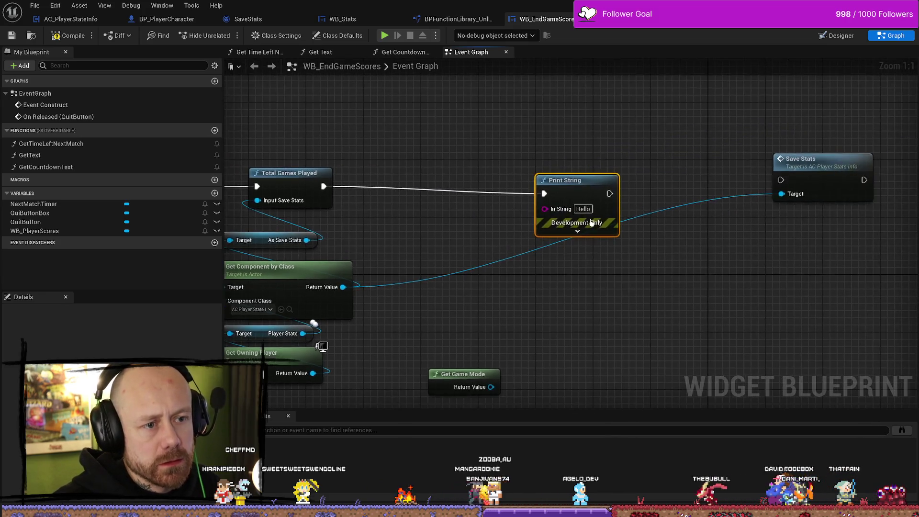
pyautogui.moveTo(492, 386)
pyautogui.mouseDown()
pyautogui.moveTo(451, 220)
pyautogui.moveTo(545, 209)
pyautogui.mouseUp()
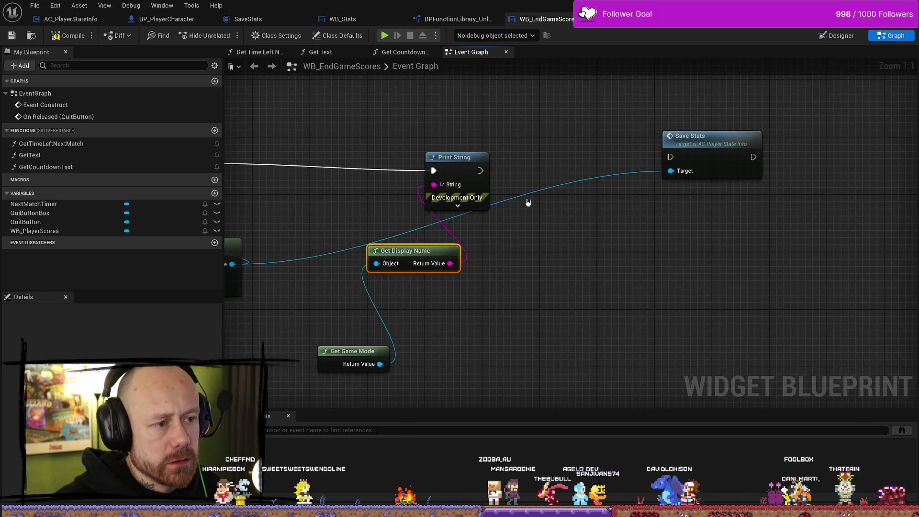
pyautogui.moveTo(467, 156)
pyautogui.mouseDown()
pyautogui.moveTo(460, 148)
pyautogui.moveTo(511, 168)
pyautogui.moveTo(670, 157)
pyautogui.mouseUp()
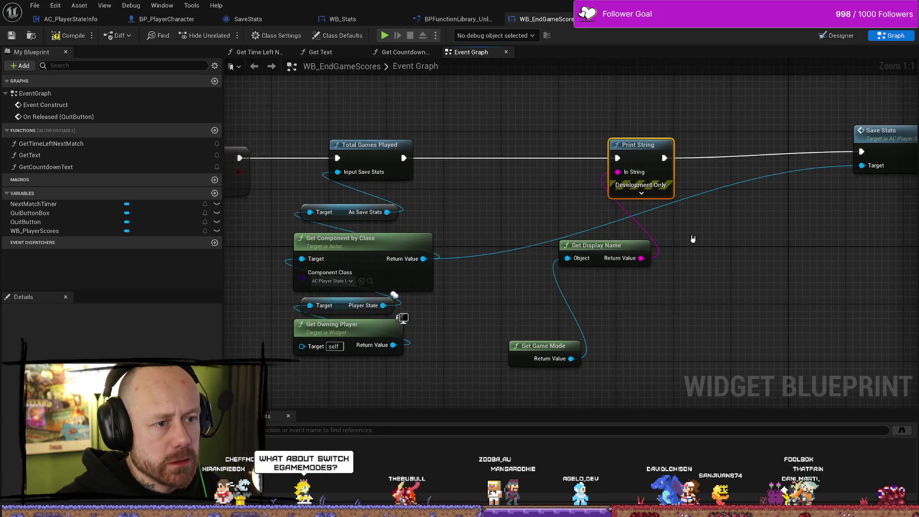
pyautogui.click(67, 36)
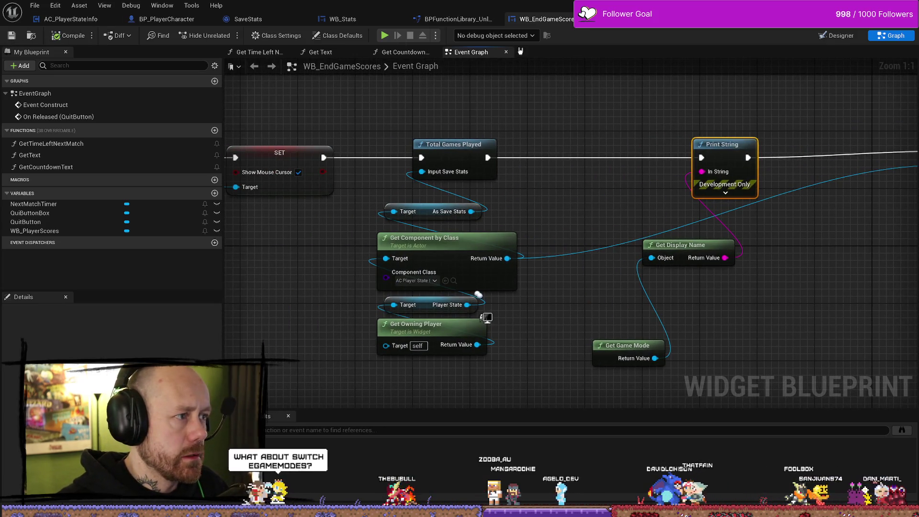
pyautogui.scroll(-8, 558, 179)
pyautogui.scroll(8, 422, 170)
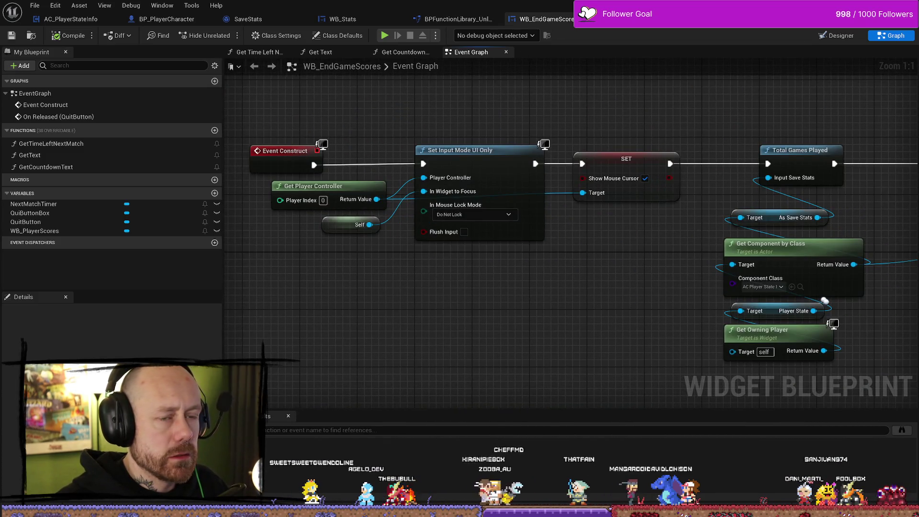
# Step: Play a Capture the Flag test match from the level editor, stop it, and close the error log
pyautogui.hotkey('alt', 'Tab')
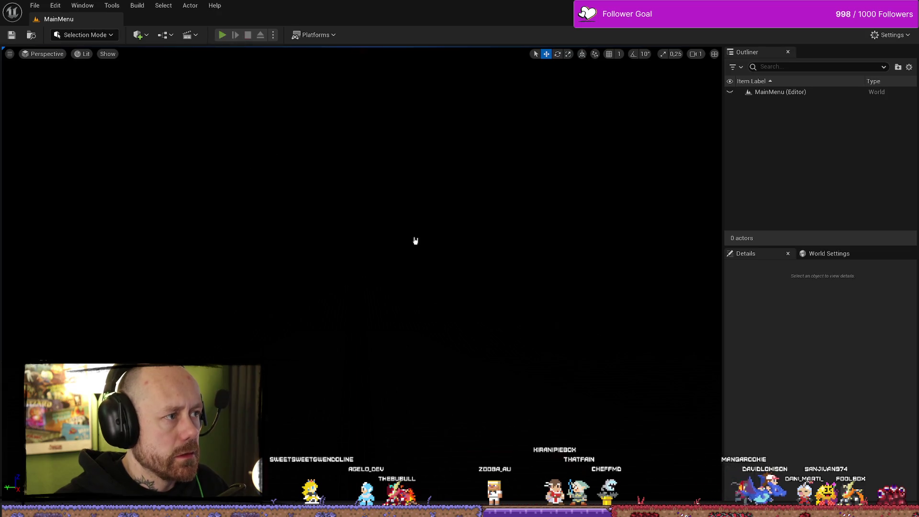
pyautogui.click(155, 294)
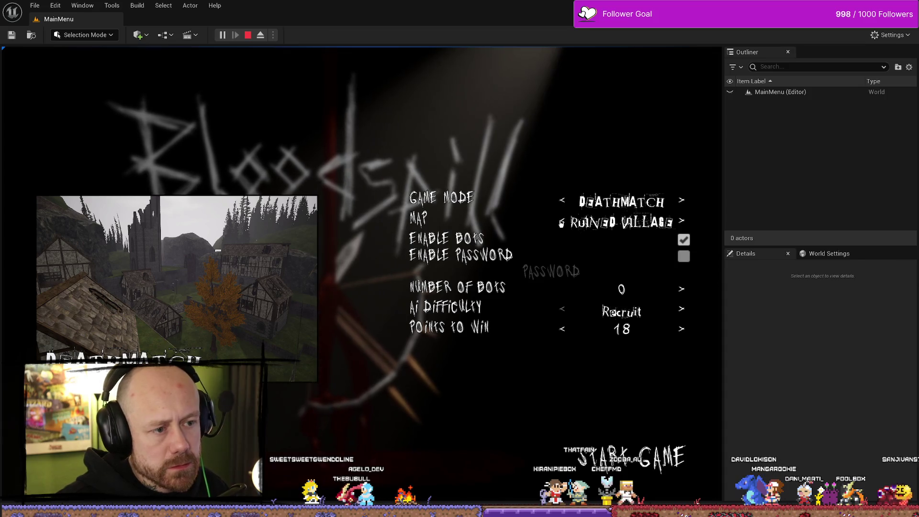
pyautogui.click(563, 200)
pyautogui.click(562, 200)
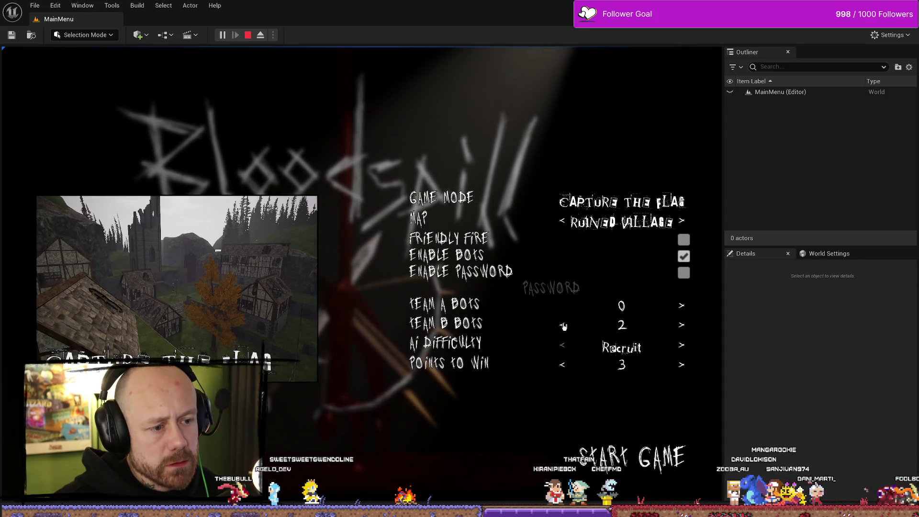
pyautogui.click(655, 473)
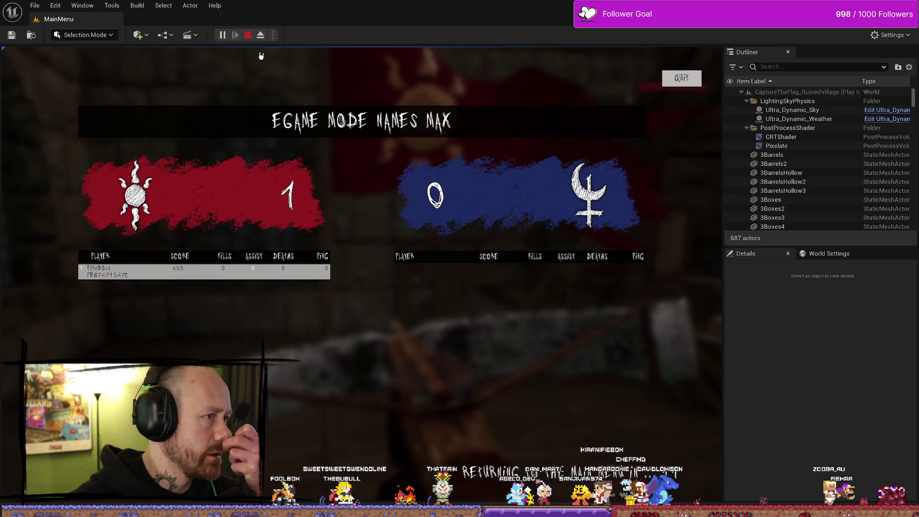
pyautogui.press('Escape')
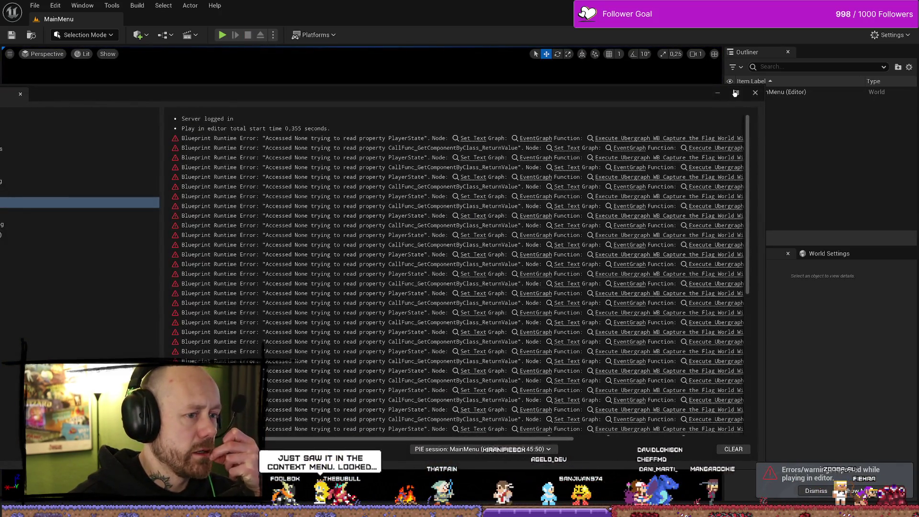
pyautogui.click(756, 93)
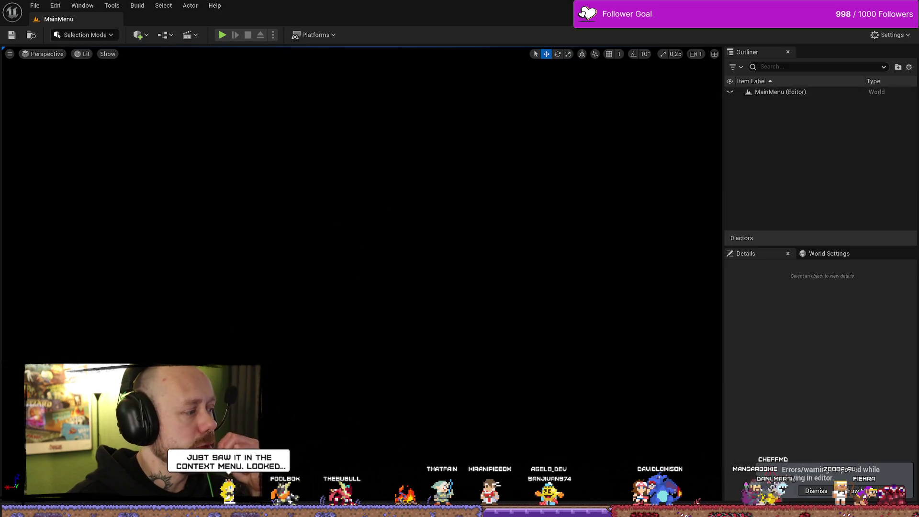
# Step: Back in WB_EndGameScores' graph, add a Switch on EGameModes node found by searching 'egamemodes'
pyautogui.hotkey('alt', 'Tab')
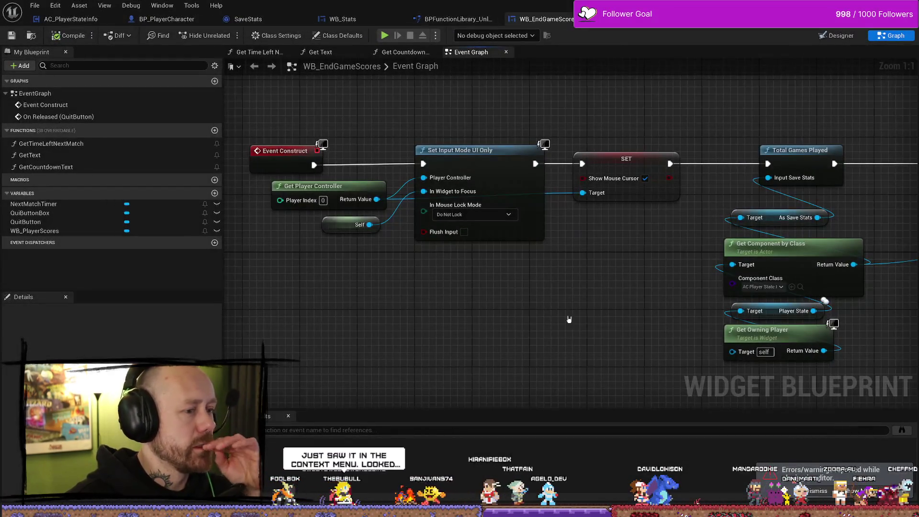
pyautogui.moveTo(569, 319)
pyautogui.mouseDown()
pyautogui.moveTo(524, 309)
pyautogui.moveTo(443, 267)
pyautogui.mouseUp()
pyautogui.moveTo(764, 255); pyautogui.dragTo(505, 269)
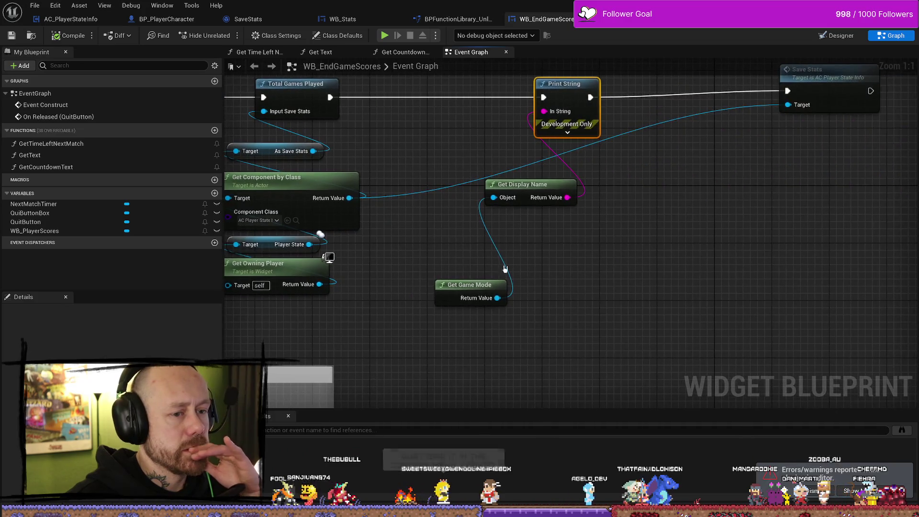
pyautogui.moveTo(607, 252); pyautogui.dragTo(533, 248)
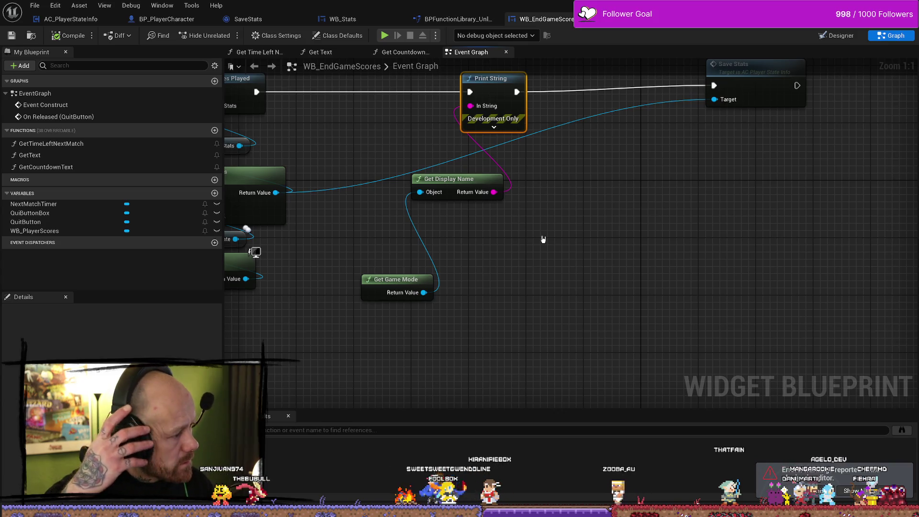
pyautogui.rightClick(667, 236)
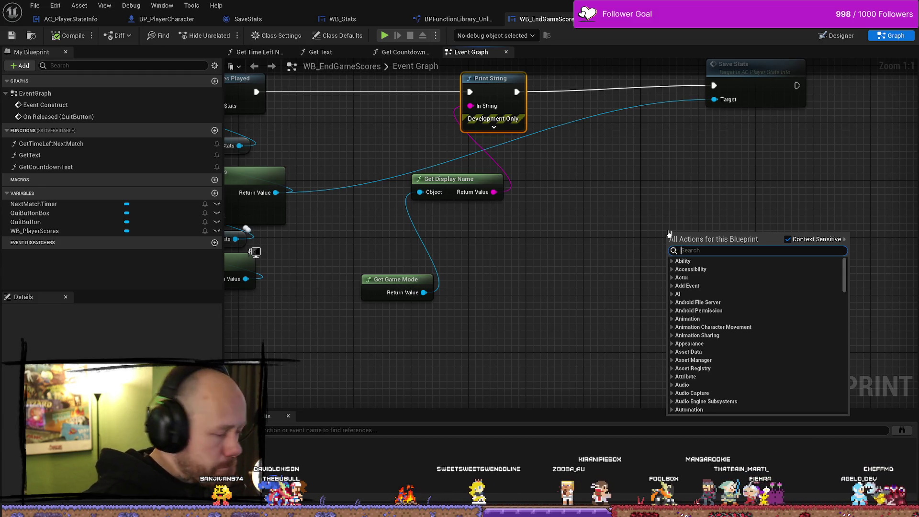
pyautogui.write('ega')
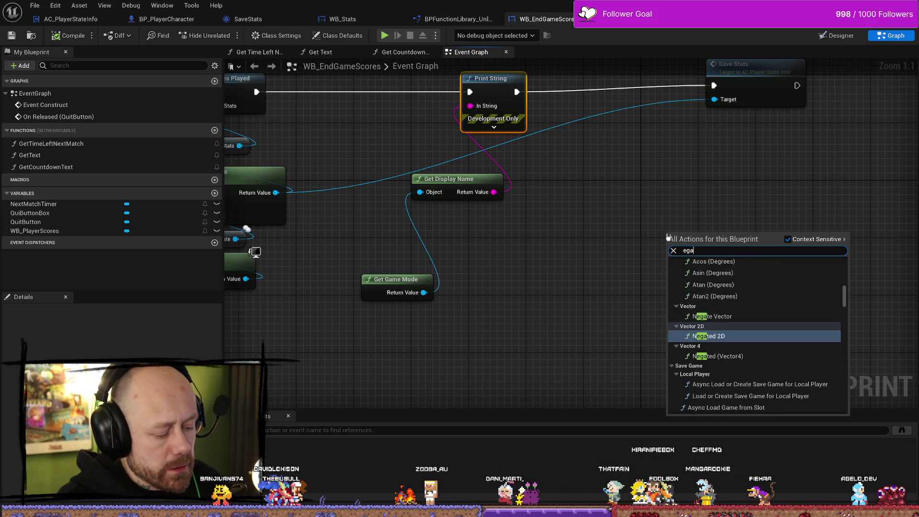
pyautogui.write('me')
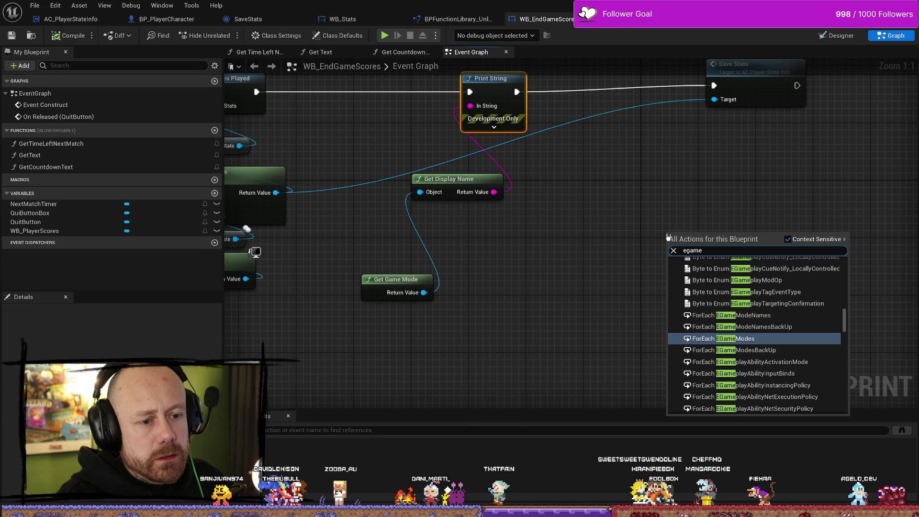
pyautogui.scroll(10, 797, 319)
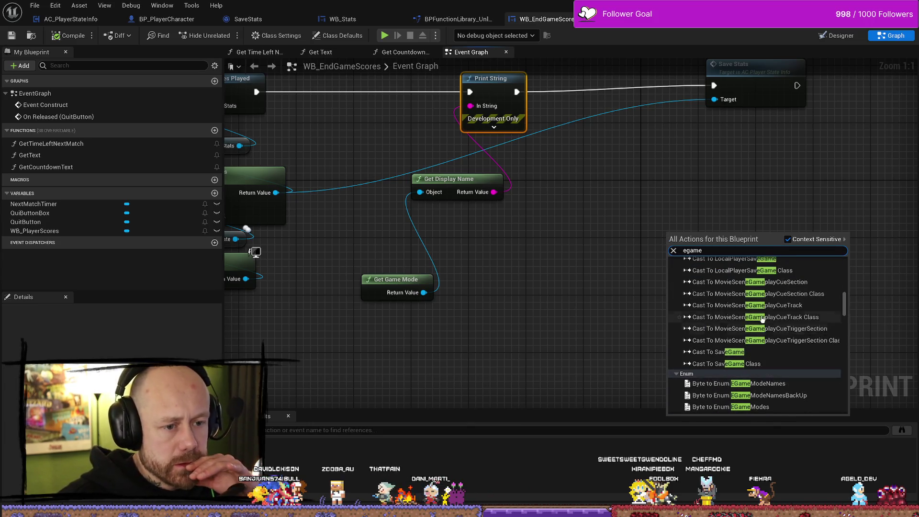
pyautogui.write('modes')
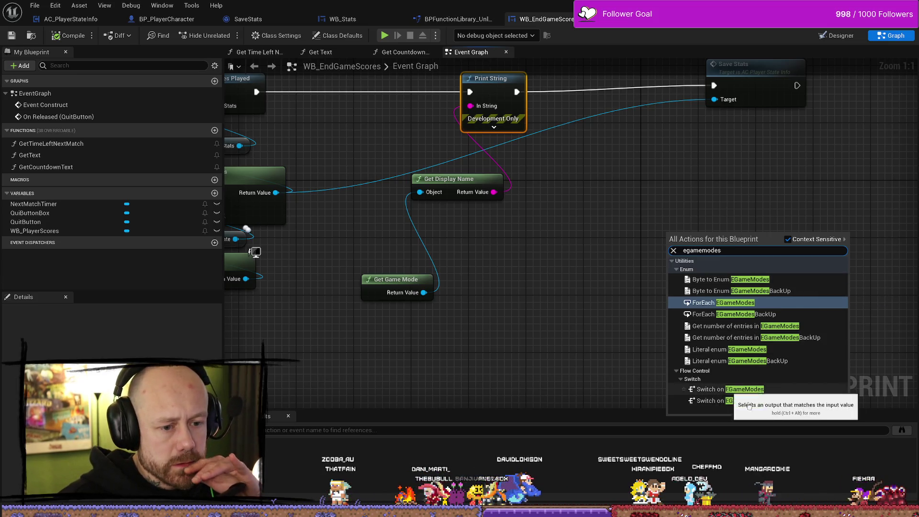
pyautogui.click(727, 390)
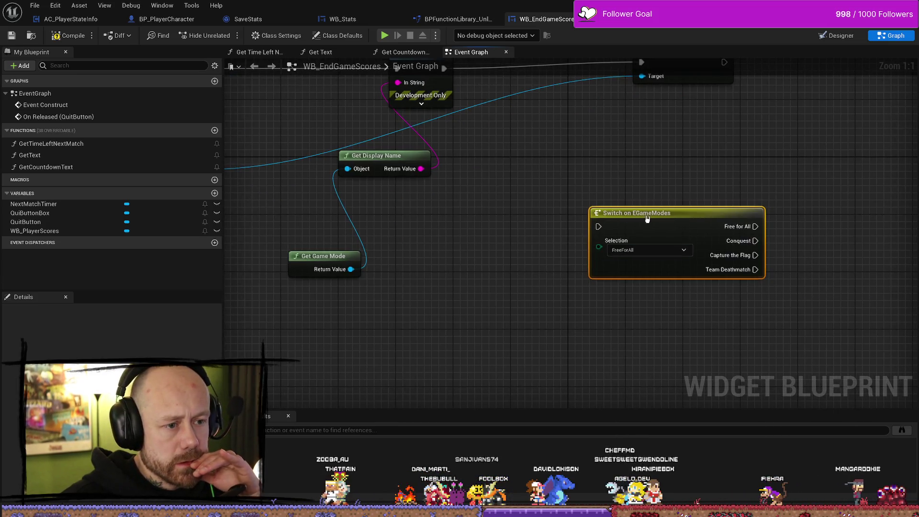
# Step: Position the Switch node and try wiring Get Game Mode into its Selection pin, which is rejected
pyautogui.moveTo(621, 213); pyautogui.dragTo(418, 213)
pyautogui.moveTo(485, 270); pyautogui.dragTo(530, 248)
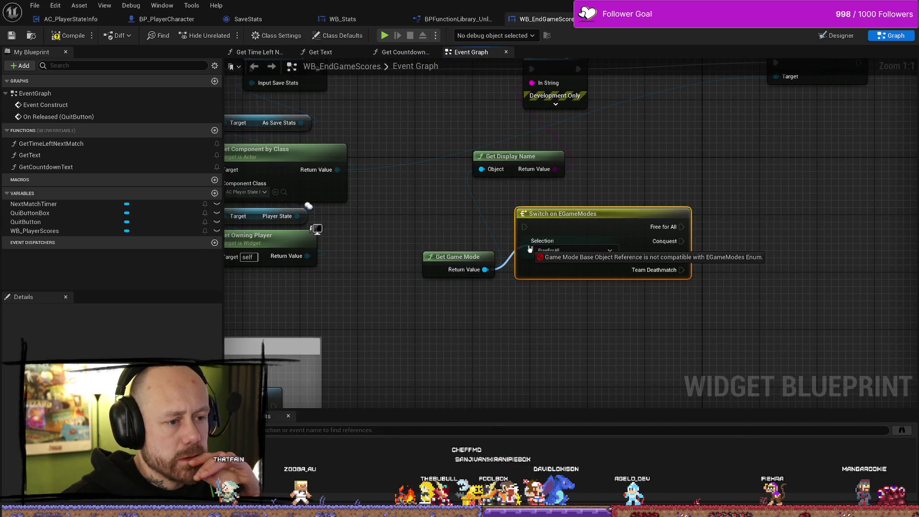
pyautogui.moveTo(529, 249); pyautogui.dragTo(437, 229)
pyautogui.click(584, 181)
pyautogui.moveTo(583, 181); pyautogui.dragTo(526, 187)
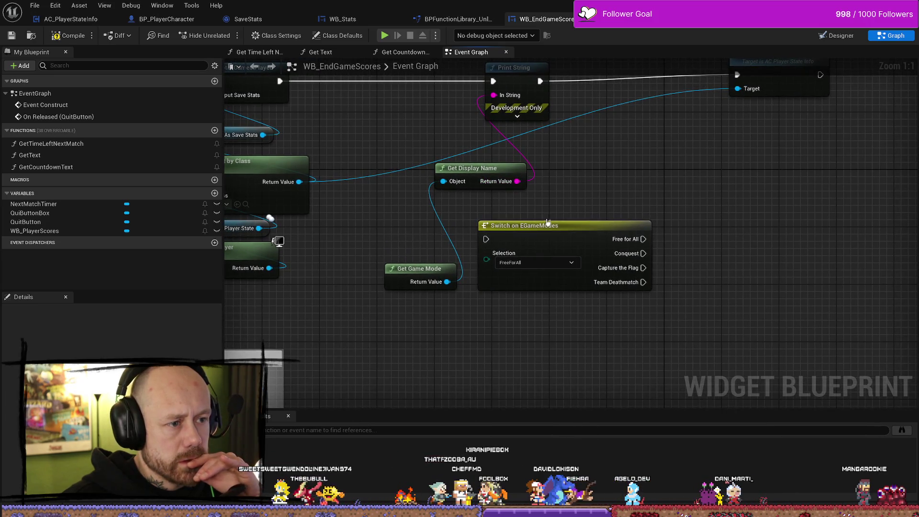
pyautogui.moveTo(548, 222); pyautogui.dragTo(620, 223)
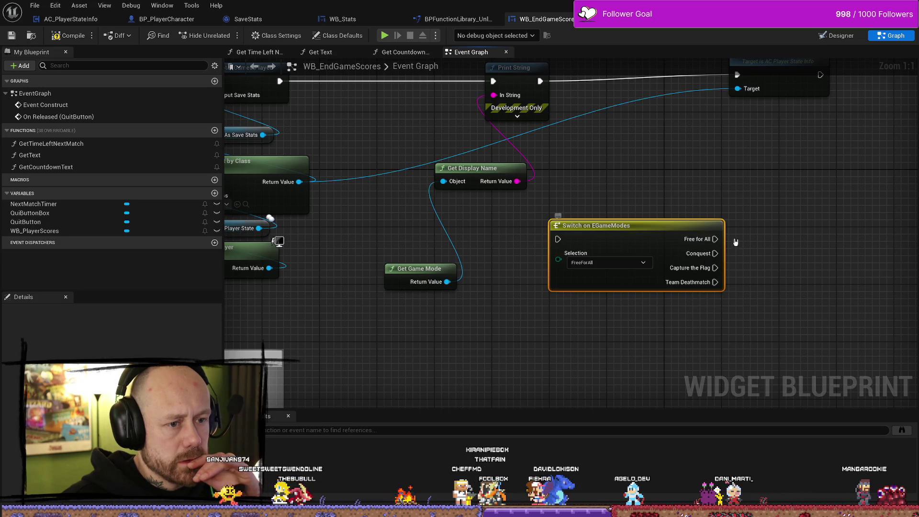
# Step: Leave the Switch's Selection at FreeForAll and move Get Game Mode lower and left
pyautogui.click(593, 265)
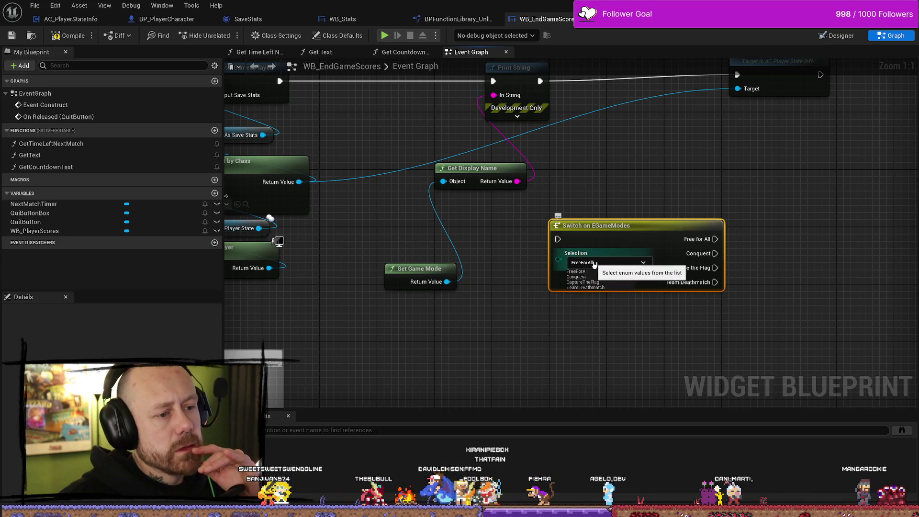
pyautogui.click(631, 265)
pyautogui.click(631, 265)
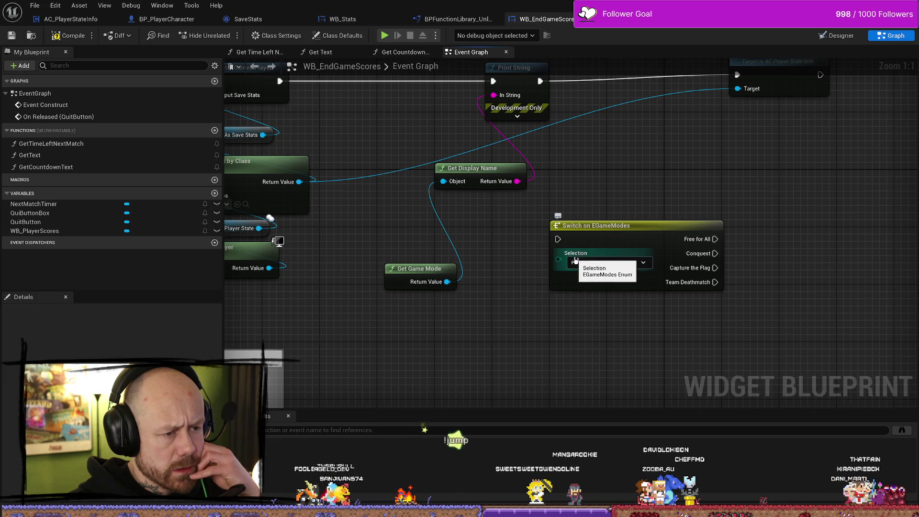
pyautogui.moveTo(484, 325); pyautogui.dragTo(508, 290)
pyautogui.moveTo(488, 147)
pyautogui.mouseDown()
pyautogui.moveTo(488, 203)
pyautogui.moveTo(487, 193)
pyautogui.mouseUp()
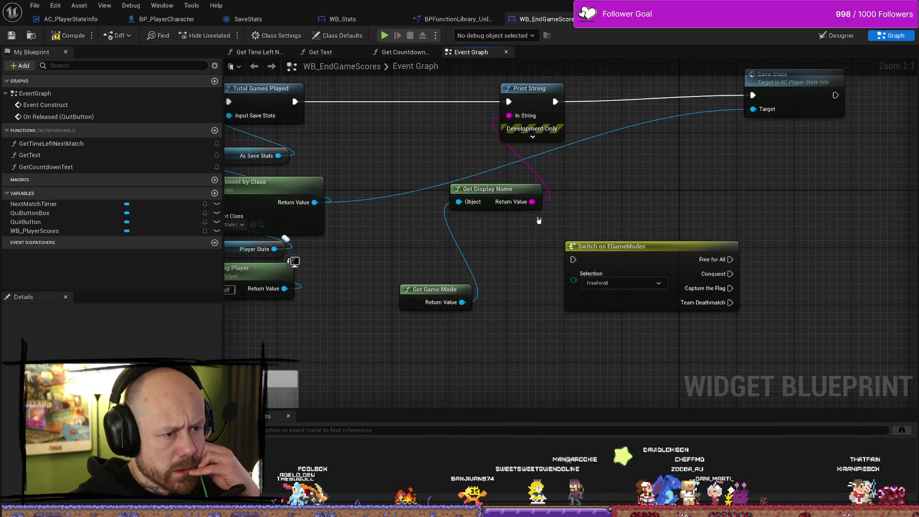
pyautogui.click(619, 288)
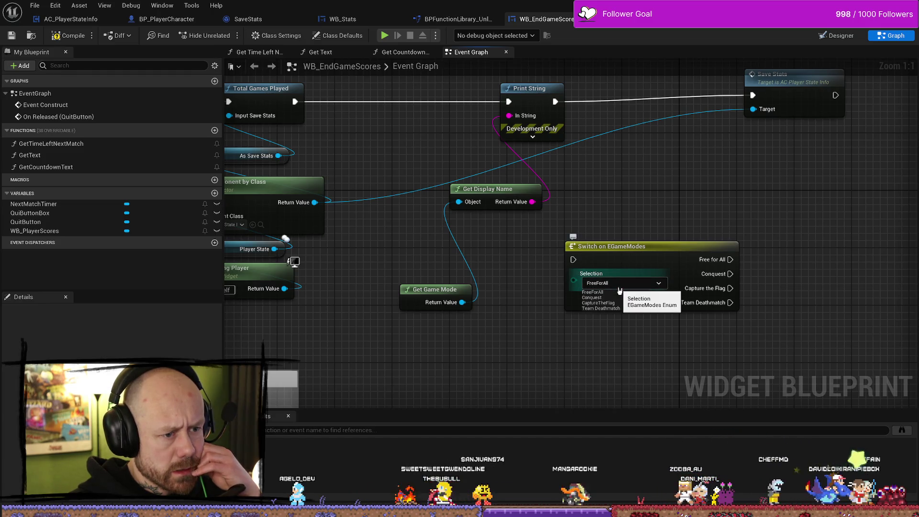
pyautogui.click(473, 311)
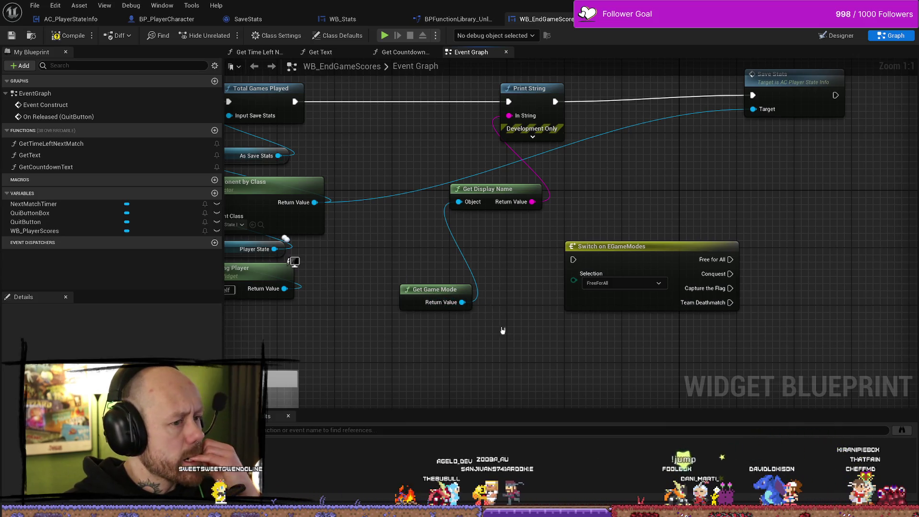
pyautogui.moveTo(467, 308)
pyautogui.mouseDown()
pyautogui.moveTo(446, 330)
pyautogui.moveTo(490, 274)
pyautogui.mouseUp()
pyautogui.click(487, 267)
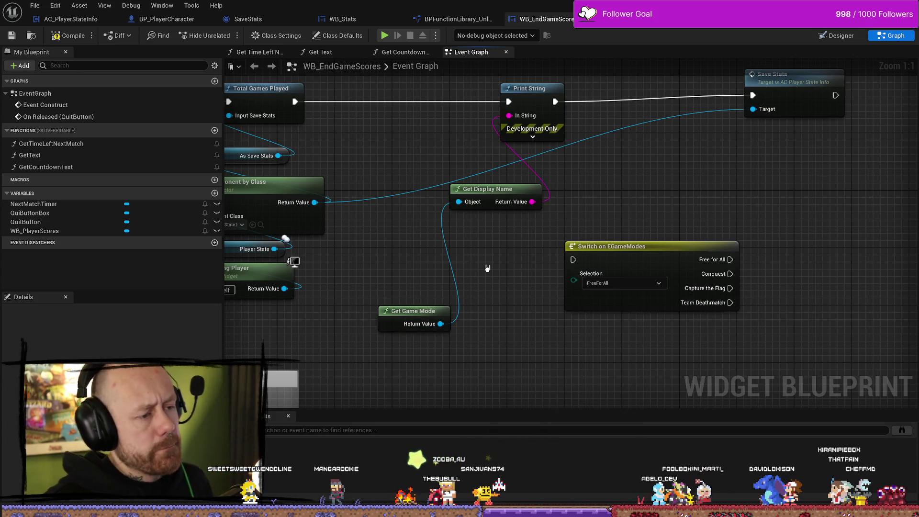
# Step: Add a Switch on EGameModes node via a 'gamemodes' search, then select Get Display Name
pyautogui.rightClick(498, 270)
pyautogui.press('Escape')
pyautogui.rightClick(528, 335)
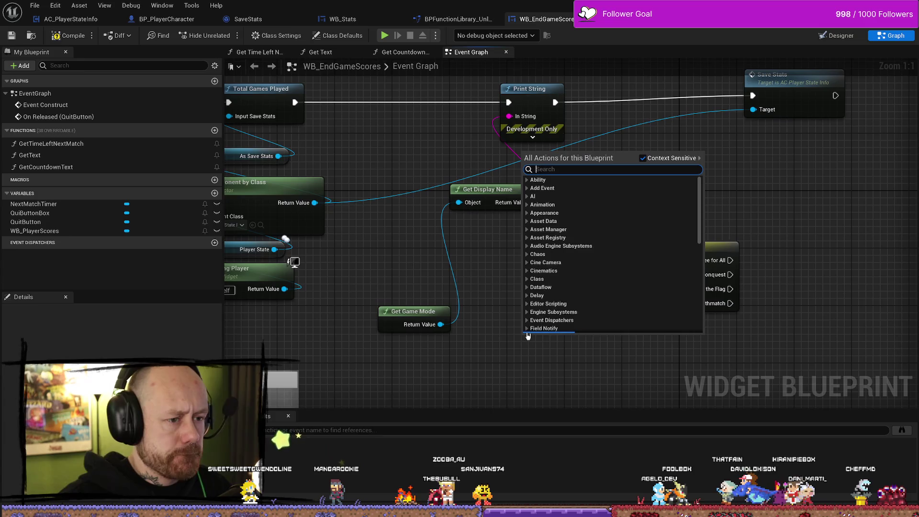
pyautogui.write('gamemode')
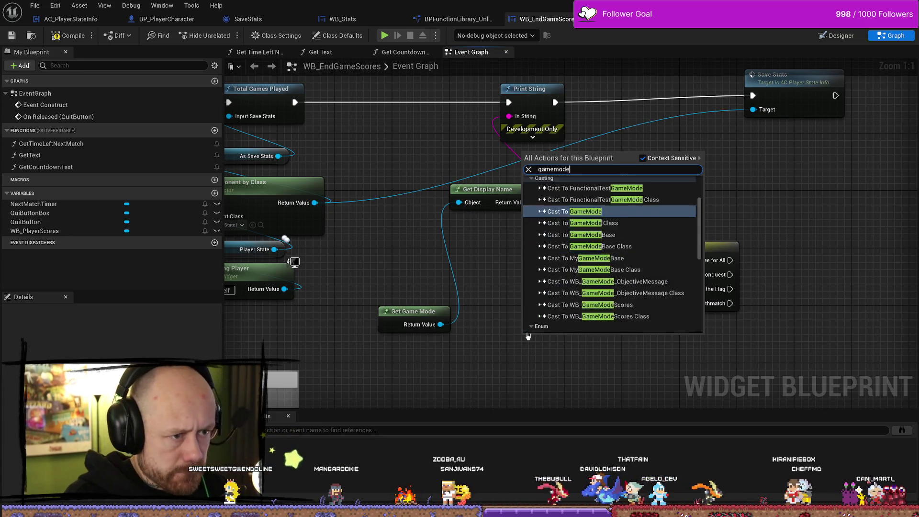
pyautogui.write('s')
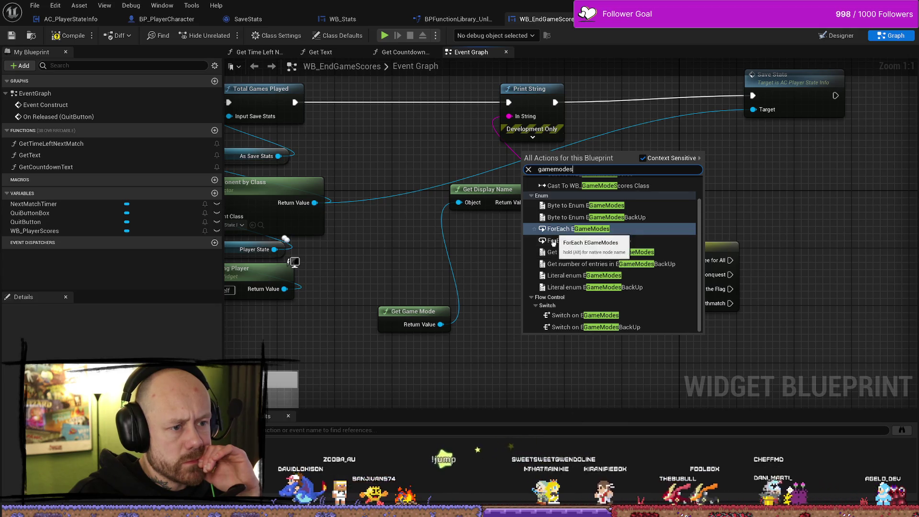
pyautogui.click(594, 315)
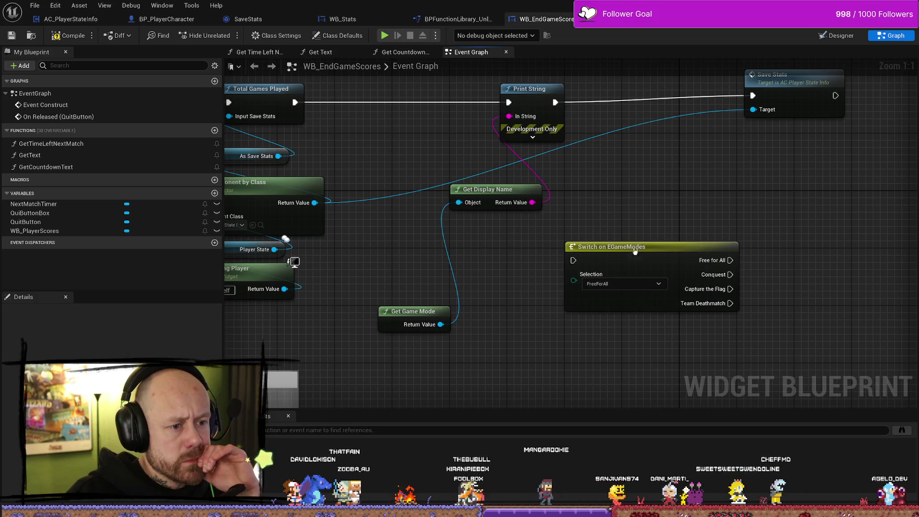
pyautogui.moveTo(482, 290); pyautogui.dragTo(524, 272)
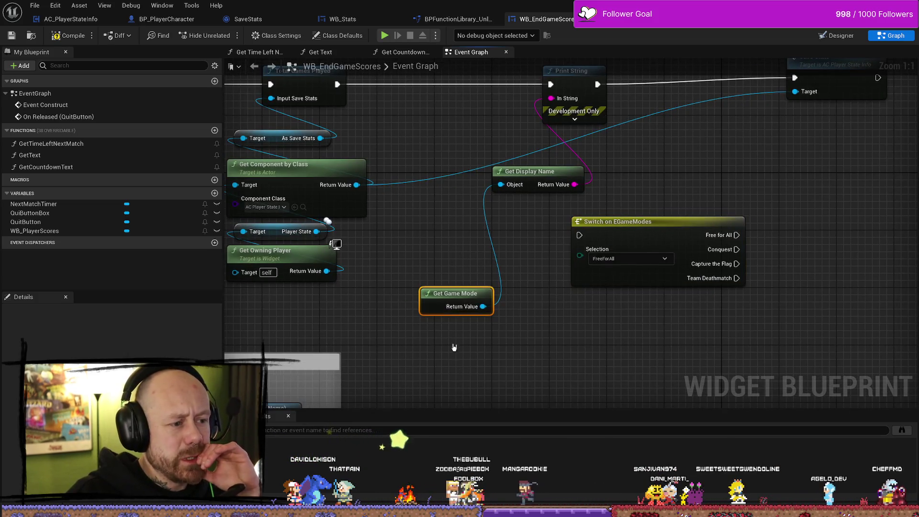
pyautogui.click(515, 175)
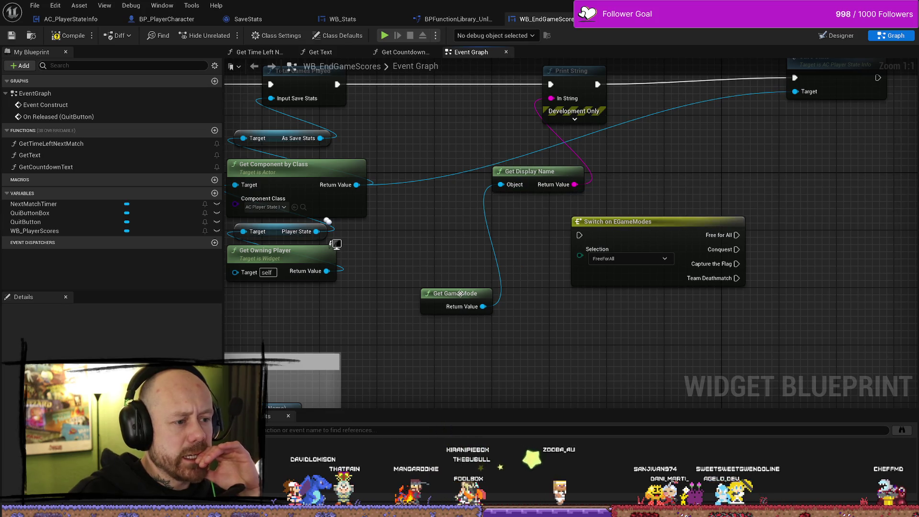
# Step: Move Get Game Mode higher and search actions for 'get enum game', cancelling without adding anything
pyautogui.moveTo(460, 294); pyautogui.dragTo(467, 258)
pyautogui.rightClick(501, 335)
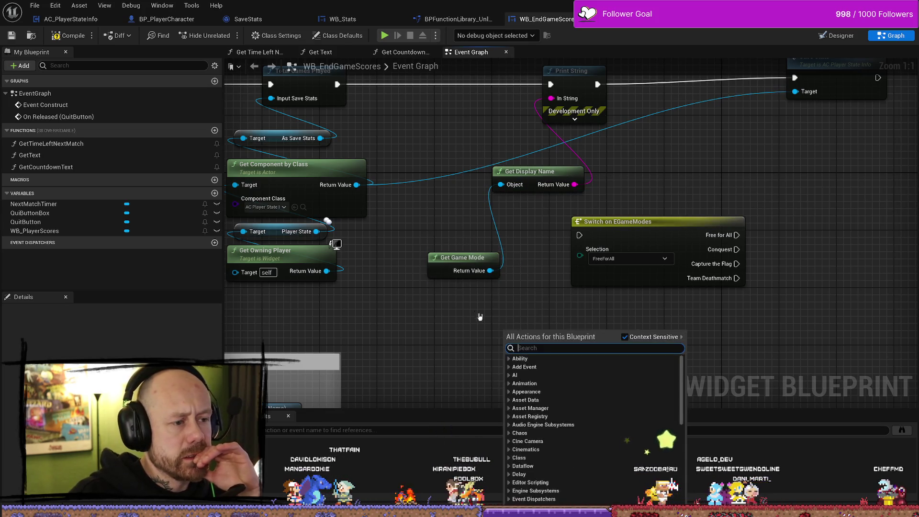
pyautogui.write('get enui')
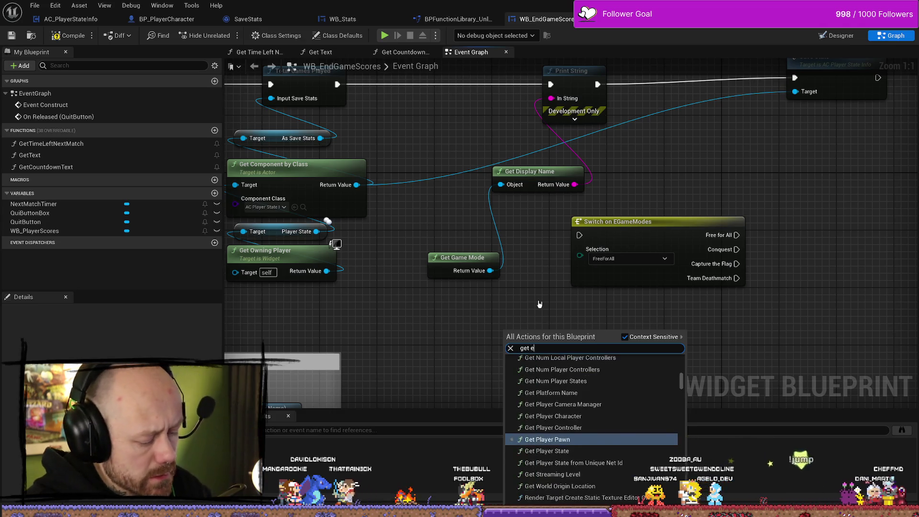
pyautogui.press('BackSpace')
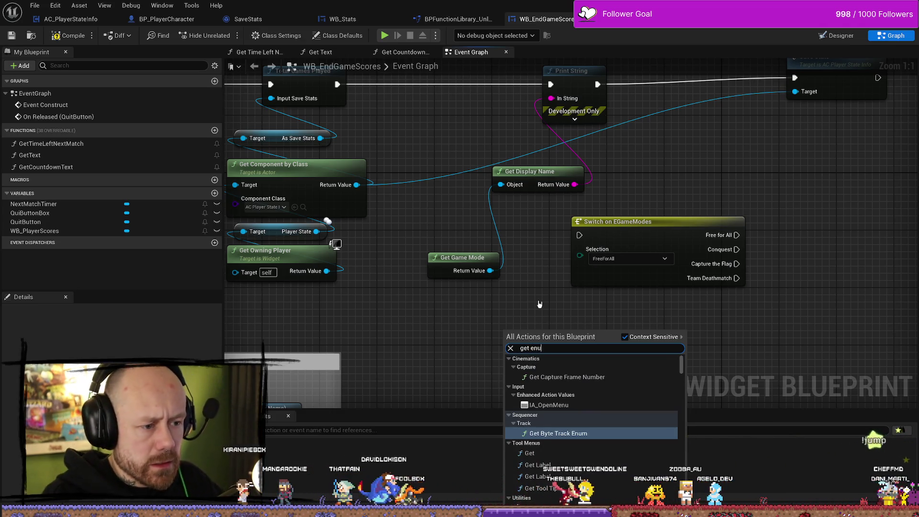
pyautogui.write('m')
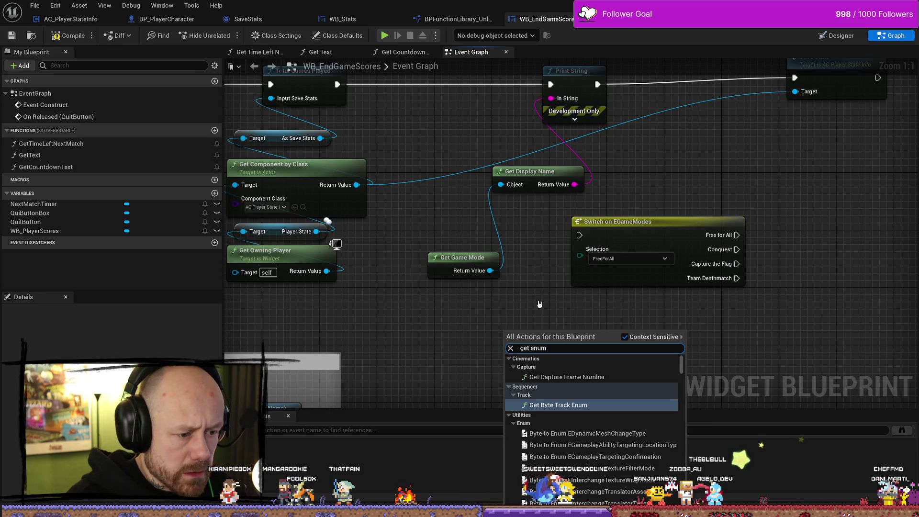
pyautogui.write(' game')
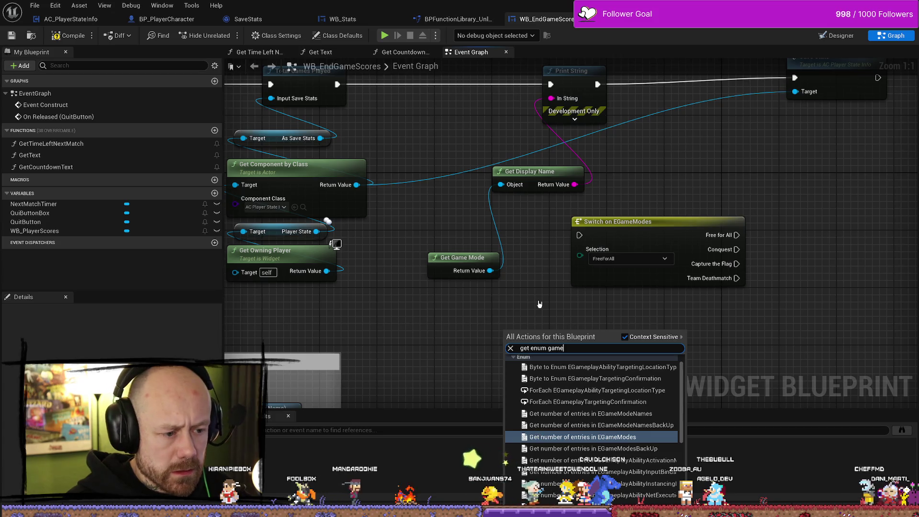
pyautogui.press('Down')
pyautogui.press('Down')
pyautogui.press('Down')
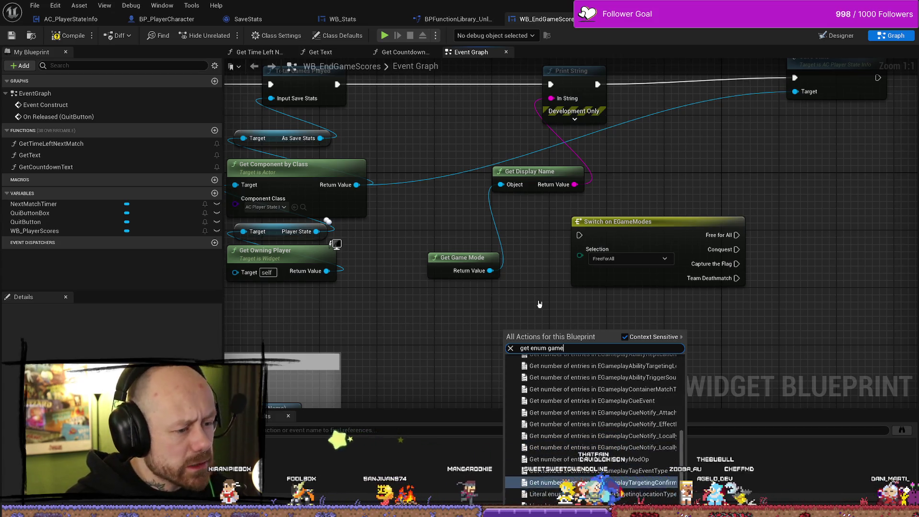
pyautogui.press('Up')
pyautogui.press('Up')
pyautogui.press('Up')
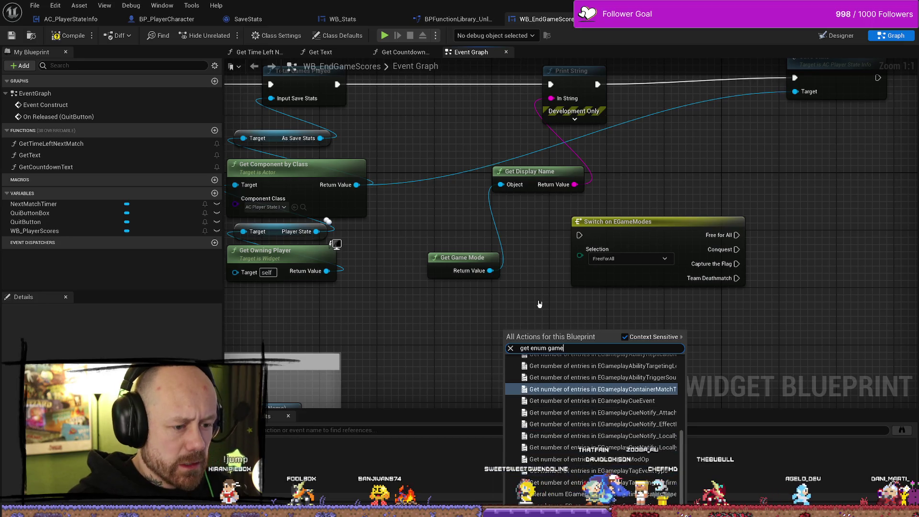
pyautogui.press('Escape')
# Step: Reposition Get Game Mode and pull wires from its Return Value, cancelling each without adding a node
pyautogui.click(462, 261)
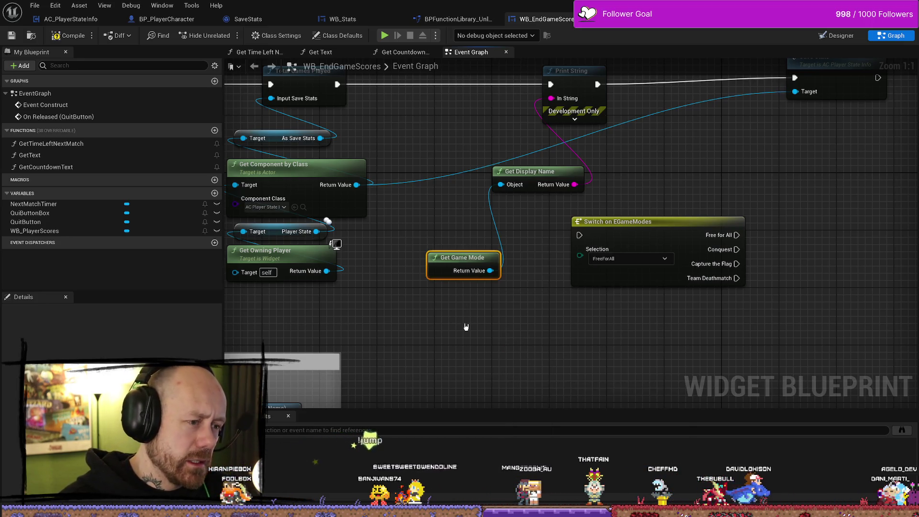
pyautogui.moveTo(495, 327); pyautogui.dragTo(461, 332)
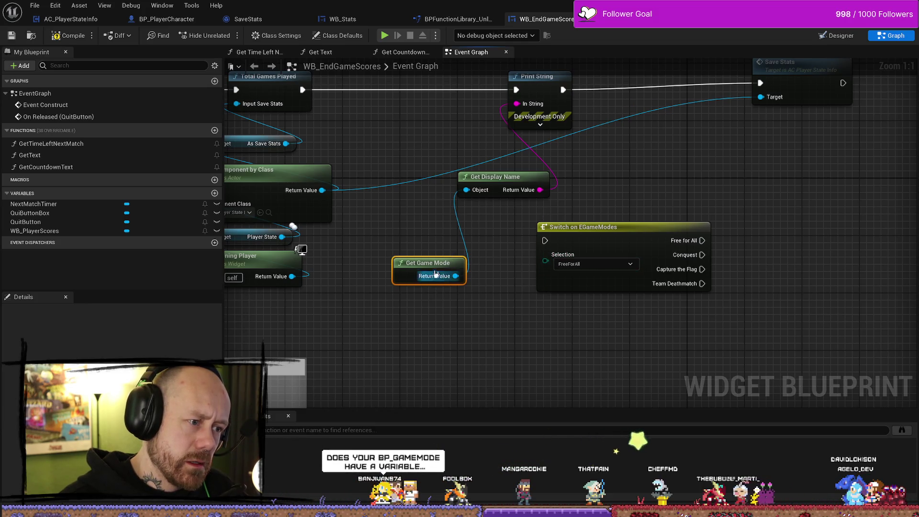
pyautogui.moveTo(413, 275)
pyautogui.mouseDown()
pyautogui.moveTo(384, 289)
pyautogui.moveTo(438, 293)
pyautogui.mouseUp()
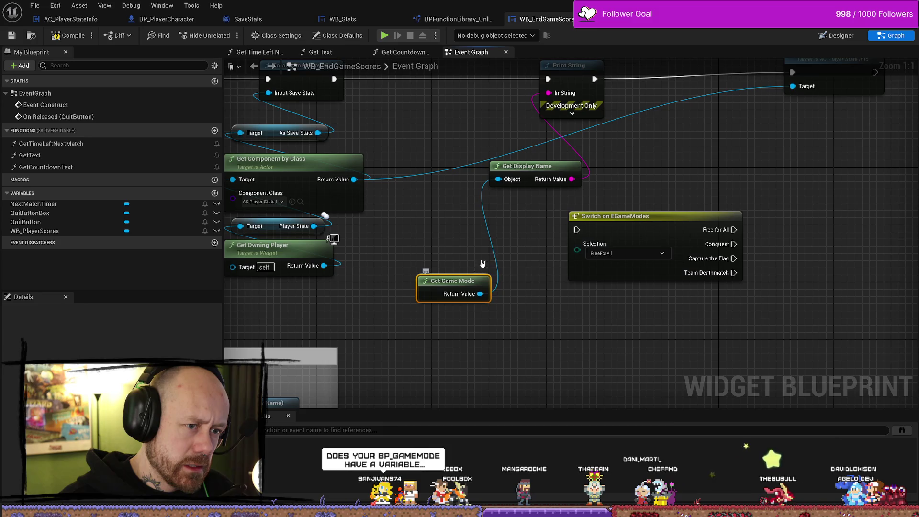
pyautogui.rightClick(491, 253)
pyautogui.click(473, 262)
pyautogui.moveTo(499, 179); pyautogui.dragTo(457, 296)
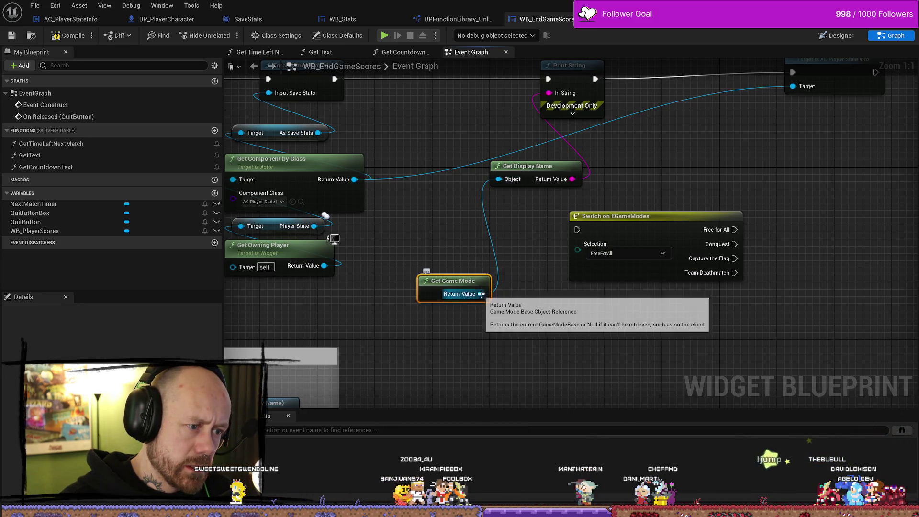
pyautogui.moveTo(457, 296); pyautogui.dragTo(469, 246)
pyautogui.click(498, 311)
pyautogui.moveTo(480, 294)
pyautogui.mouseDown()
pyautogui.moveTo(392, 238)
pyautogui.moveTo(427, 233)
pyautogui.mouseUp()
pyautogui.press('Escape')
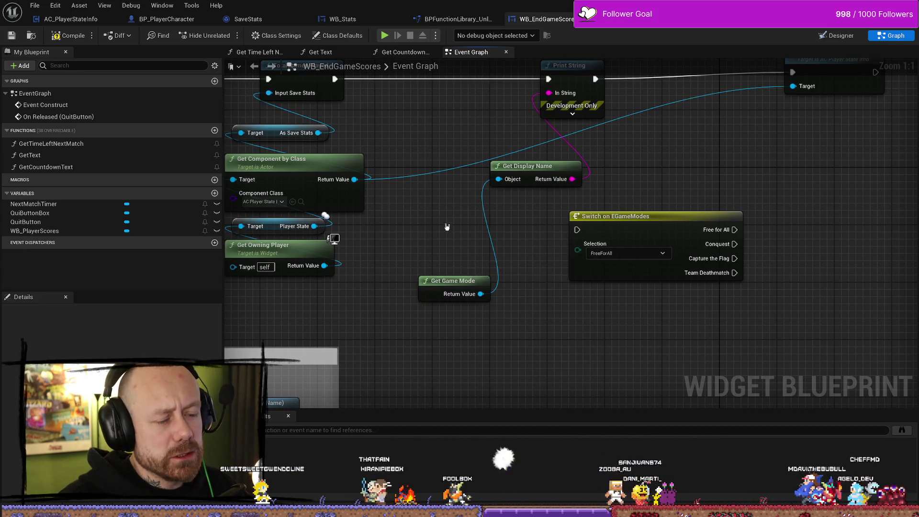
pyautogui.moveTo(483, 294); pyautogui.dragTo(443, 245)
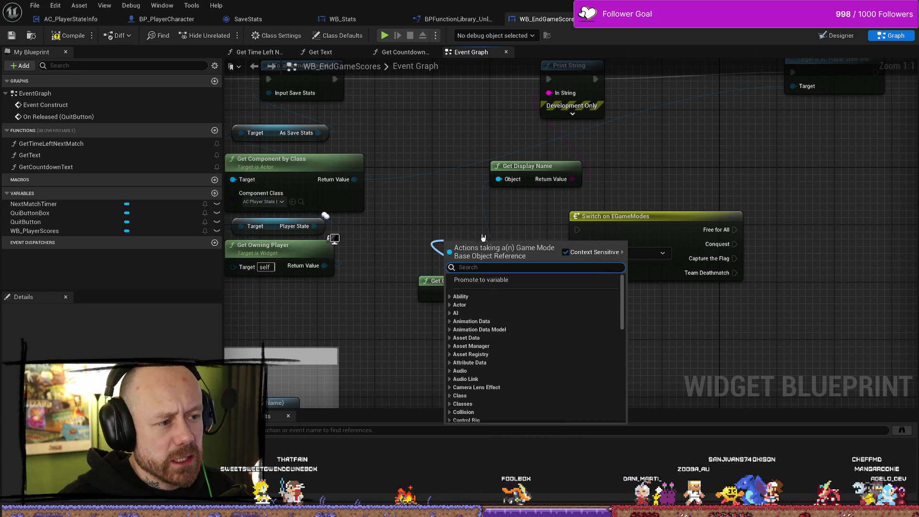
# Step: Select the Switch on EGameModes node and bring up the Content Drawer on KillFeedAndScore
pyautogui.click(572, 230)
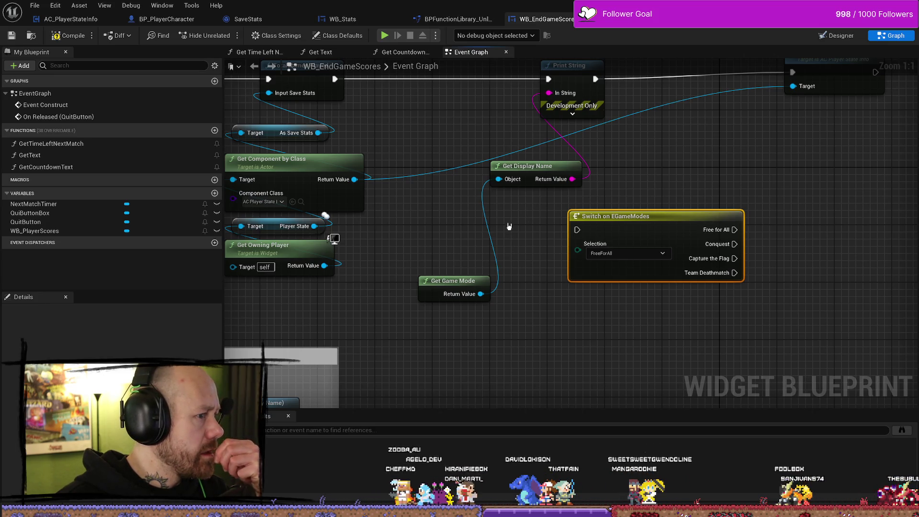
pyautogui.moveTo(506, 231); pyautogui.dragTo(484, 219)
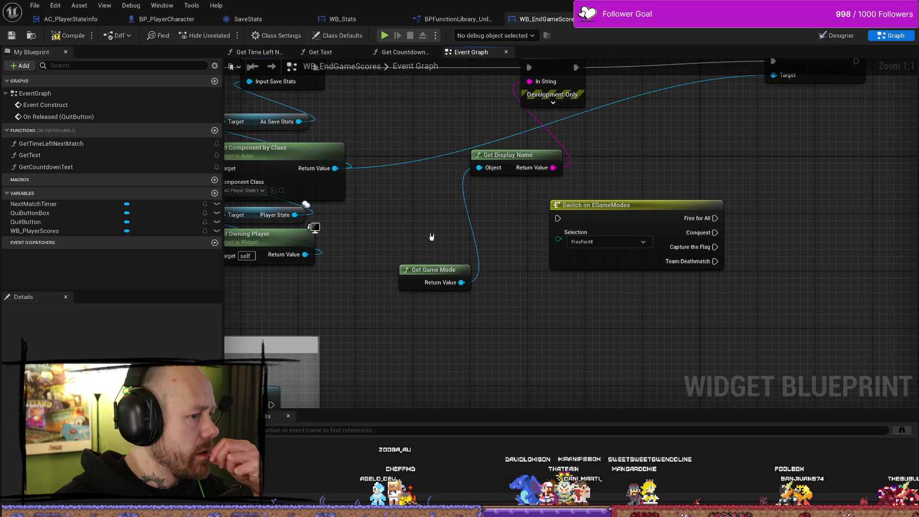
pyautogui.moveTo(431, 236); pyautogui.dragTo(451, 231)
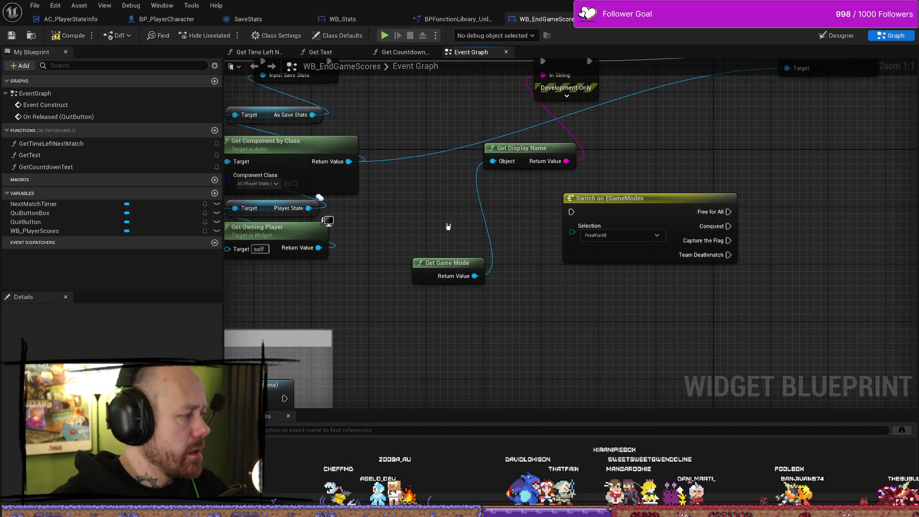
pyautogui.hotkey('ctrl', 'space')
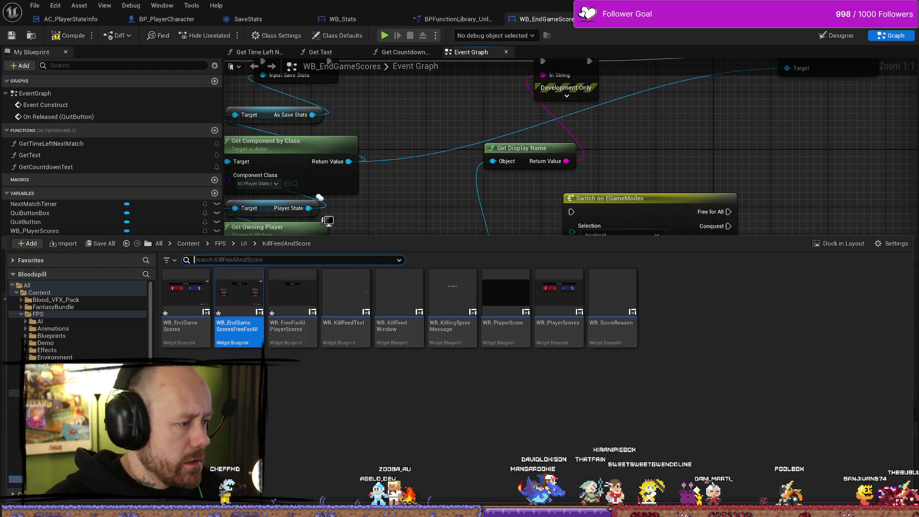
# Step: Search FPS for 'gamemode', open BP_Conquest_GS and BP_Conquest_GM, then return to WB_EndGameScoresFreeForAll
pyautogui.click(60, 314)
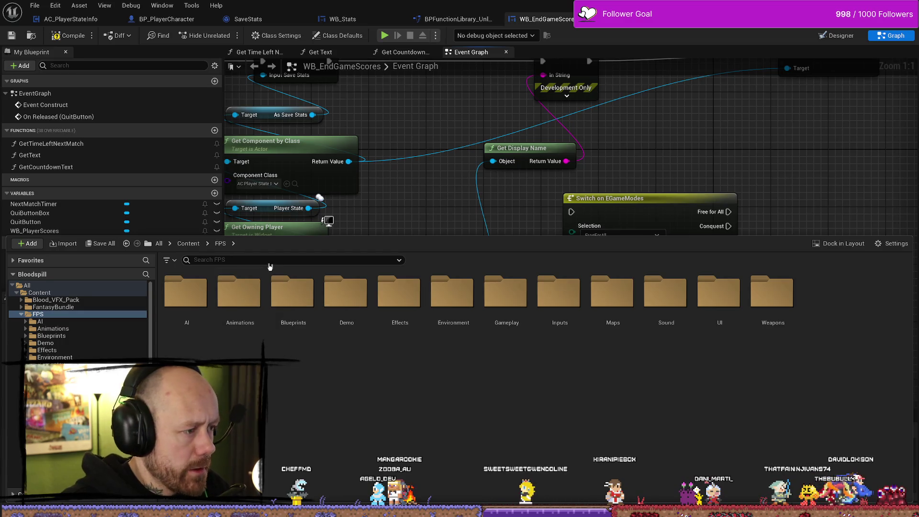
pyautogui.write('gamemode')
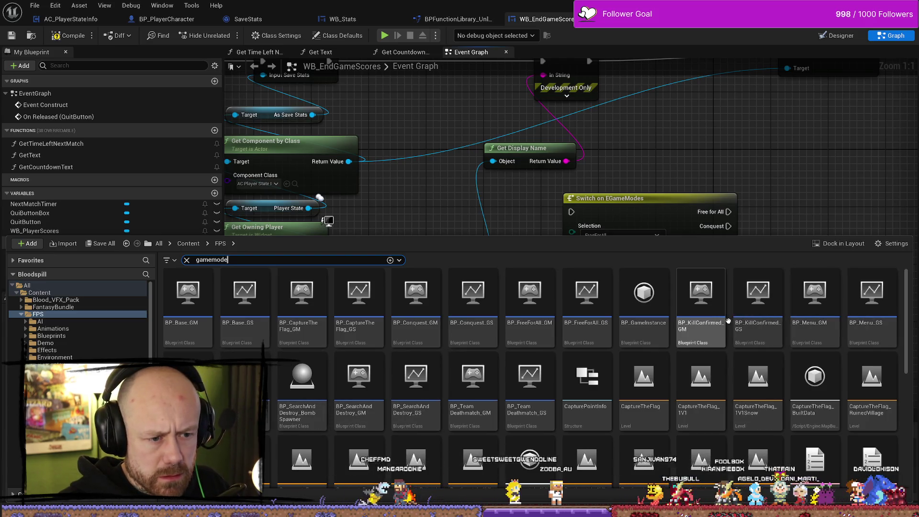
pyautogui.moveTo(728, 320)
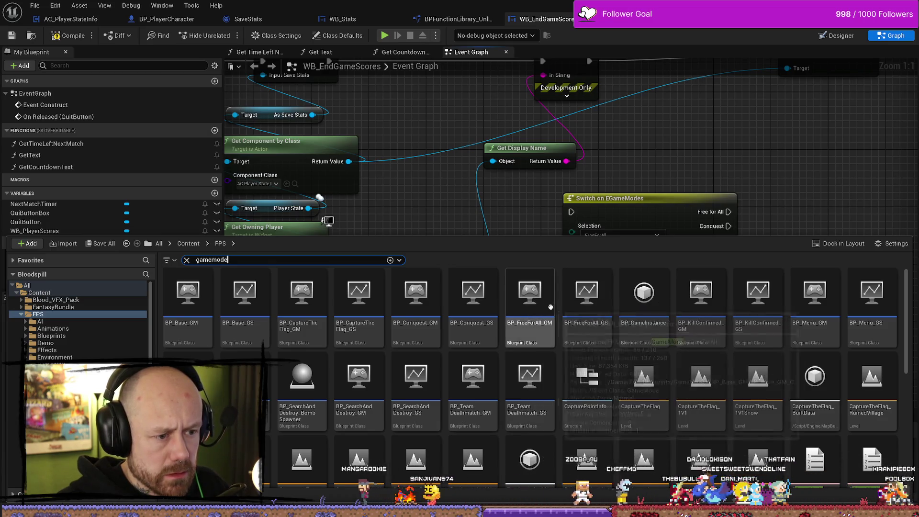
pyautogui.doubleClick(464, 313)
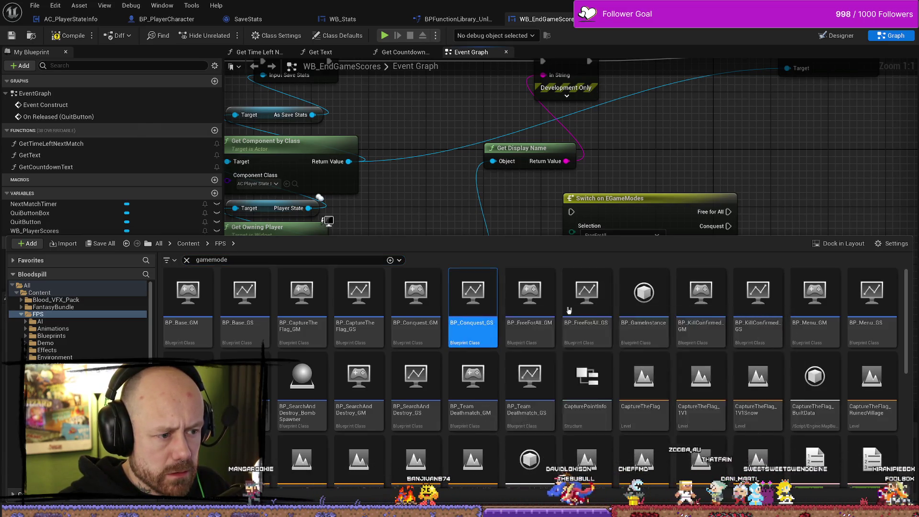
pyautogui.hotkey('ctrl', 'space')
pyautogui.doubleClick(417, 328)
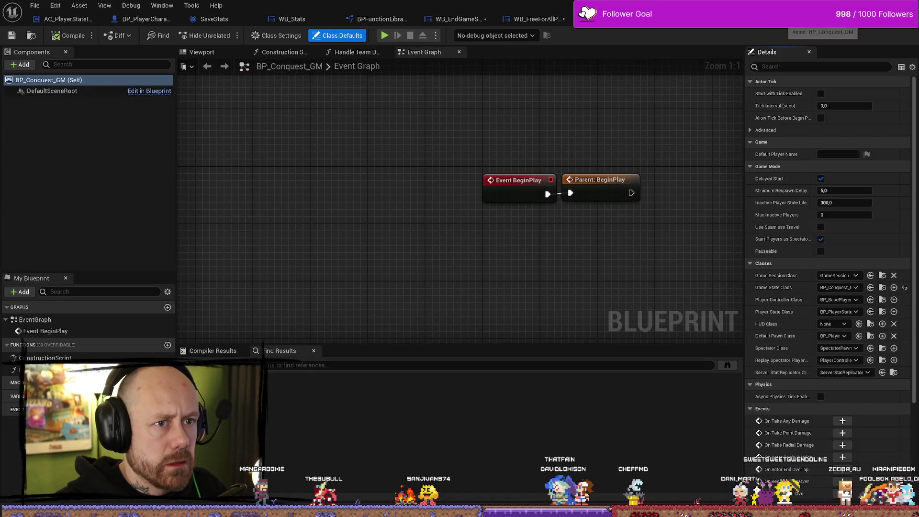
pyautogui.click(458, 19)
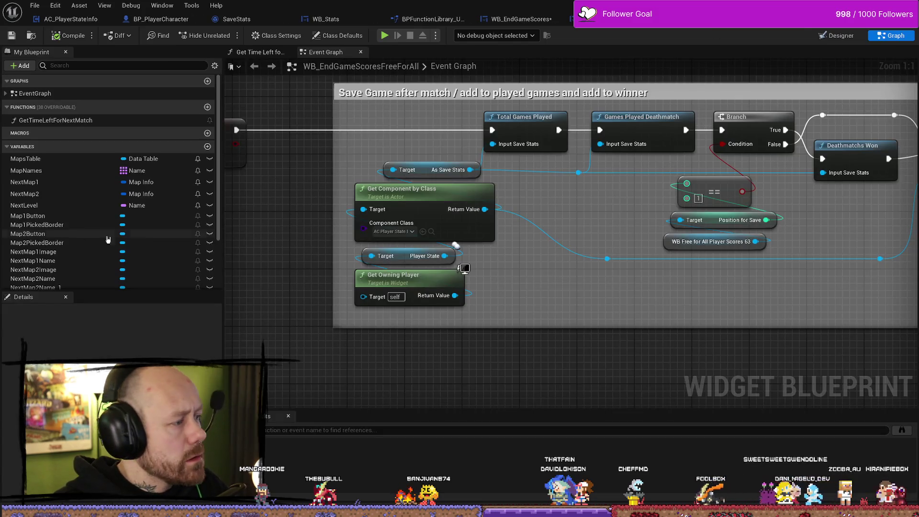
pyautogui.scroll(-3, 108, 240)
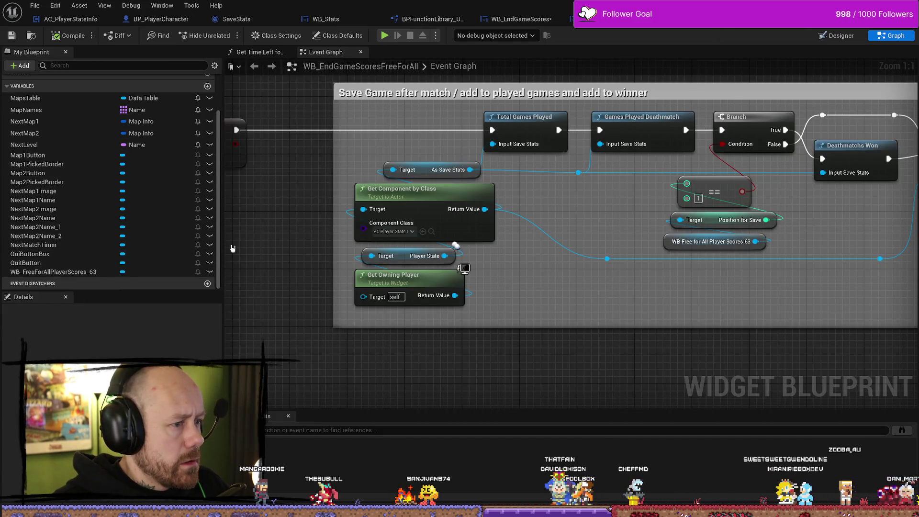
pyautogui.scroll(3, 74, 256)
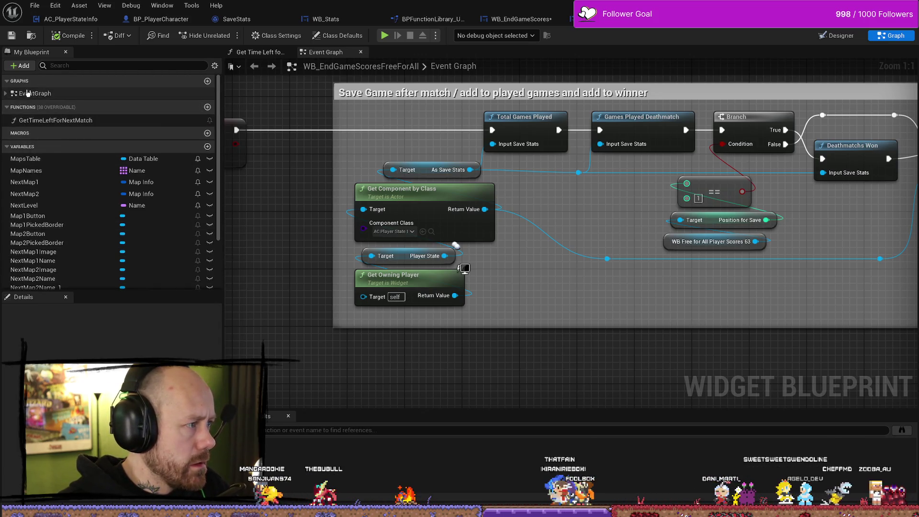
pyautogui.click(2, 94)
pyautogui.click(5, 94)
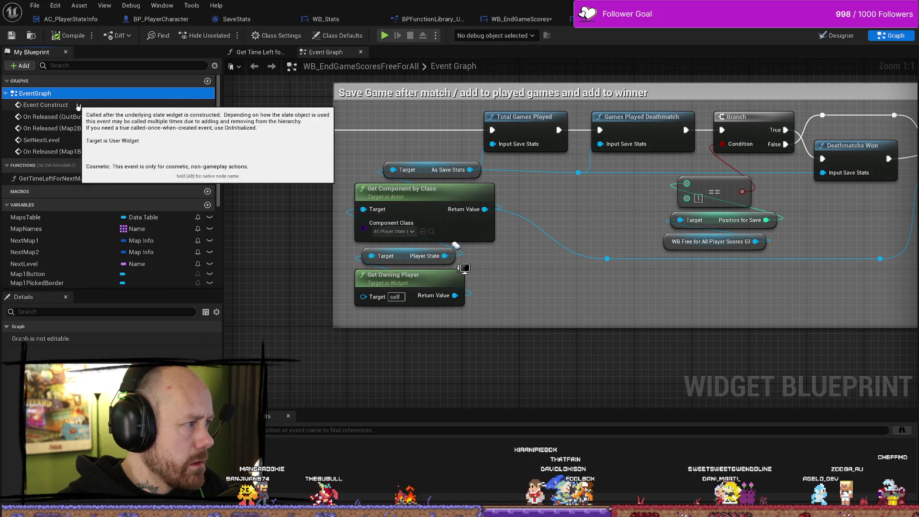
pyautogui.doubleClick(46, 105)
pyautogui.scroll(-3, 425, 200)
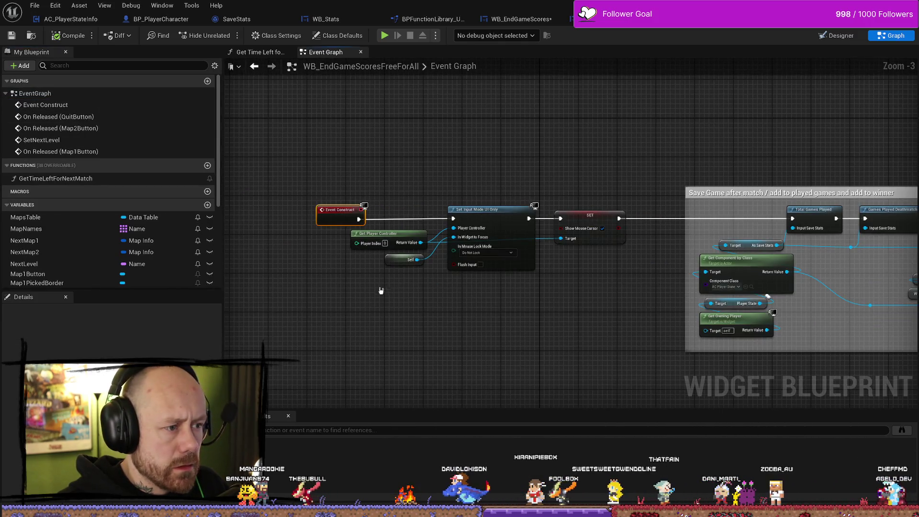
pyautogui.scroll(3, 398, 246)
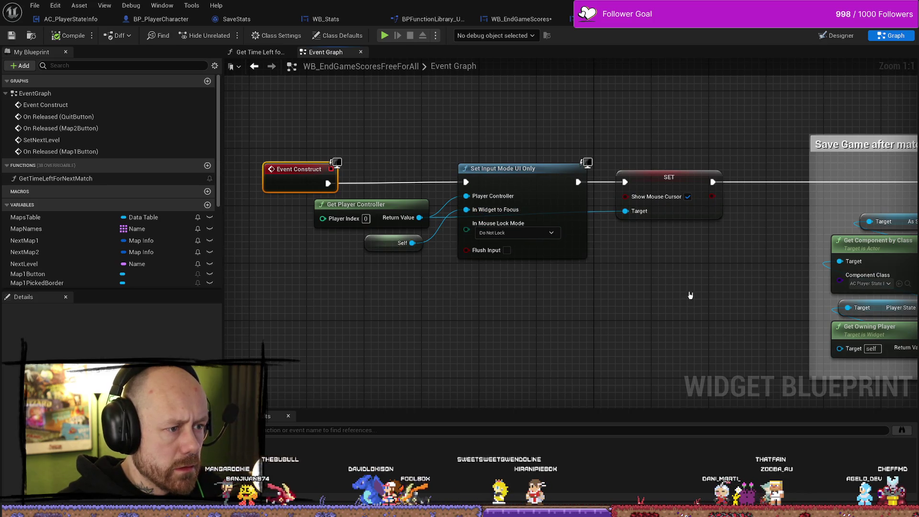
pyautogui.scroll(-3, 694, 293)
pyautogui.scroll(1, 407, 288)
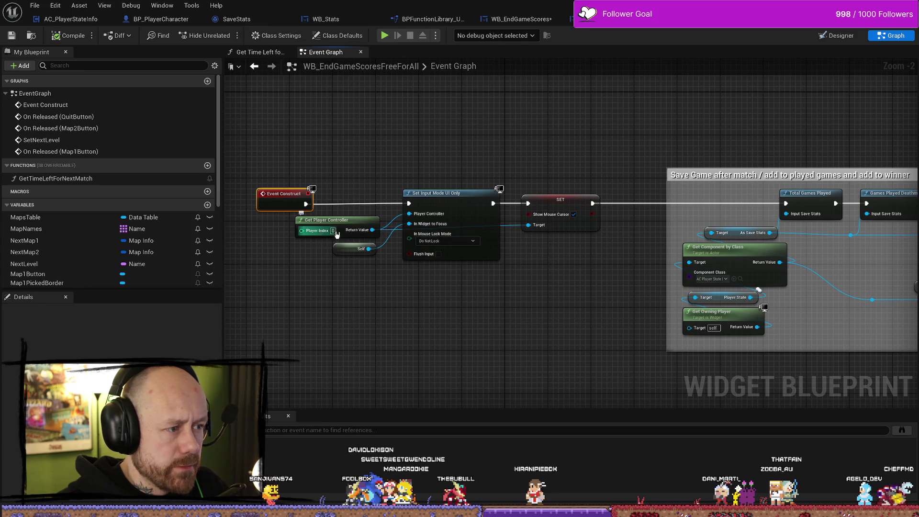
pyautogui.moveTo(567, 301); pyautogui.dragTo(500, 297)
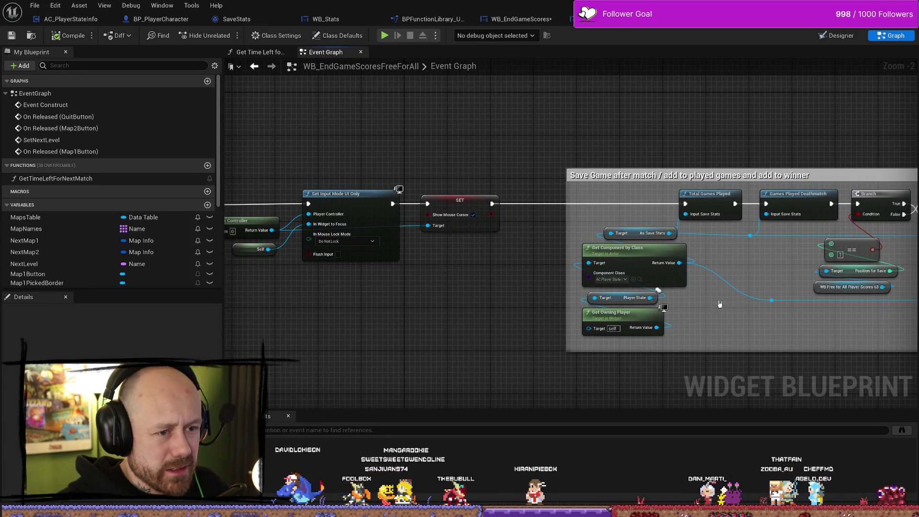
pyautogui.moveTo(720, 303); pyautogui.dragTo(489, 283)
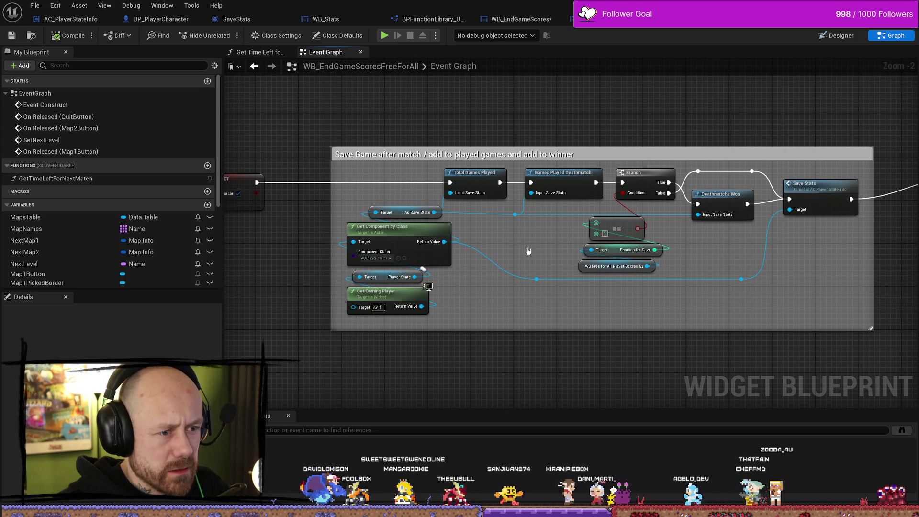
pyautogui.scroll(2, 550, 249)
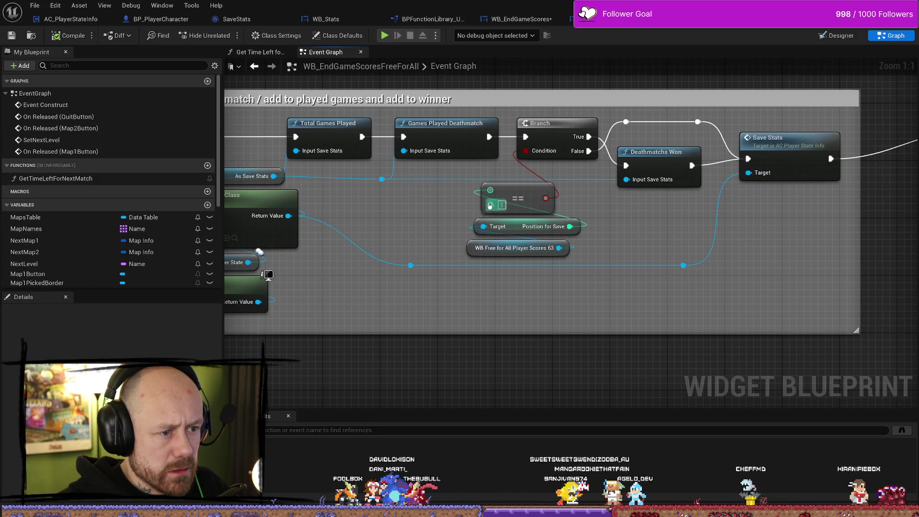
pyautogui.moveTo(525, 151); pyautogui.dragTo(581, 226)
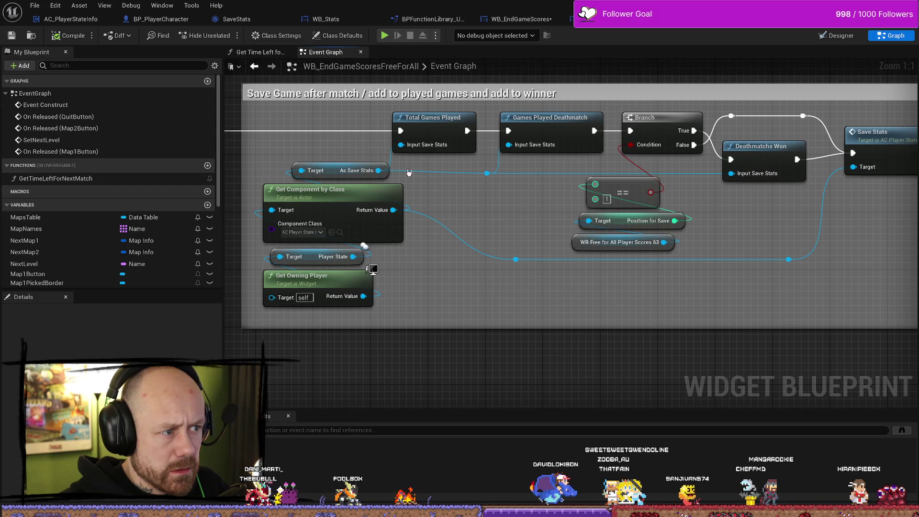
pyautogui.scroll(-3, 409, 232)
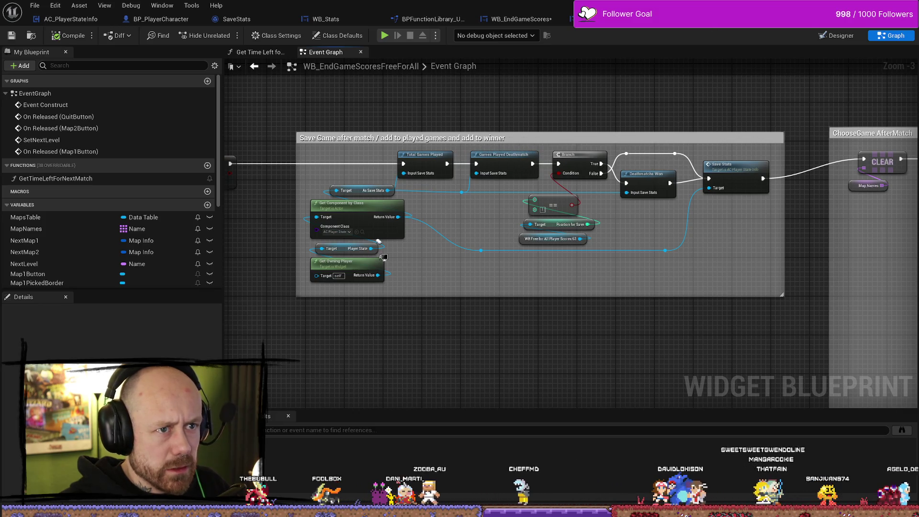
pyautogui.scroll(-3, 535, 189)
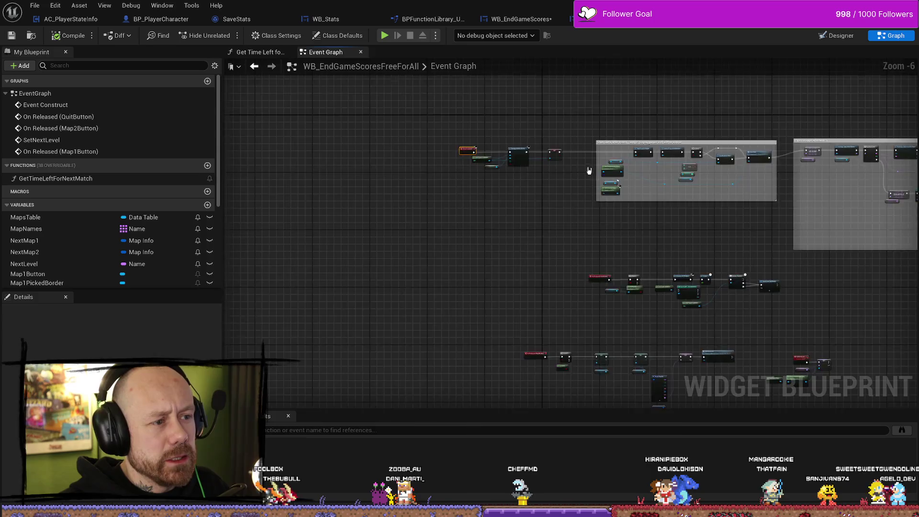
pyautogui.scroll(6, 608, 172)
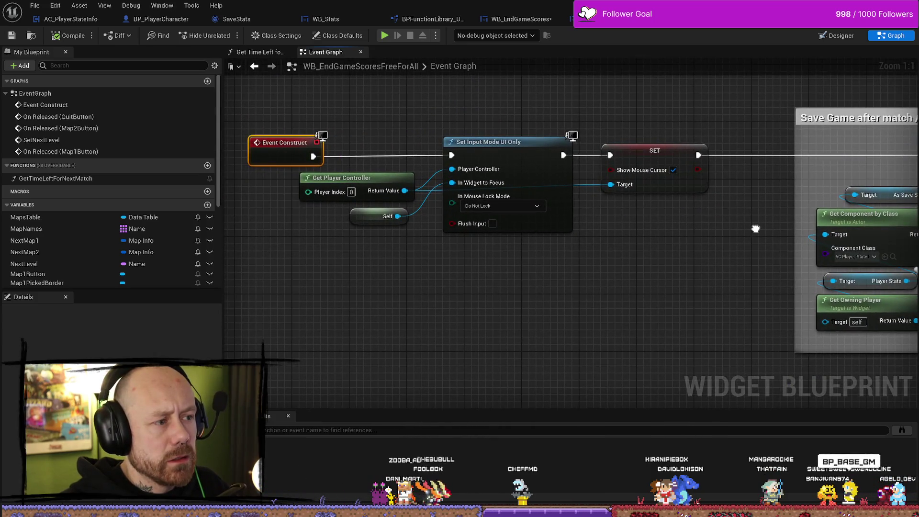
pyautogui.scroll(-2, 659, 206)
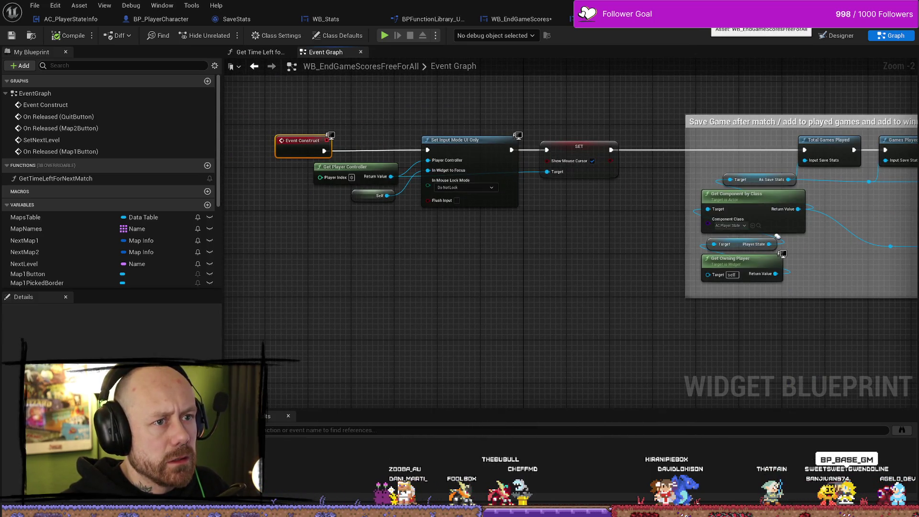
pyautogui.click(814, 20)
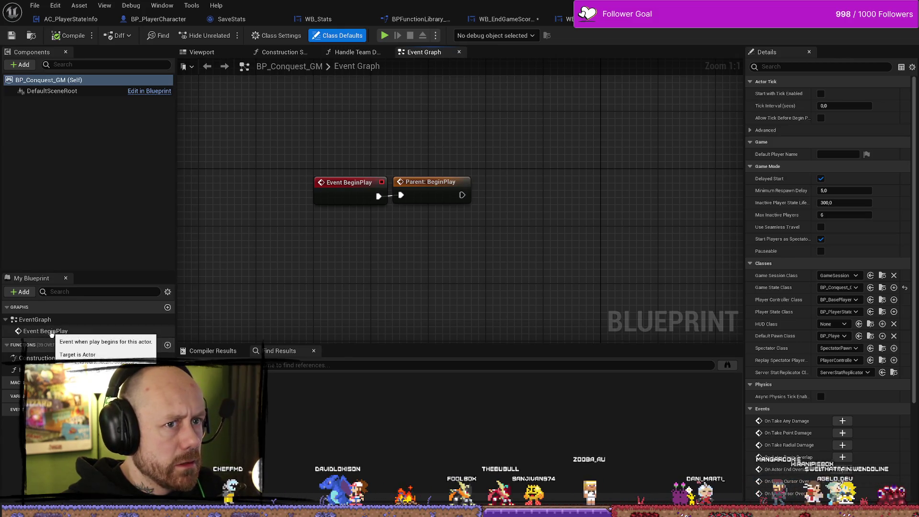
# Step: Locate BP_Conquest_GM's parent in the Content Browser and open BP_Base_GM
pyautogui.doubleClick(51, 331)
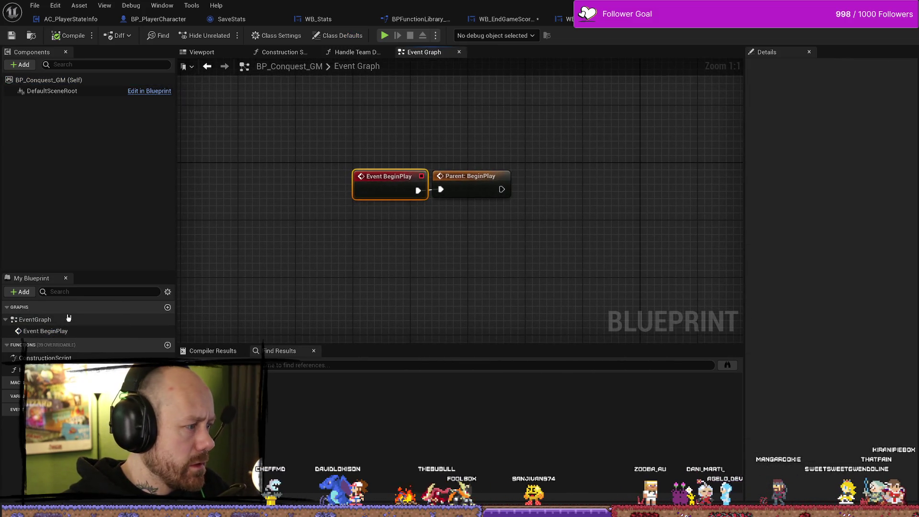
pyautogui.click(886, 28)
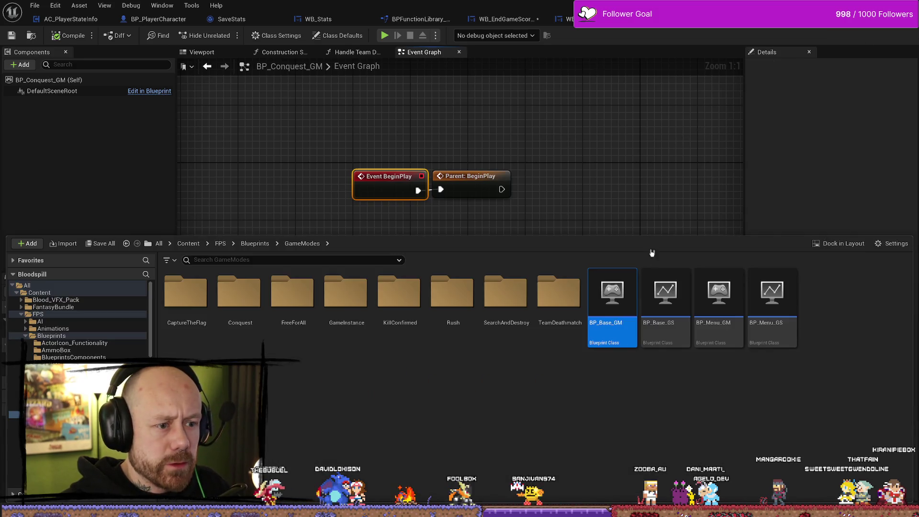
pyautogui.doubleClick(613, 299)
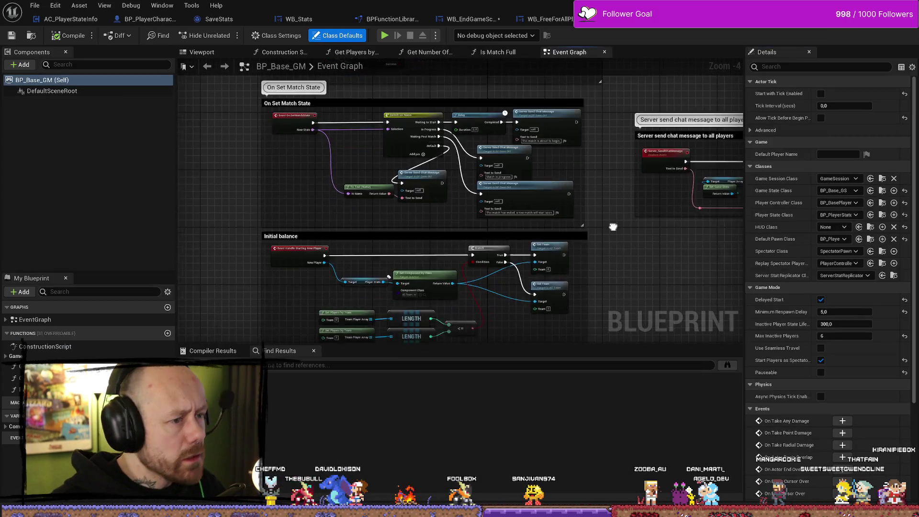
# Step: Browse BP_Base_GM's Event Graph through its OnPostLogin, On Logout and On Set Match State nodes
pyautogui.moveTo(613, 226); pyautogui.dragTo(612, 258)
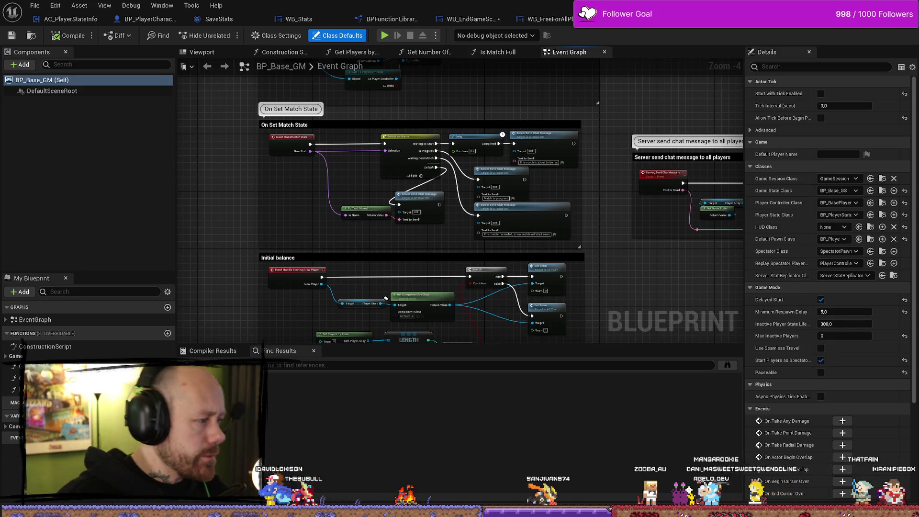
pyautogui.click(10, 321)
pyautogui.click(5, 320)
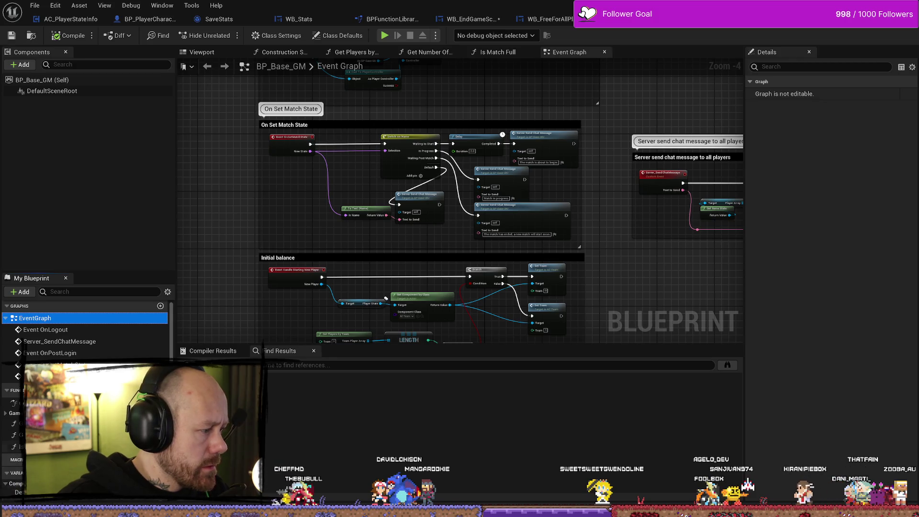
pyautogui.scroll(-1, 86, 335)
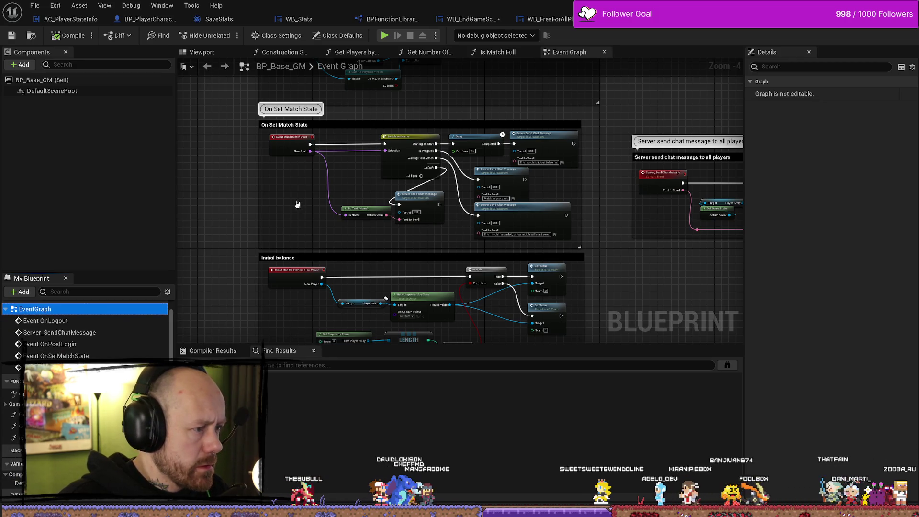
pyautogui.scroll(3, 299, 211)
pyautogui.moveTo(498, 160); pyautogui.dragTo(410, 130)
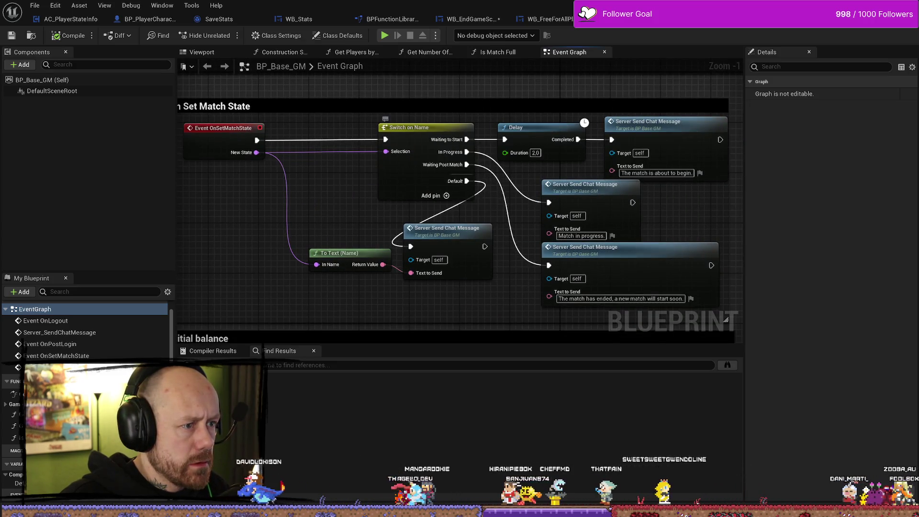
pyautogui.scroll(-3, 410, 130)
pyautogui.moveTo(402, 117)
pyautogui.mouseDown()
pyautogui.moveTo(480, 235)
pyautogui.moveTo(533, 205)
pyautogui.moveTo(554, 250)
pyautogui.mouseUp()
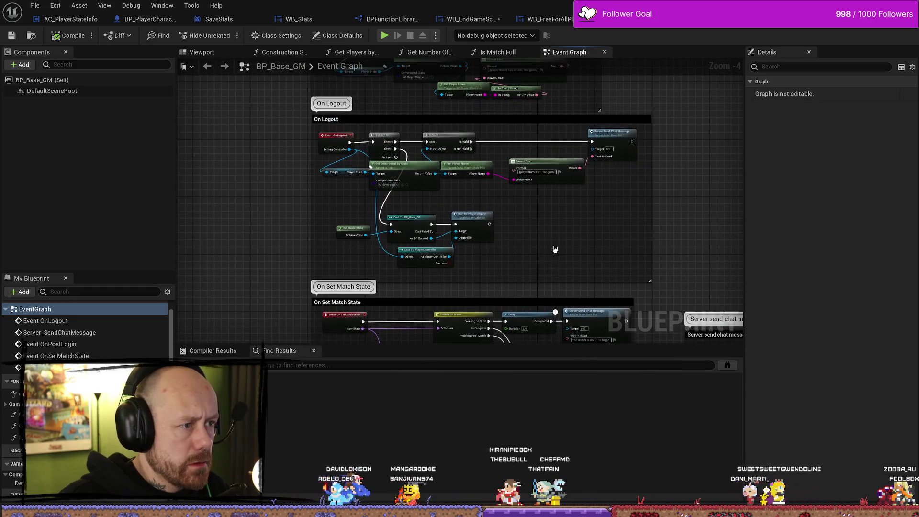
pyautogui.moveTo(533, 206); pyautogui.dragTo(544, 273)
pyautogui.scroll(2, 455, 124)
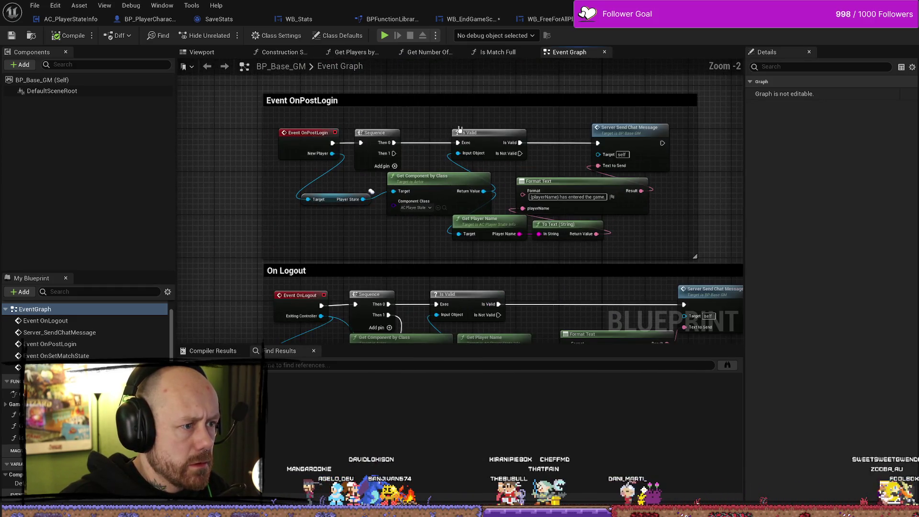
pyautogui.scroll(-5, 659, 171)
pyautogui.scroll(2, 597, 148)
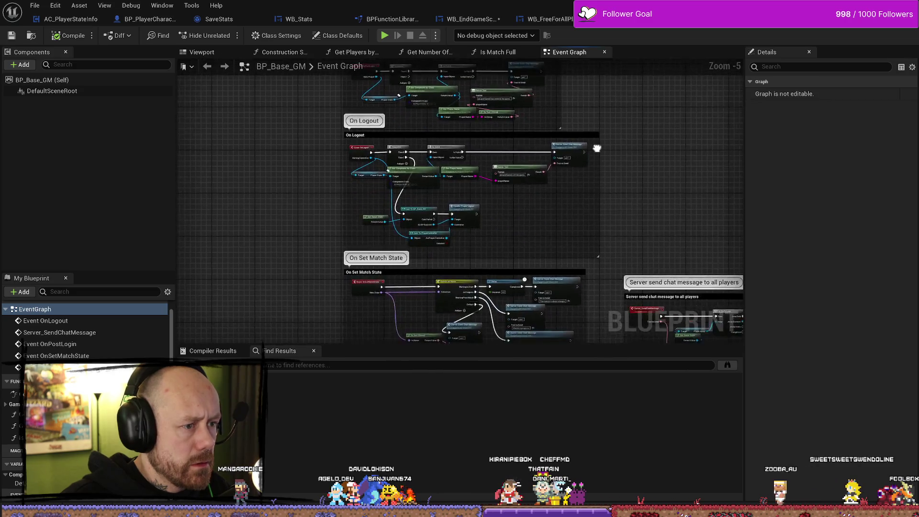
pyautogui.moveTo(598, 148)
pyautogui.mouseDown()
pyautogui.moveTo(602, 244)
pyautogui.moveTo(534, 122)
pyautogui.mouseUp()
pyautogui.scroll(1, 630, 221)
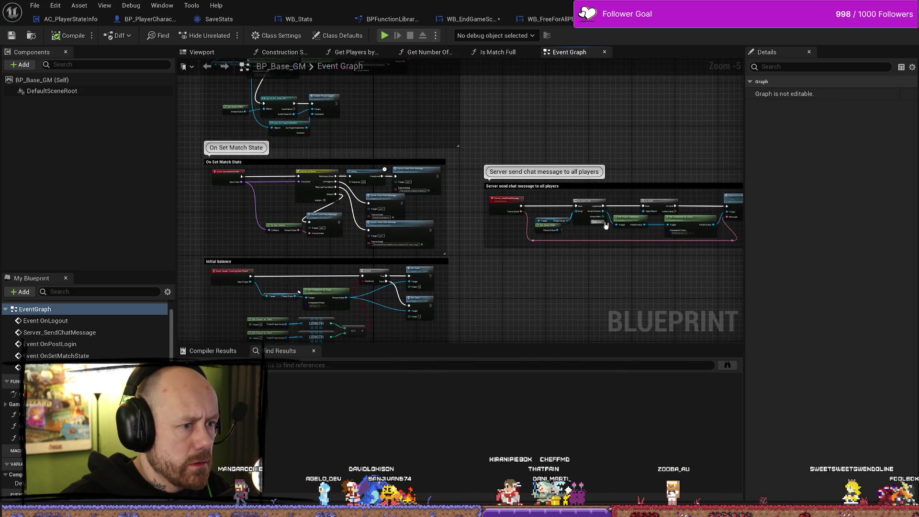
pyautogui.scroll(4, 634, 270)
pyautogui.scroll(-3, 618, 257)
pyautogui.scroll(1, 616, 217)
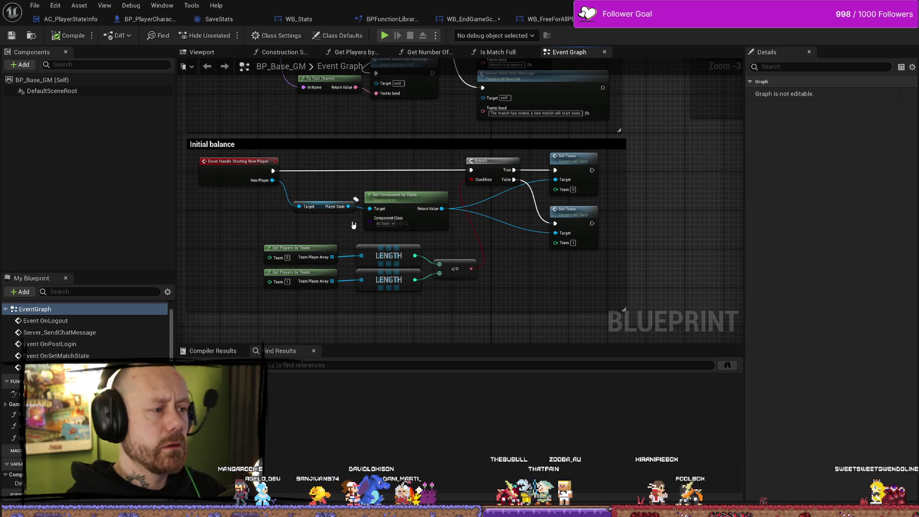
# Step: Inspect the Server Send Chat Message nodes in BP_Base_GM's Event Graph
pyautogui.moveTo(643, 255)
pyautogui.mouseDown()
pyautogui.moveTo(429, 194)
pyautogui.moveTo(579, 279)
pyautogui.mouseUp()
pyautogui.scroll(-2, 429, 195)
pyautogui.scroll(5, 466, 222)
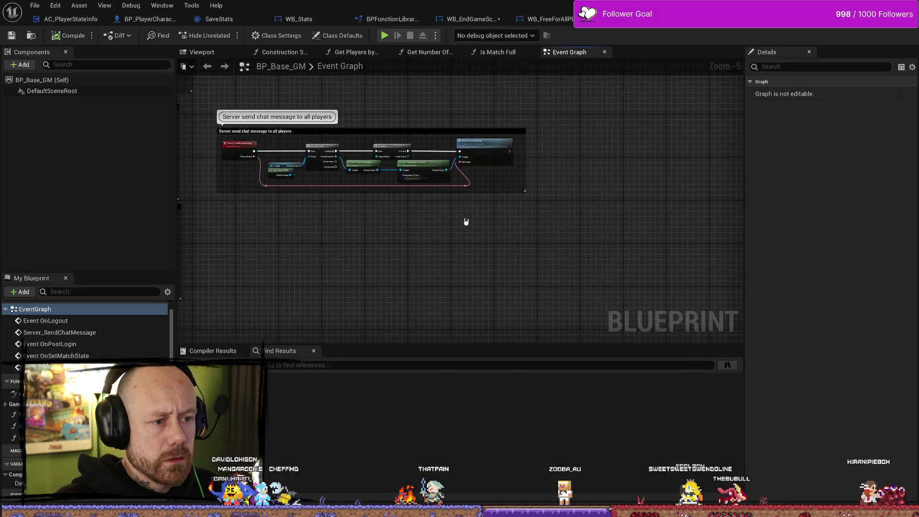
pyautogui.moveTo(540, 313); pyautogui.dragTo(443, 294)
pyautogui.scroll(-3, 487, 286)
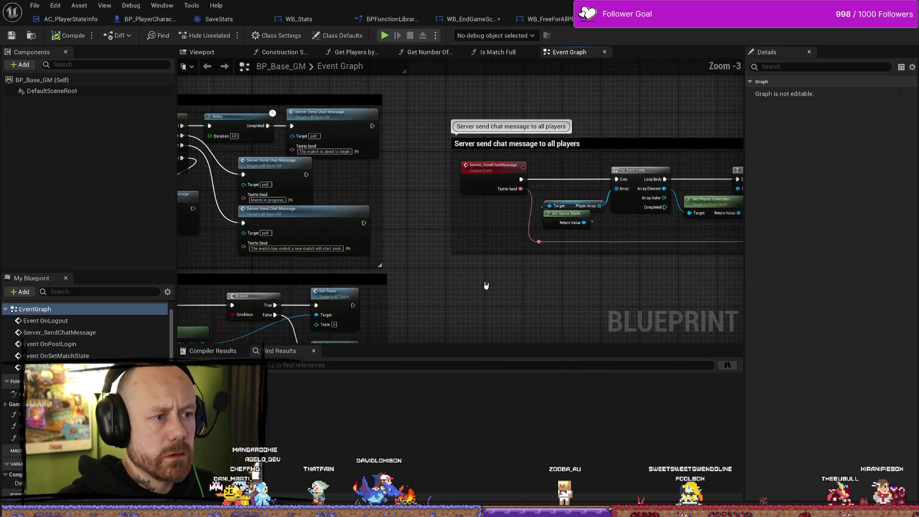
pyautogui.scroll(3, 431, 175)
pyautogui.scroll(-6, 493, 158)
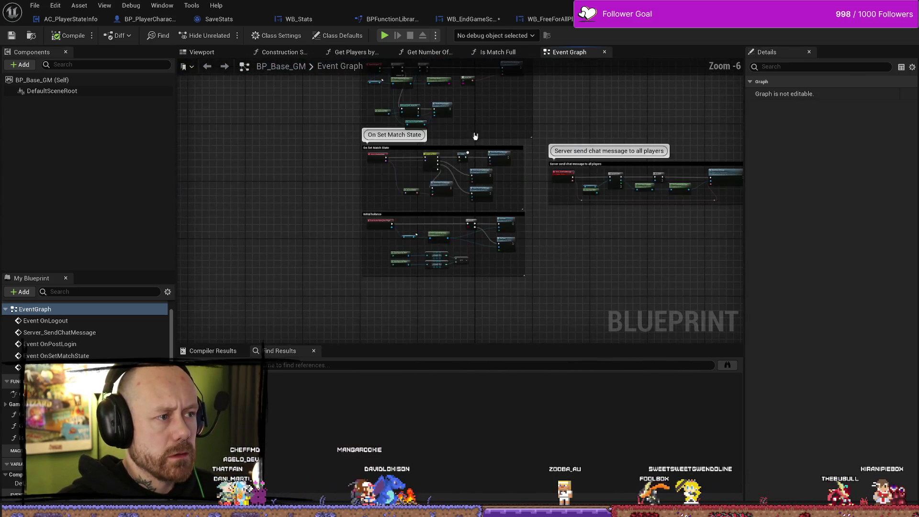
pyautogui.scroll(6, 486, 232)
pyautogui.scroll(-2, 498, 204)
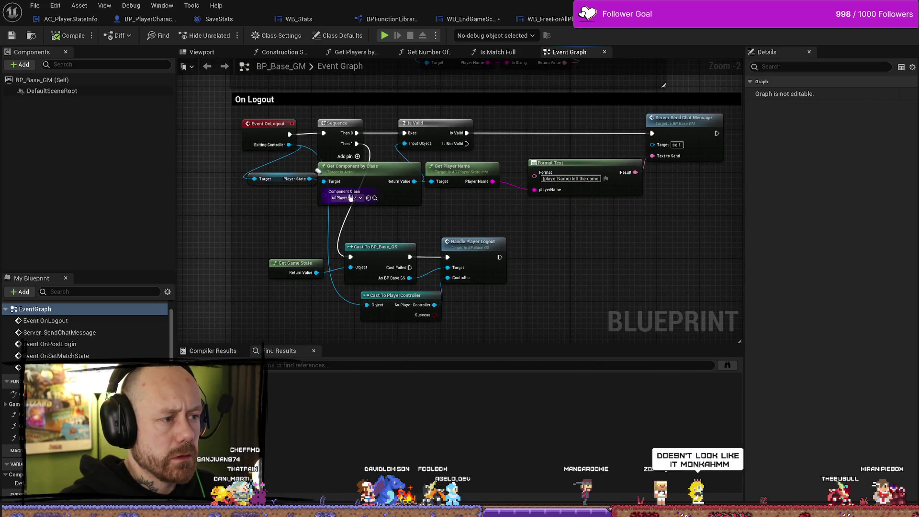
pyautogui.scroll(-3, 650, 267)
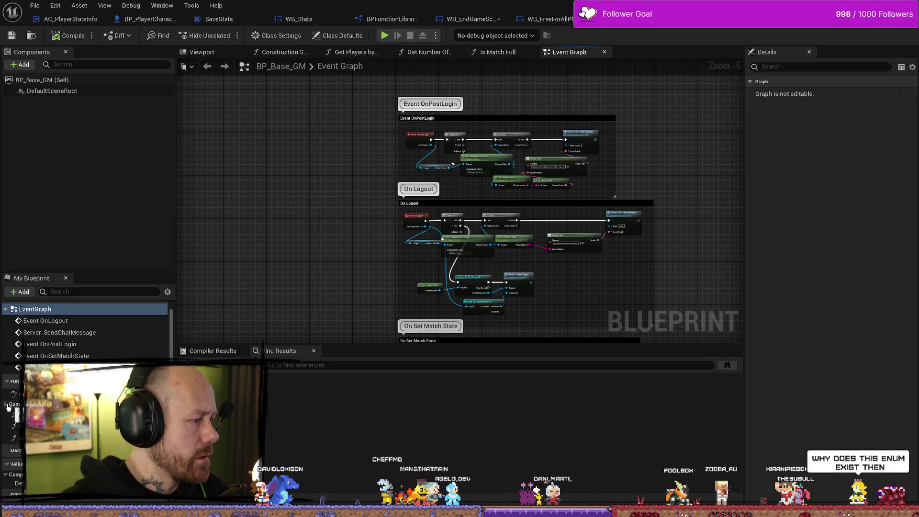
pyautogui.click(7, 405)
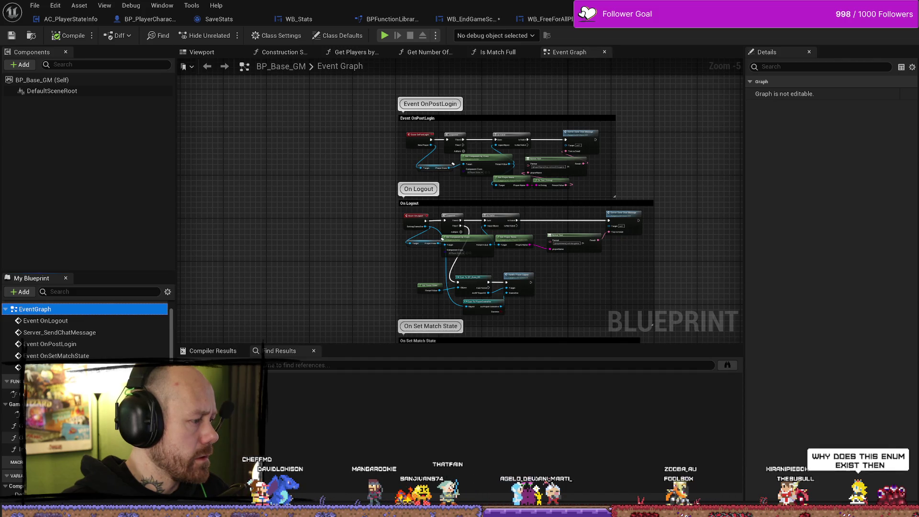
pyautogui.scroll(-1, 86, 335)
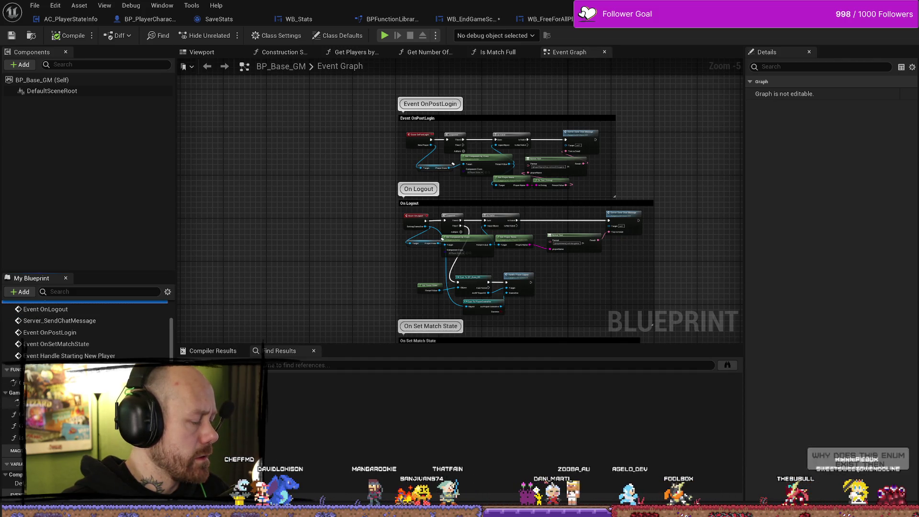
pyautogui.scroll(2, 86, 330)
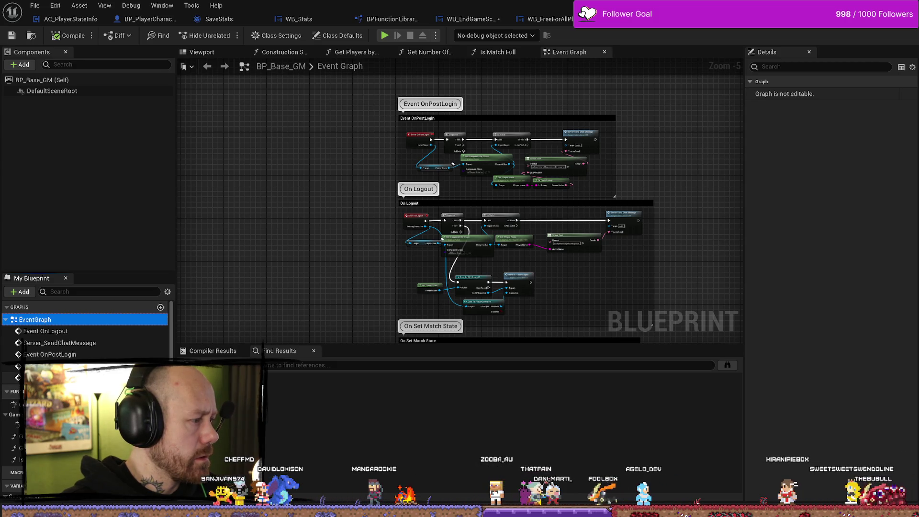
pyautogui.scroll(3, 236, 213)
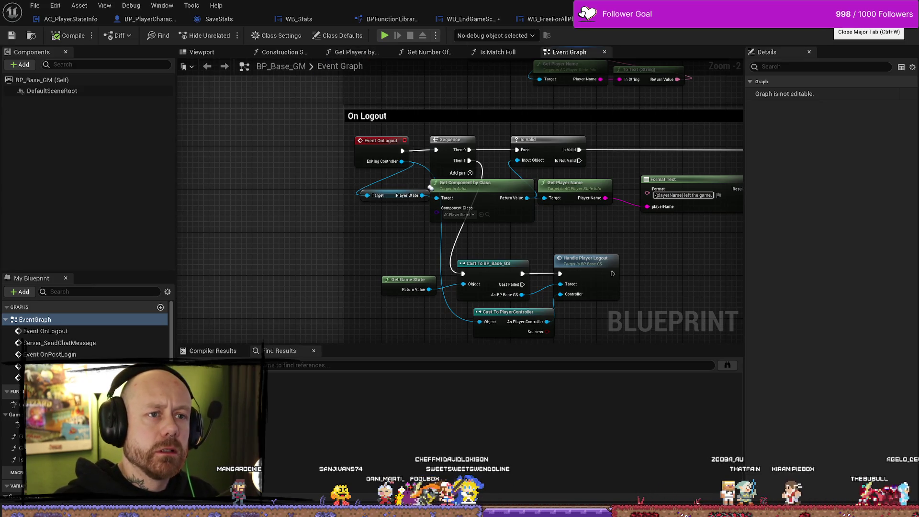
# Step: Close BP_Base_GM and return to the WB_EndGameScoresFreeForAll event graph
pyautogui.hotkey('ctrl', 'w')
pyautogui.moveTo(608, 161); pyautogui.dragTo(575, 179)
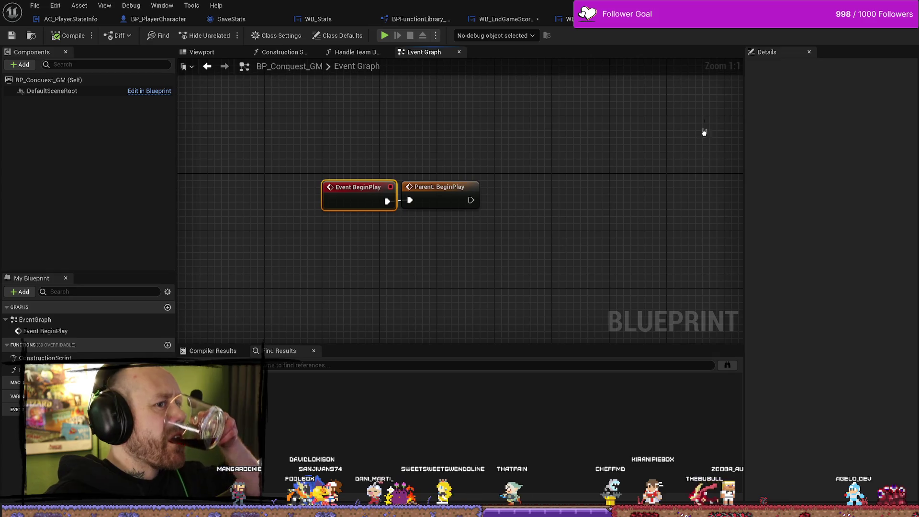
pyautogui.click(700, 29)
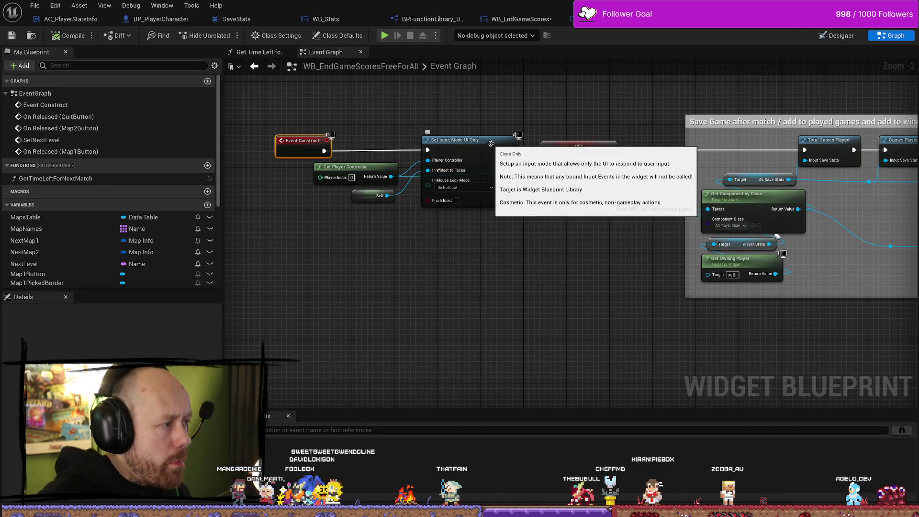
# Step: Bring up the Content Drawer and step back to the FPS/UI folder with its GameMode, Gameplay and KillFeedAndScore subfolders
pyautogui.moveTo(647, 101); pyautogui.dragTo(646, 126)
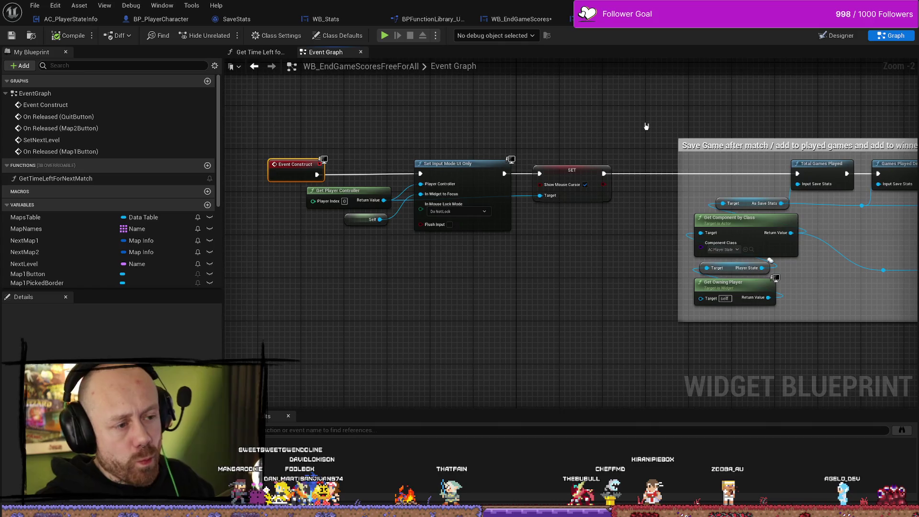
pyautogui.hotkey('ctrl', 'space')
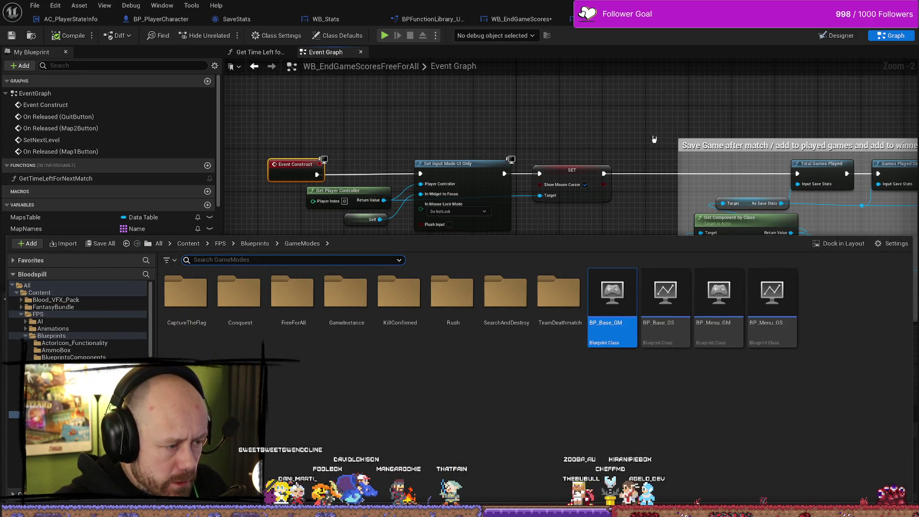
pyautogui.moveTo(653, 139)
pyautogui.mouseDown()
pyautogui.moveTo(635, 152)
pyautogui.moveTo(599, 146)
pyautogui.mouseUp()
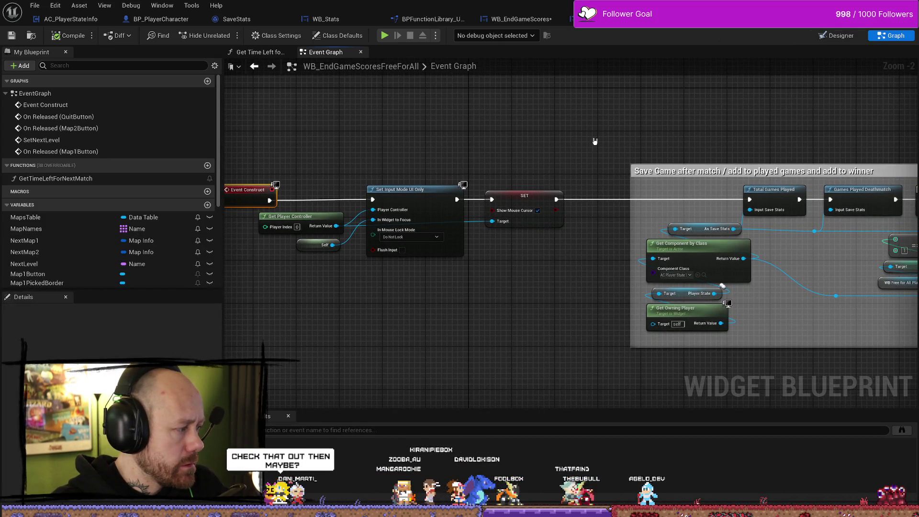
pyautogui.scroll(-1, 527, 152)
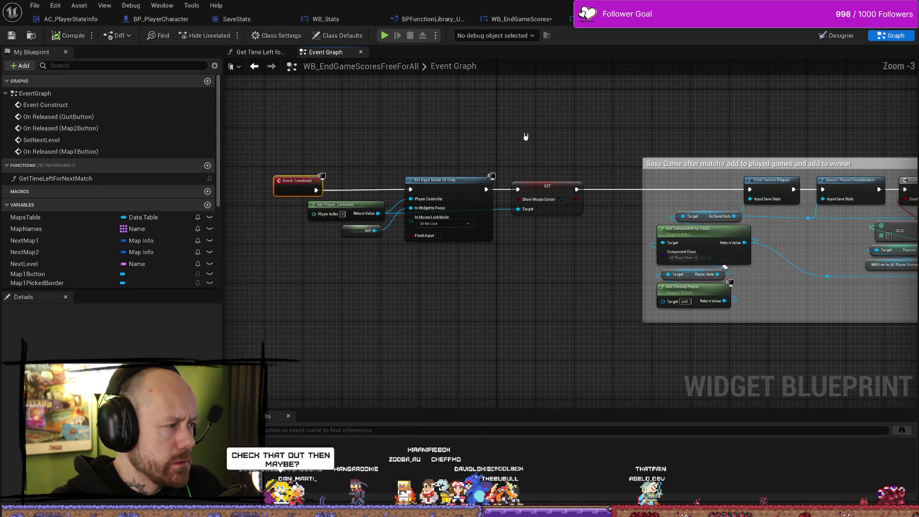
pyautogui.moveTo(523, 139); pyautogui.dragTo(503, 165)
pyautogui.hotkey('ctrl', 'space')
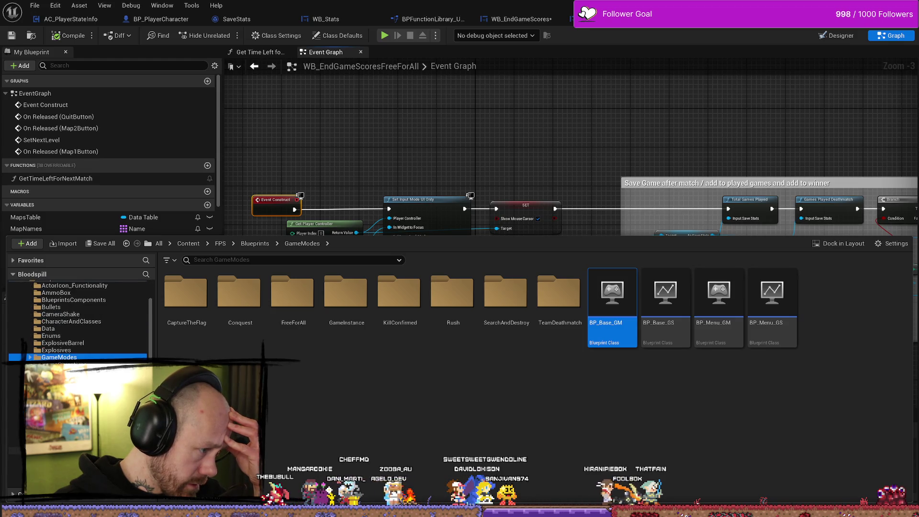
pyautogui.scroll(2, 78, 316)
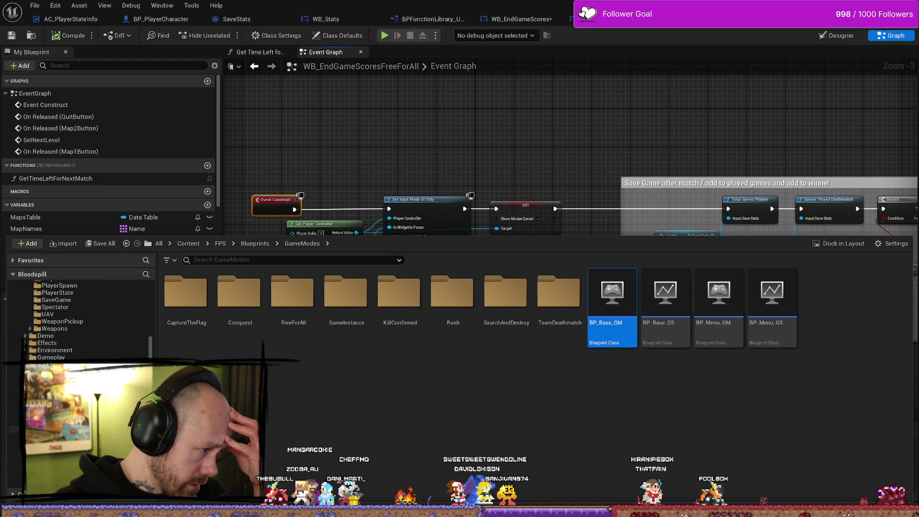
pyautogui.hotkey('alt', 'Left')
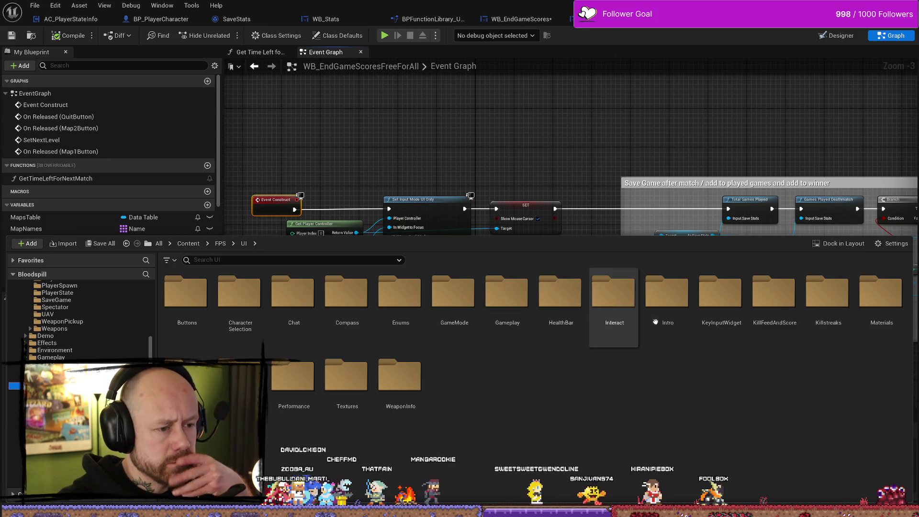
# Step: Open WB_PlayerScores from KillFeedAndScore and save it
pyautogui.doubleClick(785, 305)
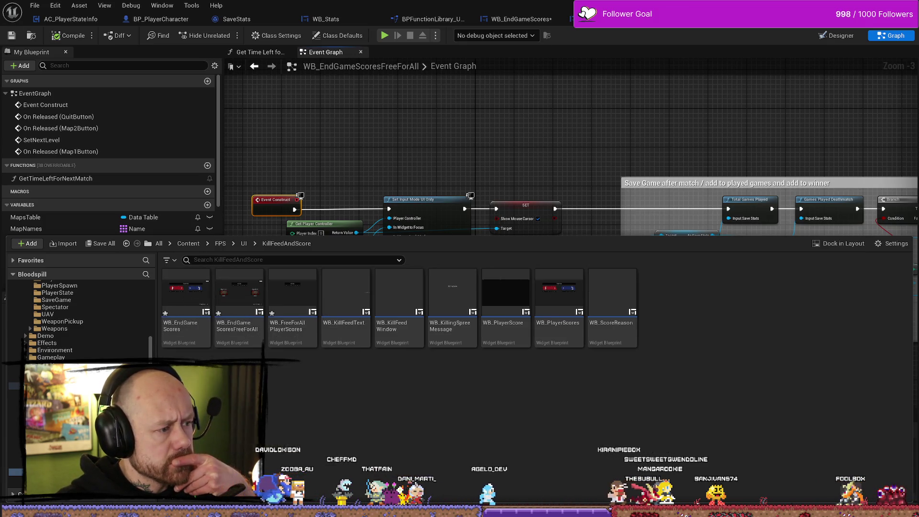
pyautogui.moveTo(290, 333)
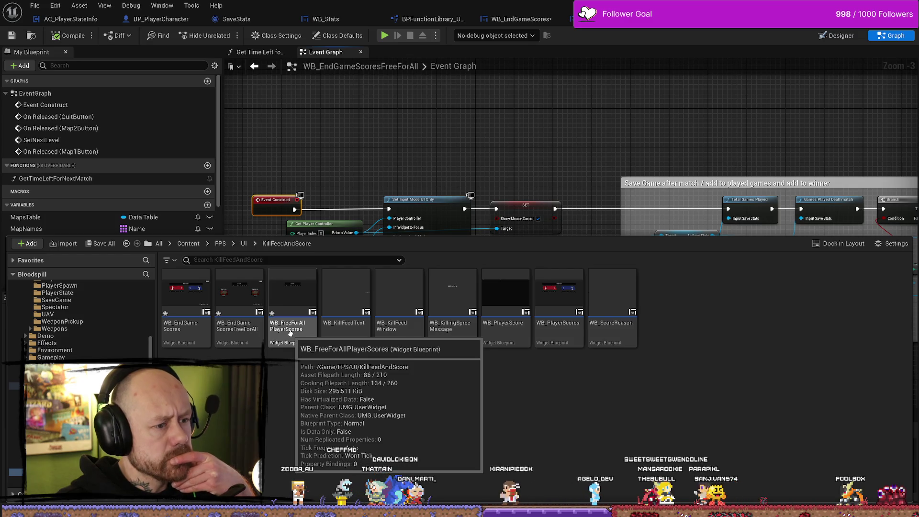
pyautogui.doubleClick(553, 297)
pyautogui.click(38, 5)
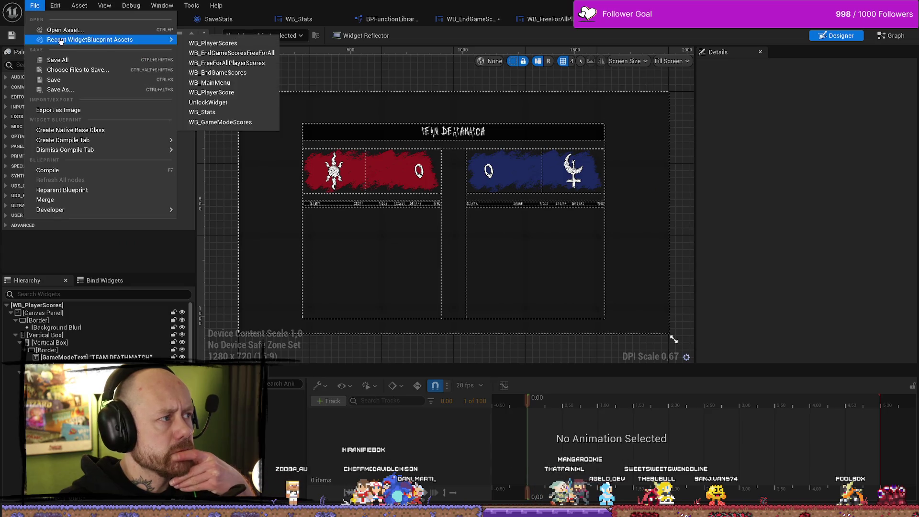
pyautogui.click(53, 60)
pyautogui.click(444, 136)
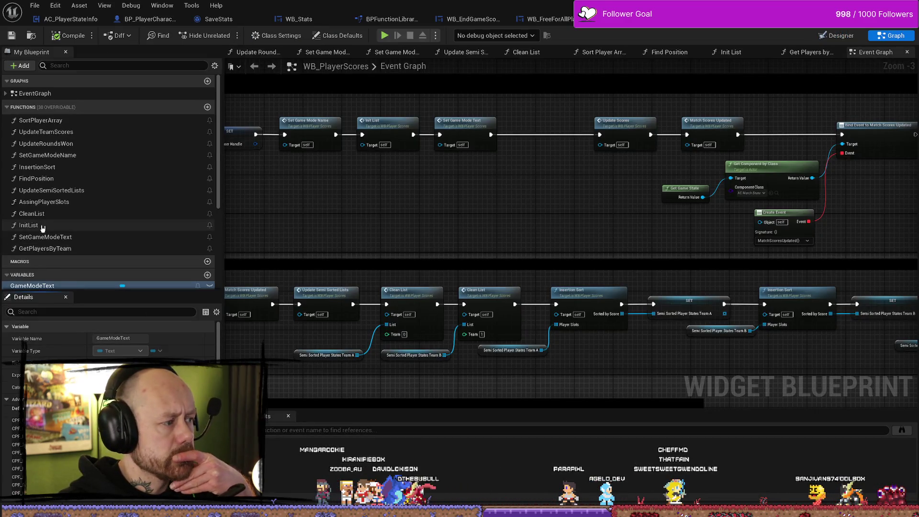
# Step: Find references to GameModeText and jump to its use in Set Game Mode Name
pyautogui.scroll(-3, 54, 222)
pyautogui.rightClick(54, 219)
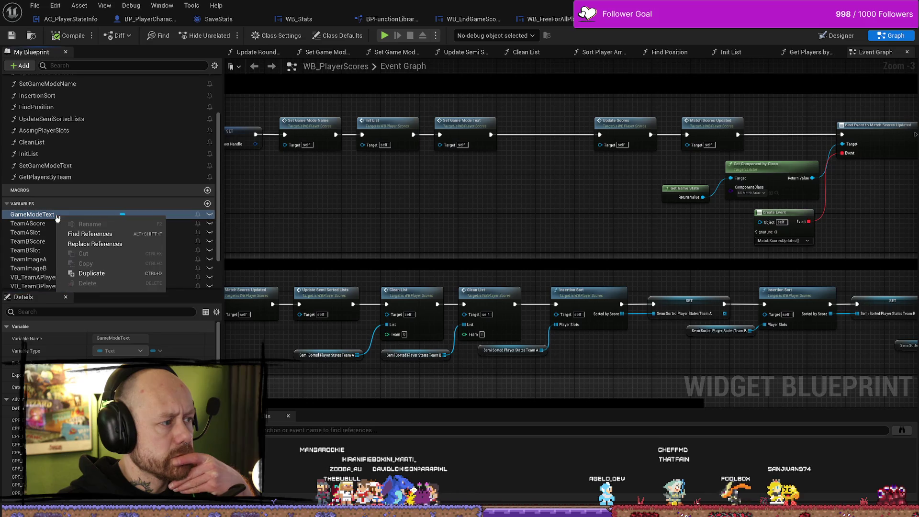
pyautogui.click(79, 234)
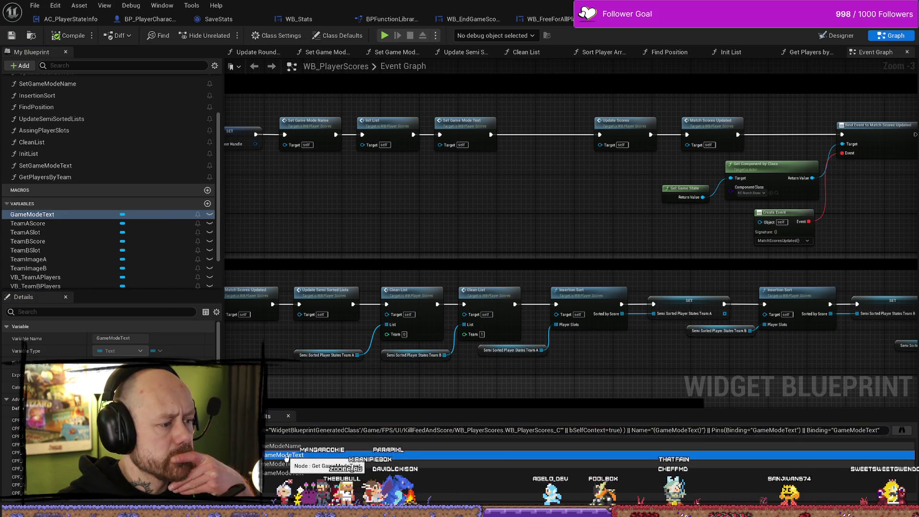
pyautogui.doubleClick(383, 455)
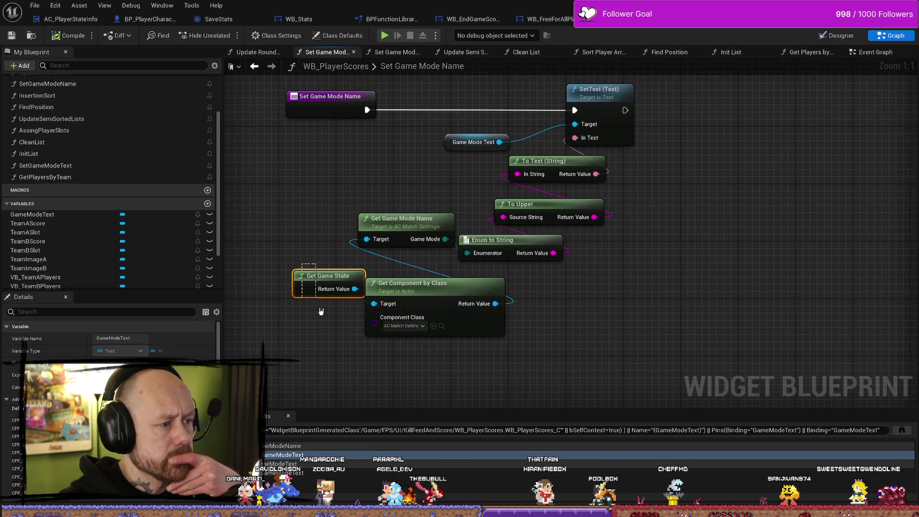
# Step: Nudge Get Game Mode Name left in Set Game Mode Name, then view the Update Semi Sorted Lists function
pyautogui.moveTo(321, 311); pyautogui.dragTo(318, 307)
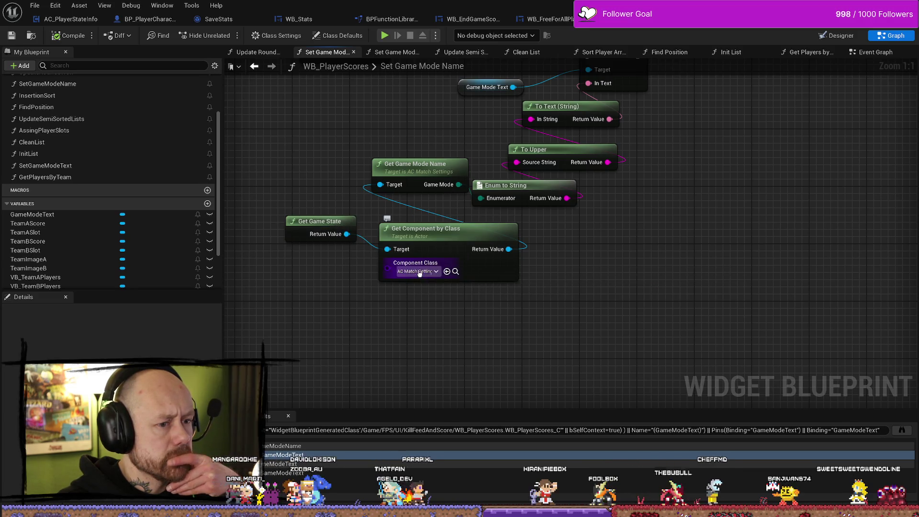
pyautogui.moveTo(416, 166); pyautogui.dragTo(402, 167)
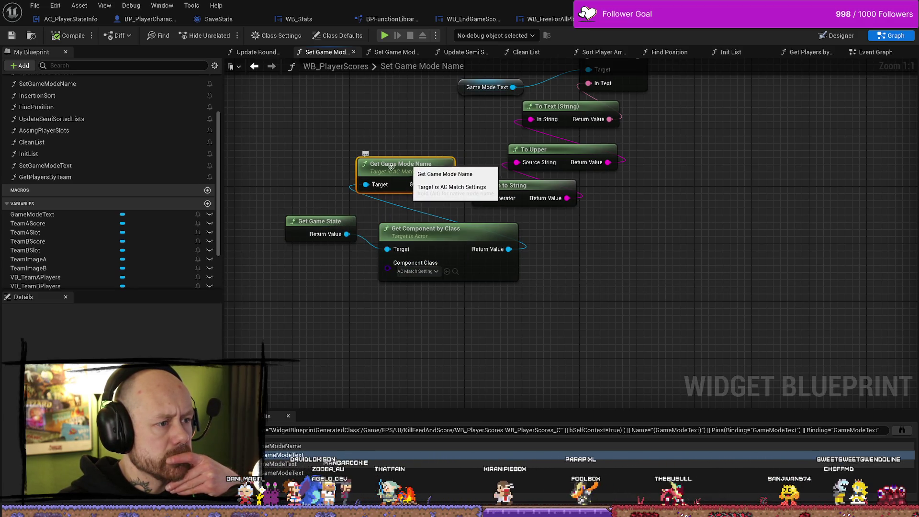
pyautogui.moveTo(554, 198)
pyautogui.mouseDown()
pyautogui.moveTo(632, 199)
pyautogui.moveTo(401, 177)
pyautogui.mouseUp()
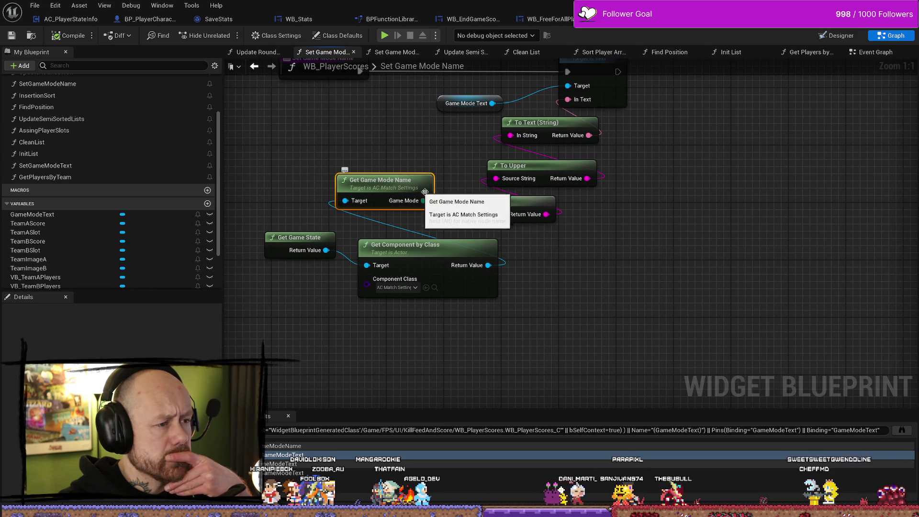
pyautogui.moveTo(608, 248); pyautogui.dragTo(508, 233)
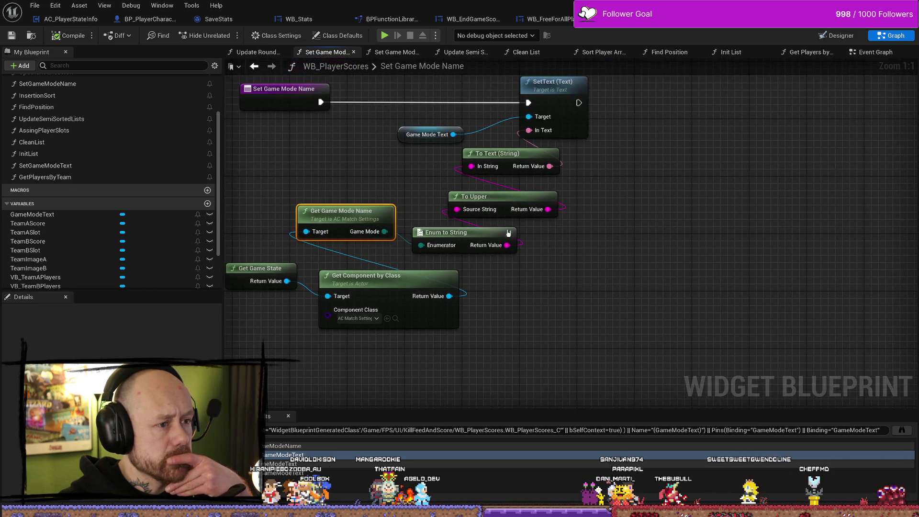
pyautogui.moveTo(647, 216)
pyautogui.mouseDown()
pyautogui.moveTo(647, 235)
pyautogui.moveTo(669, 231)
pyautogui.mouseUp()
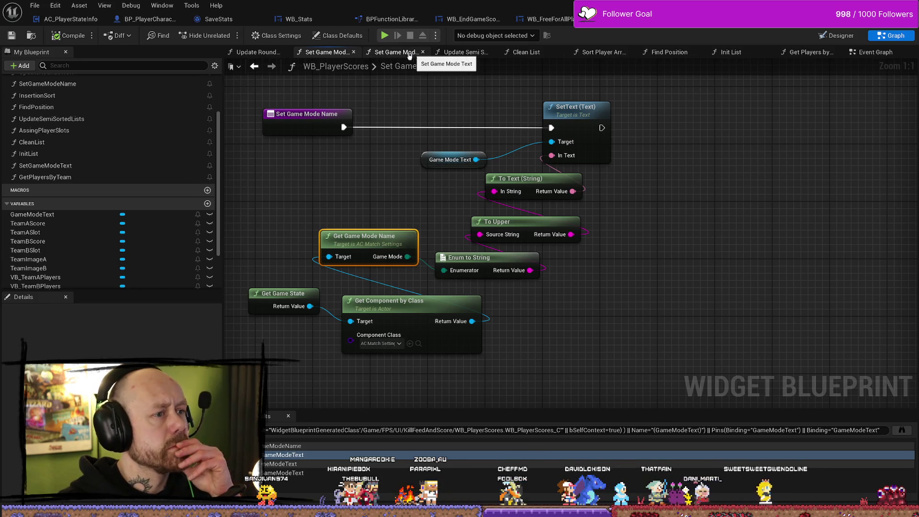
pyautogui.click(397, 53)
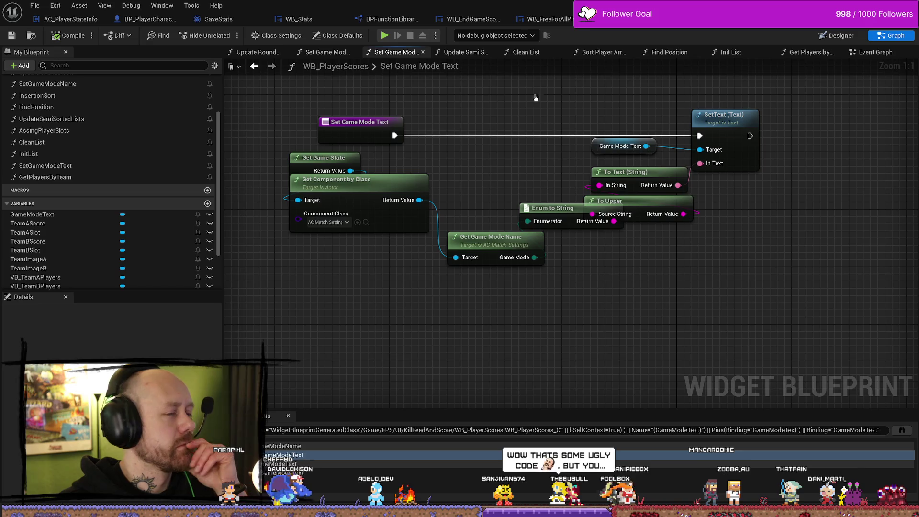
pyautogui.click(462, 52)
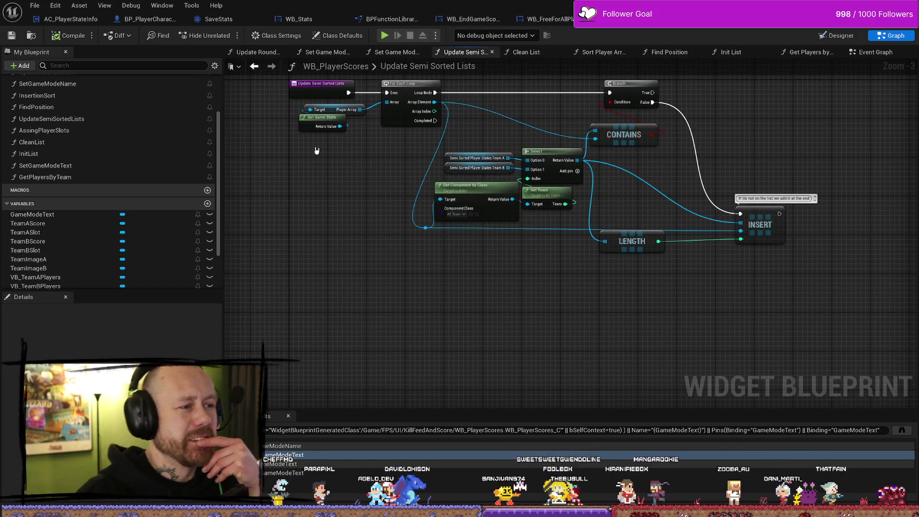
# Step: Zoom in around the Select node, then look over the Clean List, Event Graph and Get Players by Team graphs
pyautogui.moveTo(316, 151); pyautogui.dragTo(411, 199)
pyautogui.scroll(3, 564, 199)
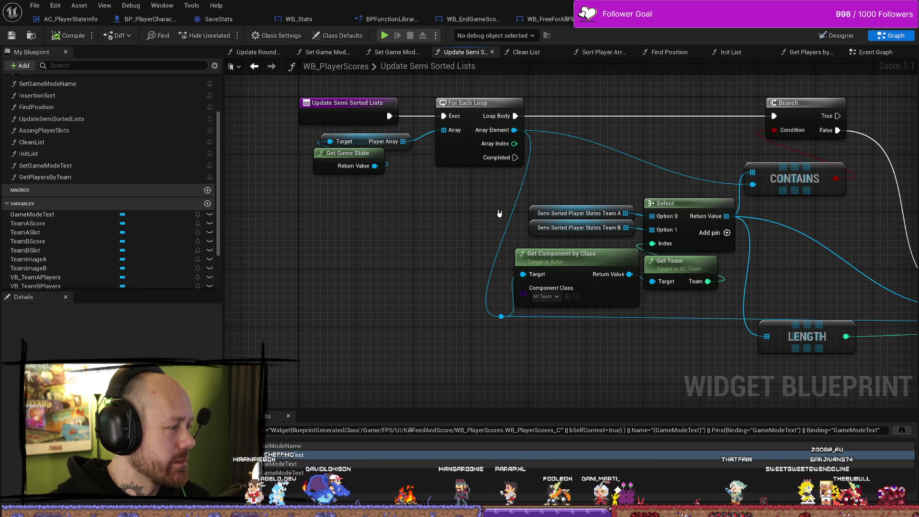
pyautogui.scroll(-1, 489, 212)
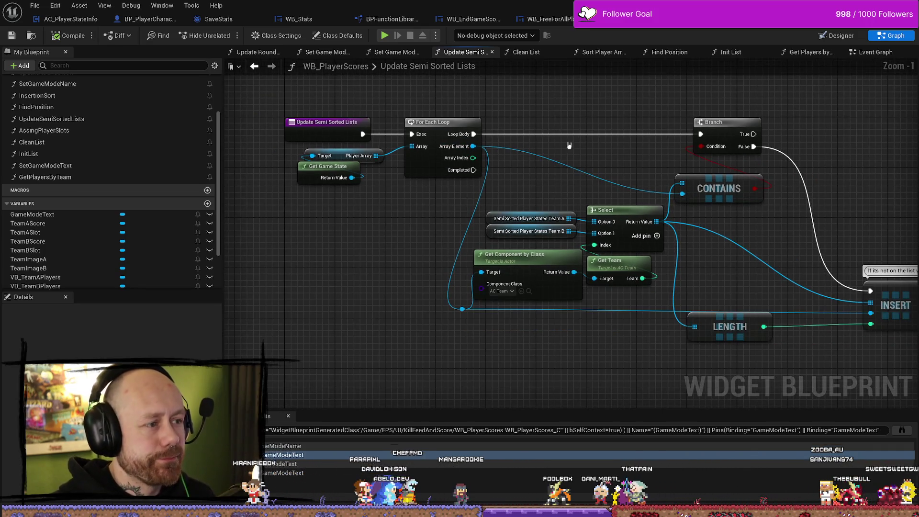
pyautogui.click(526, 52)
pyautogui.moveTo(607, 55); pyautogui.dragTo(670, 53)
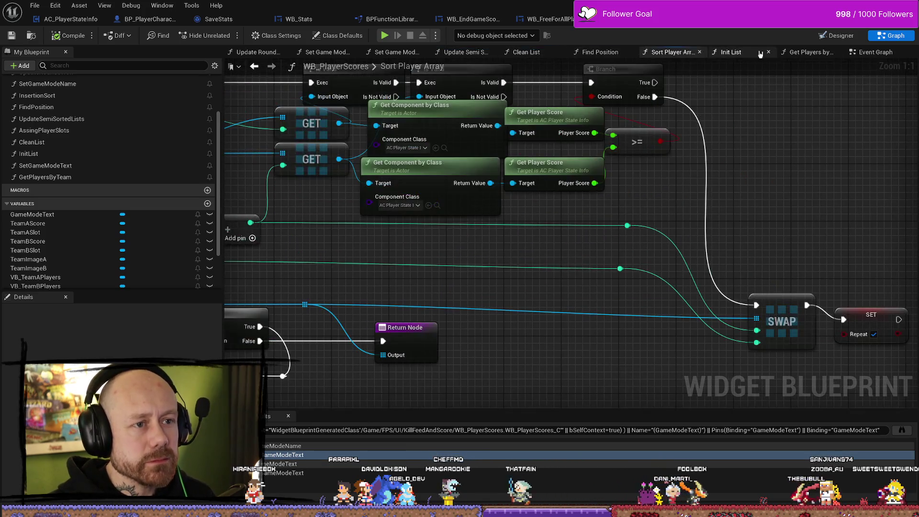
pyautogui.click(876, 52)
pyautogui.click(832, 53)
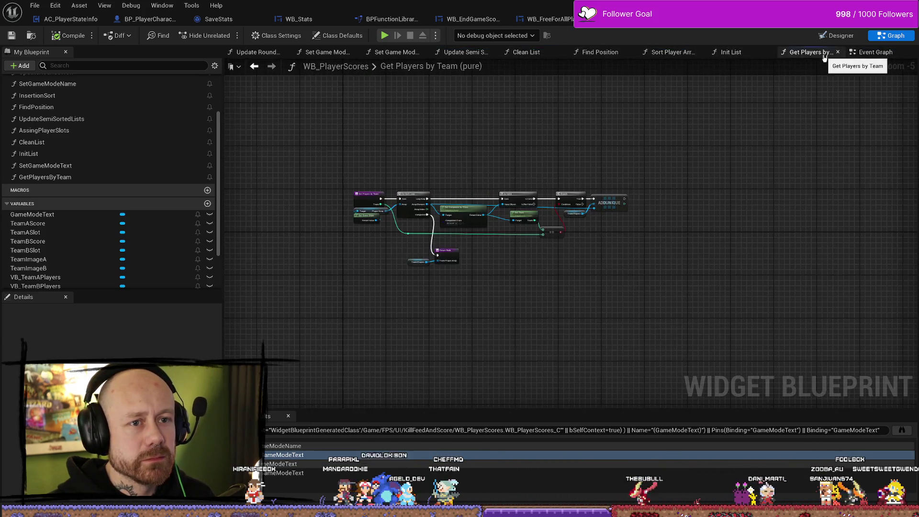
# Step: Return to Set Game Mode Name and inspect its Enum to String node
pyautogui.click(335, 54)
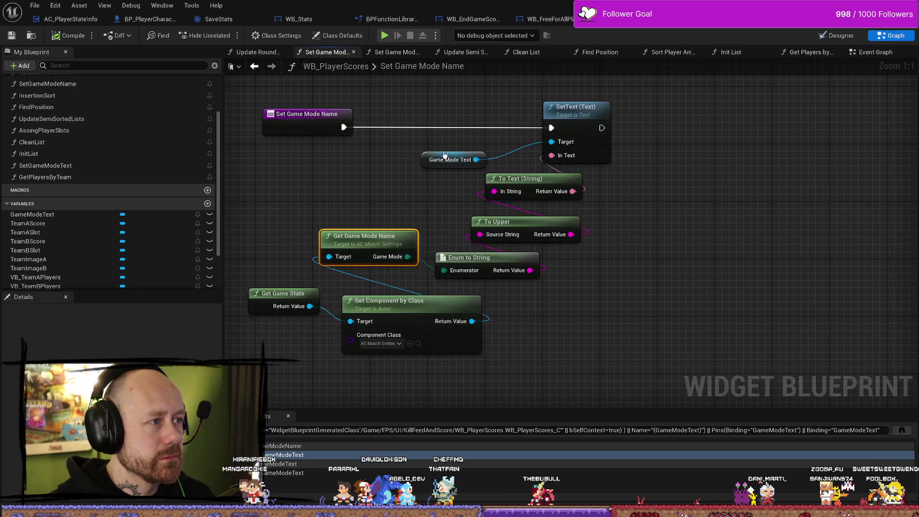
pyautogui.moveTo(354, 199); pyautogui.dragTo(407, 196)
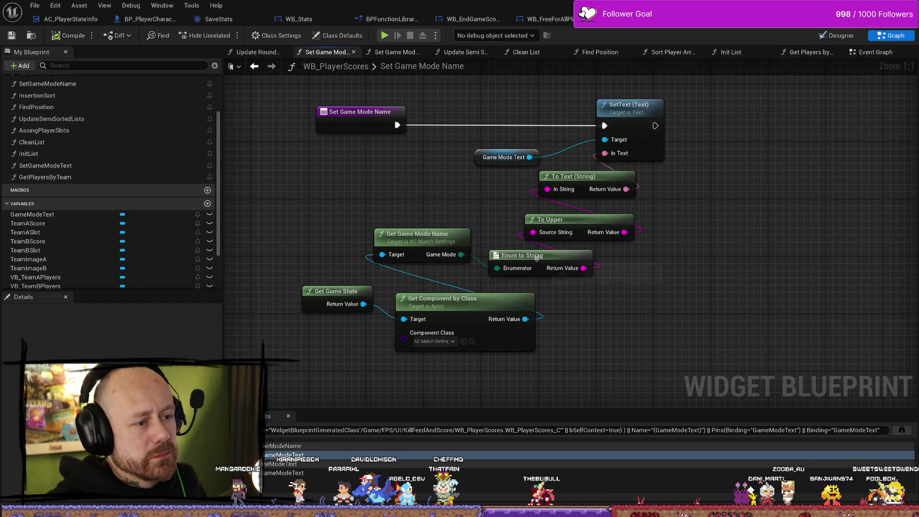
pyautogui.click(571, 258)
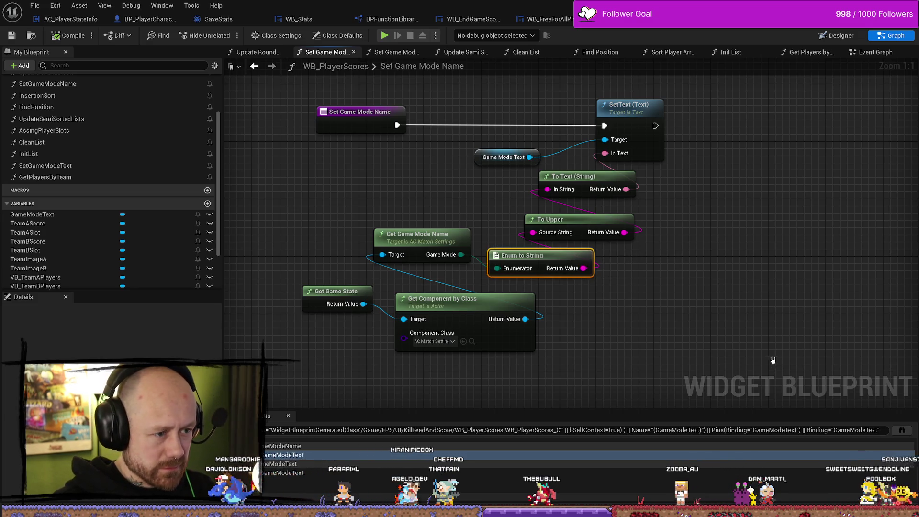
pyautogui.moveTo(315, 234)
pyautogui.mouseDown()
pyautogui.moveTo(374, 201)
pyautogui.moveTo(595, 312)
pyautogui.moveTo(569, 335)
pyautogui.mouseUp()
pyautogui.click(374, 201)
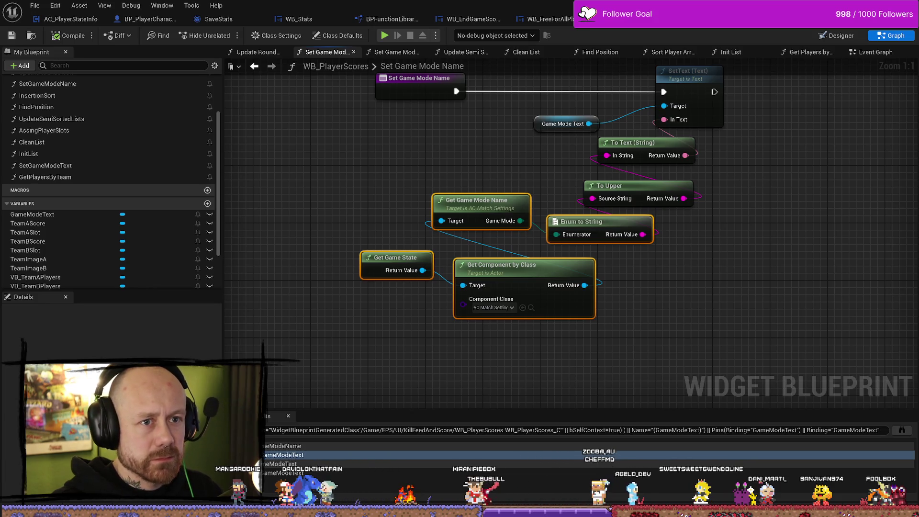
# Step: Cycle through the Conquest, FreeForAll and Assing Player Slots tabs, then close WB_FreeForAllPlayerScores
pyautogui.hotkey('ctrl', 'Tab')
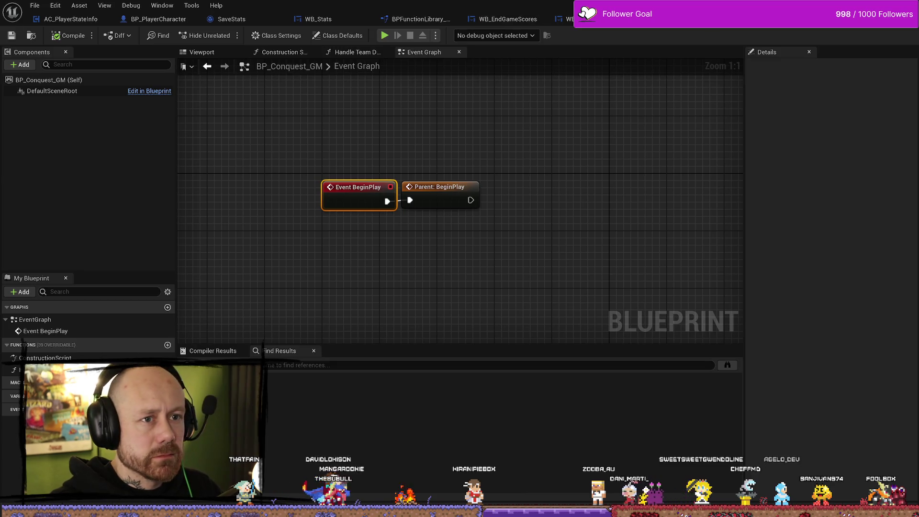
pyautogui.hotkey('ctrl', 'Tab')
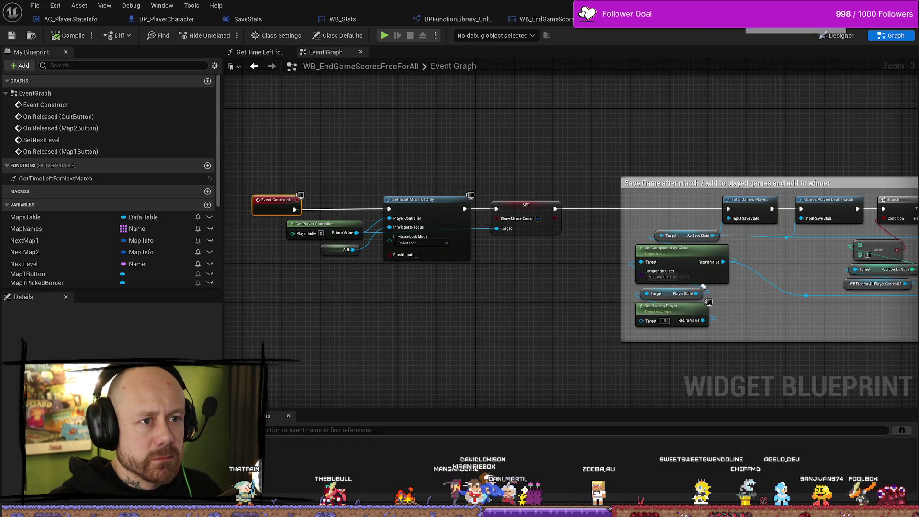
pyautogui.moveTo(477, 169)
pyautogui.mouseDown()
pyautogui.moveTo(468, 131)
pyautogui.moveTo(671, 281)
pyautogui.moveTo(400, 254)
pyautogui.moveTo(566, 262)
pyautogui.mouseUp()
pyautogui.hotkey('ctrl', 'Tab')
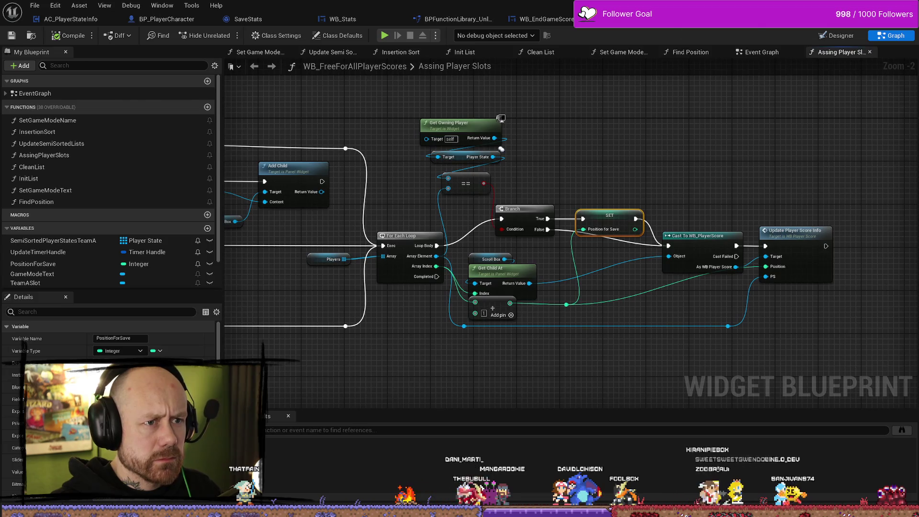
pyautogui.click(640, 32)
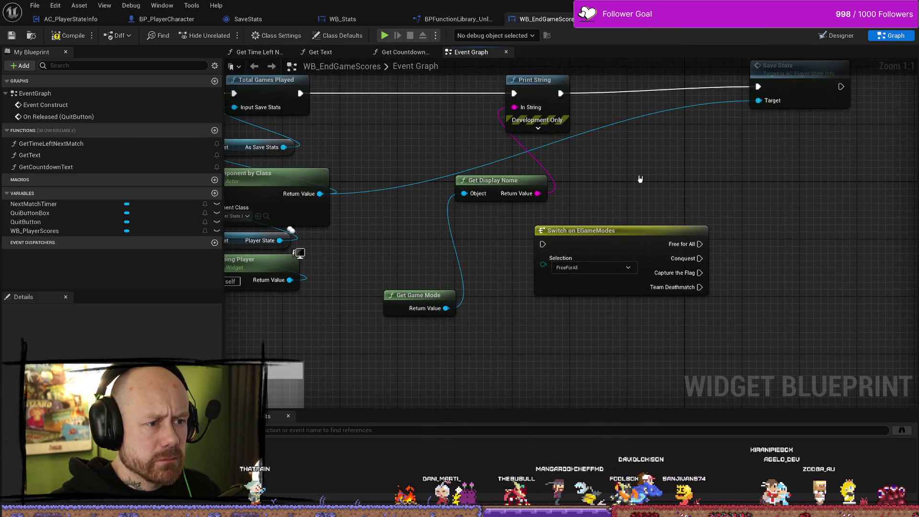
# Step: Move Switch on EGameModes aside and delete the Get Game Mode and Get Display Name nodes
pyautogui.moveTo(603, 226); pyautogui.dragTo(775, 234)
pyautogui.rightClick(597, 322)
pyautogui.click(455, 293)
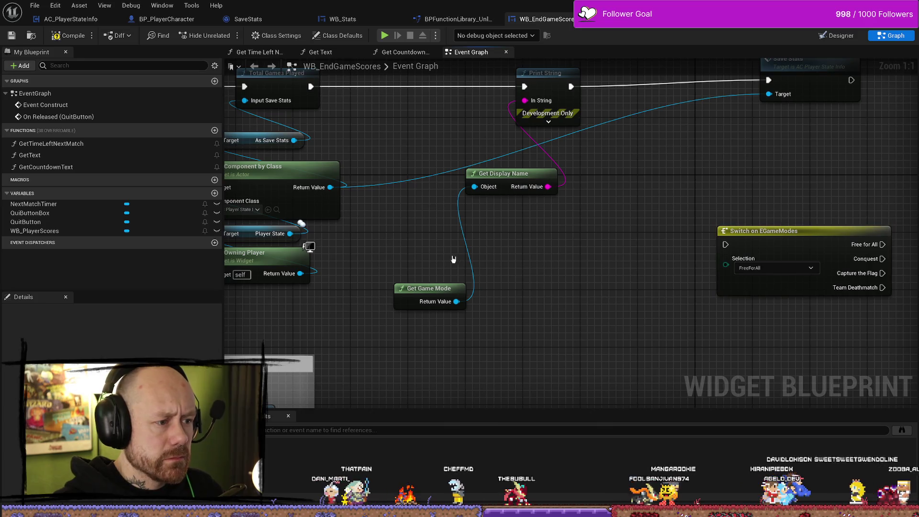
pyautogui.moveTo(455, 293); pyautogui.dragTo(496, 362)
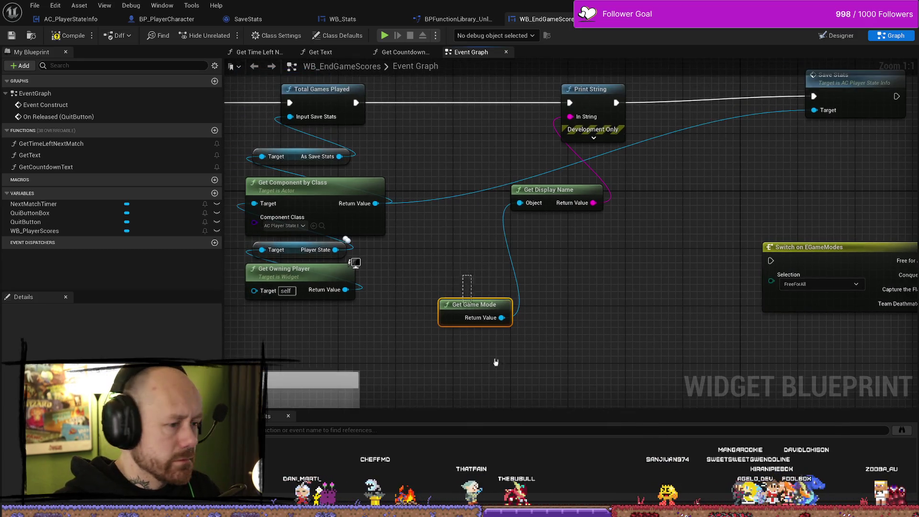
pyautogui.press('Delete')
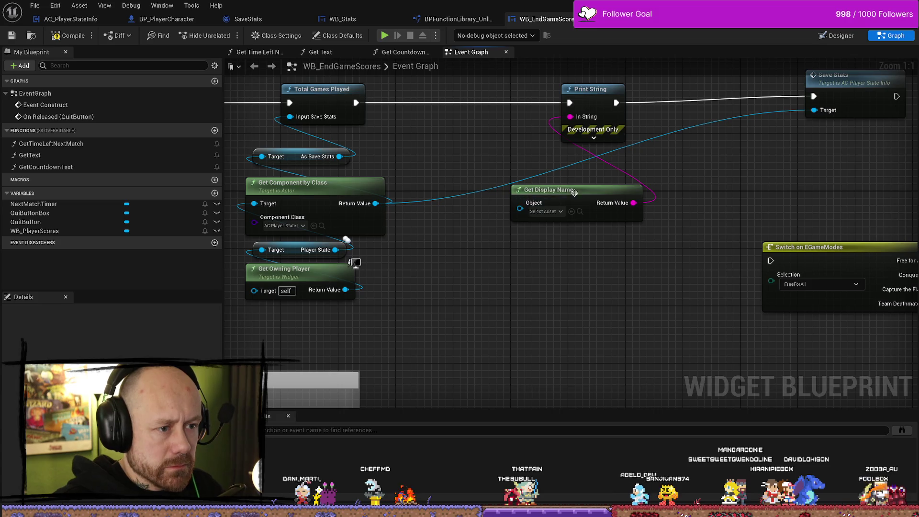
pyautogui.click(574, 192)
pyautogui.press('Delete')
# Step: Add a Get Game State node and a Get Component by Class node fed from its Return Value
pyautogui.rightClick(550, 263)
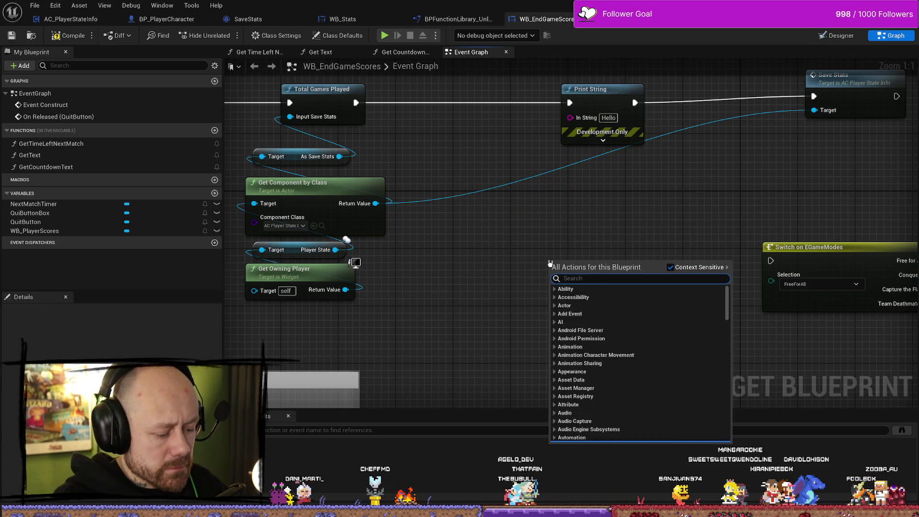
pyautogui.write('get gam')
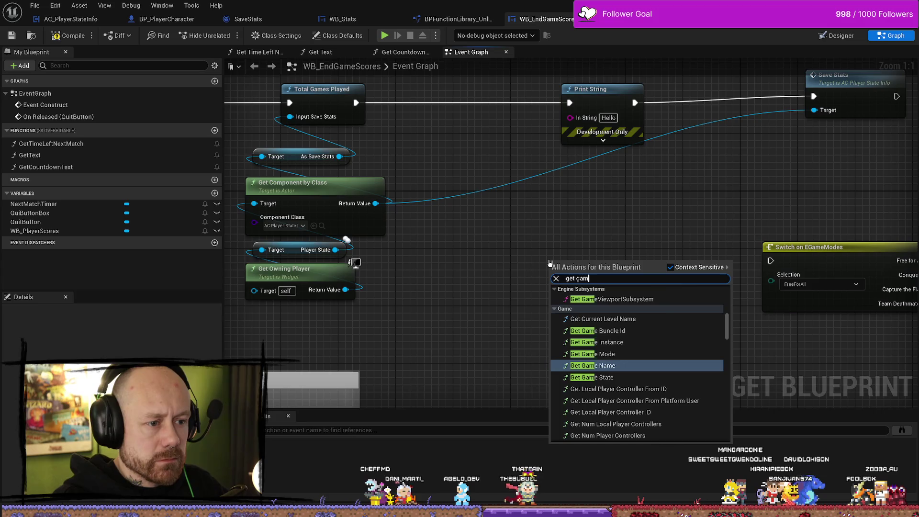
pyautogui.write('e stat')
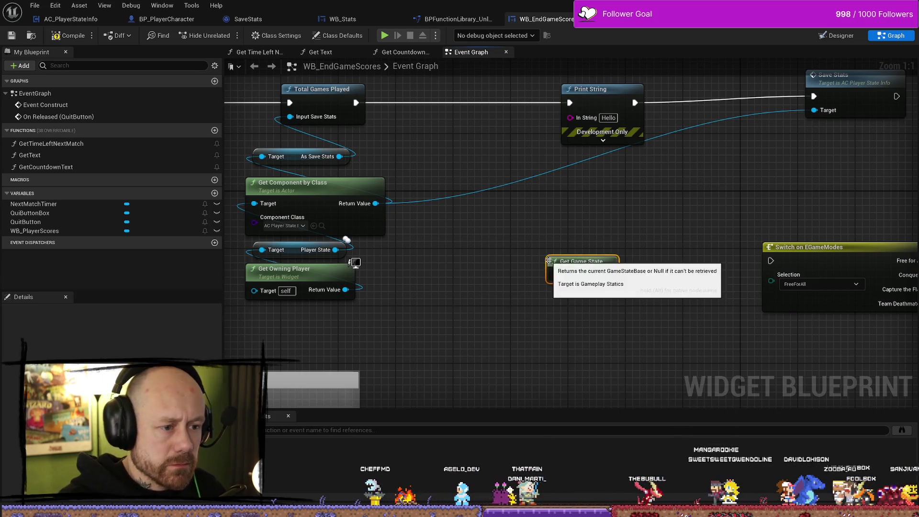
pyautogui.press('Return')
pyautogui.moveTo(529, 311); pyautogui.dragTo(544, 259)
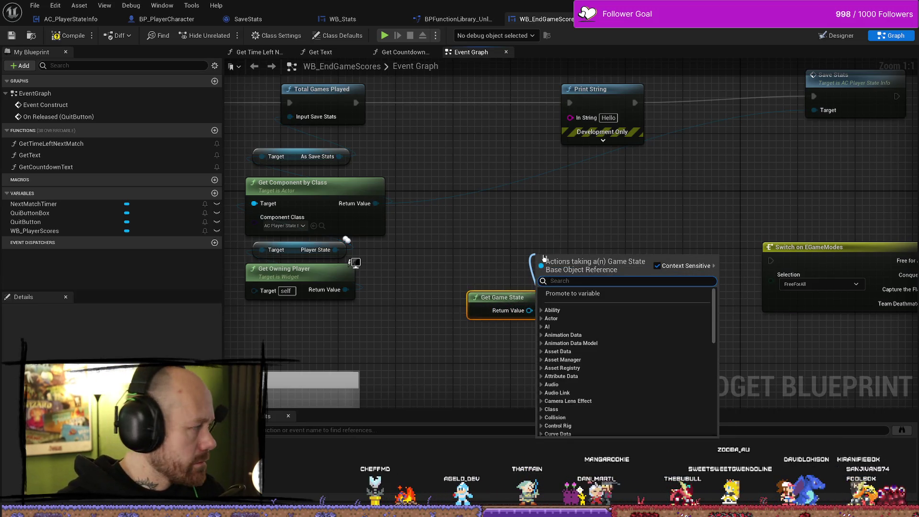
pyautogui.write('get com')
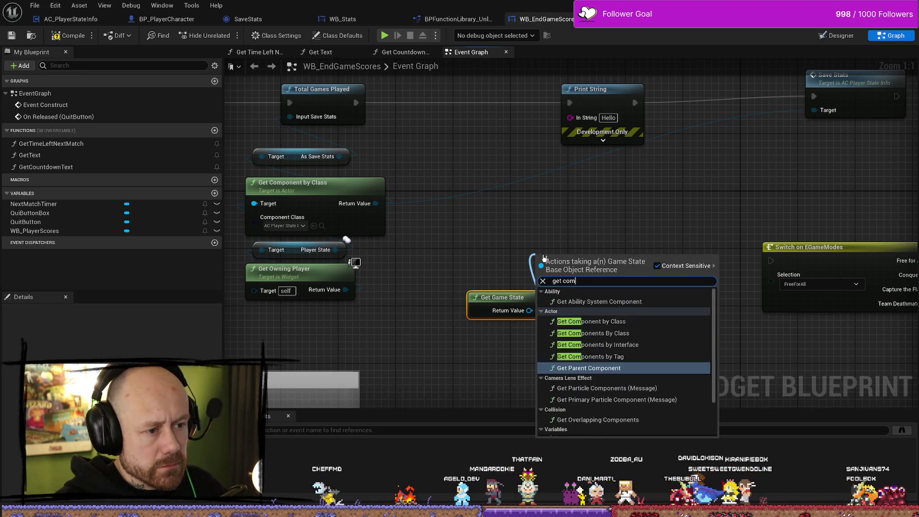
pyautogui.write('poen')
pyautogui.press('BackSpace')
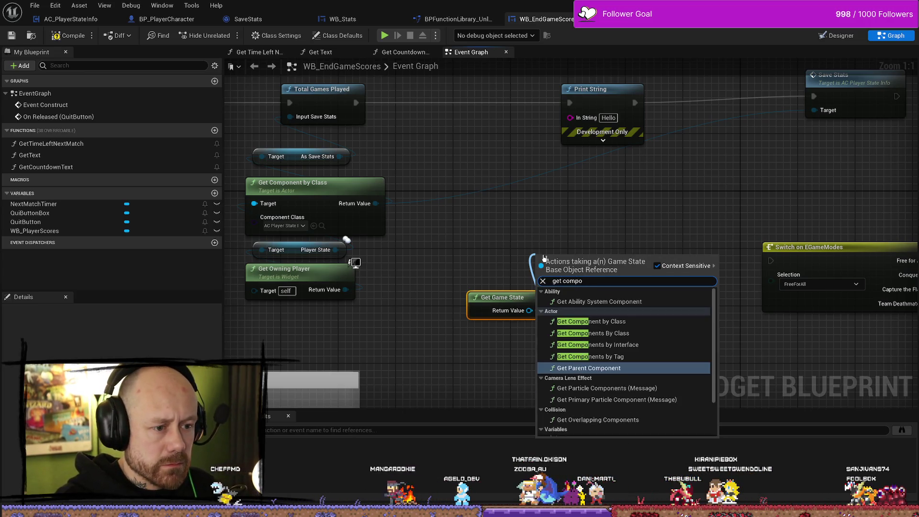
pyautogui.press('Down')
pyautogui.press('Up')
pyautogui.press('Up')
pyautogui.press('Up')
pyautogui.press('Return')
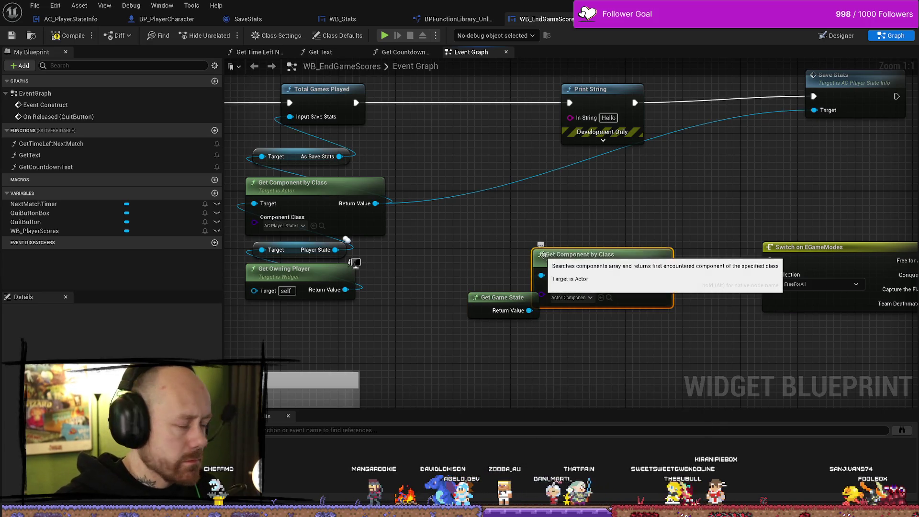
# Step: Set Get Component by Class's class to AC Match Settings and reposition both nodes together
pyautogui.moveTo(538, 252)
pyautogui.mouseDown()
pyautogui.moveTo(555, 228)
pyautogui.moveTo(484, 227)
pyautogui.mouseUp()
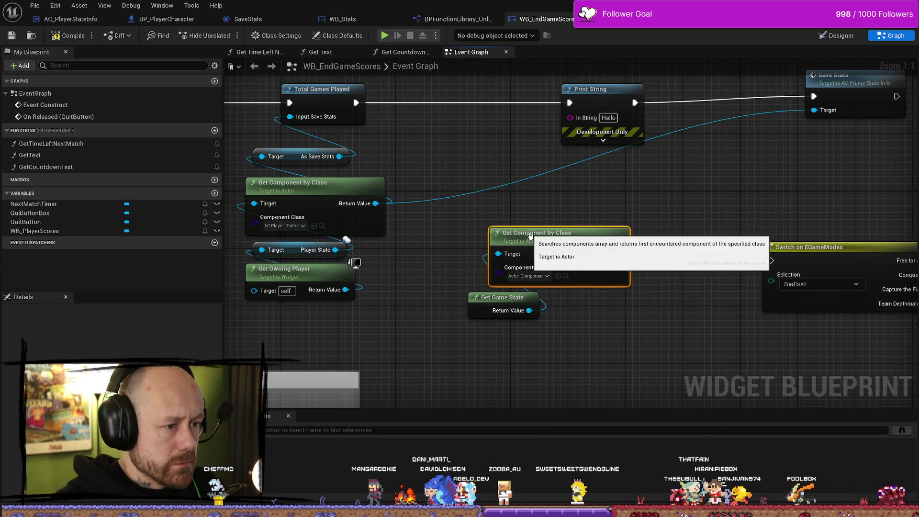
pyautogui.click(536, 276)
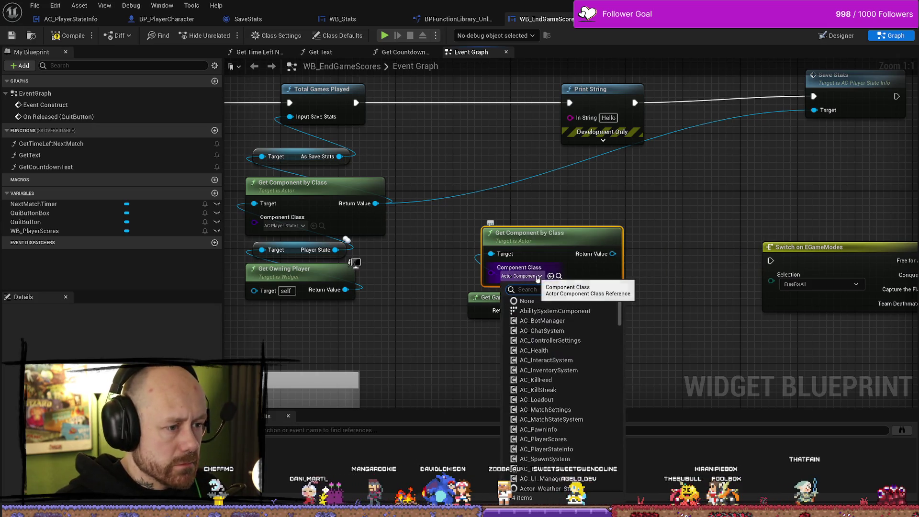
pyautogui.write('acm')
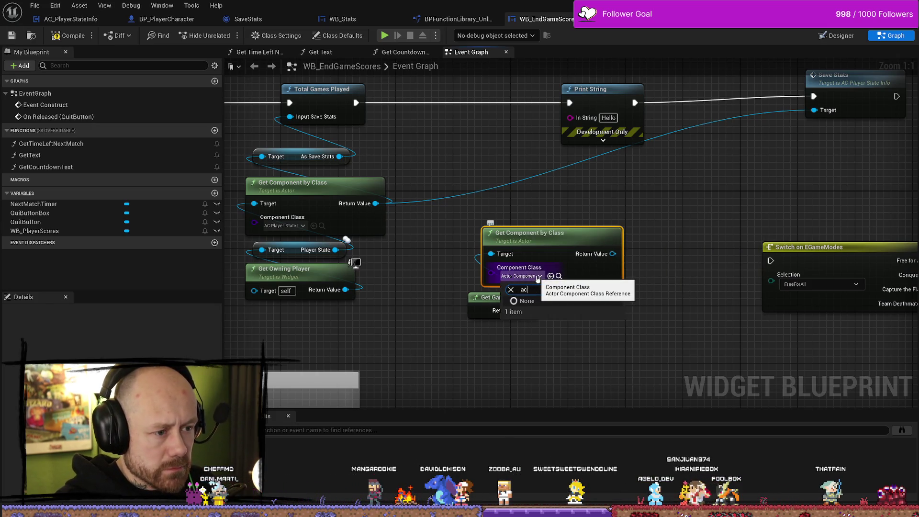
pyautogui.press('BackSpace')
pyautogui.press('BackSpace')
pyautogui.write('match')
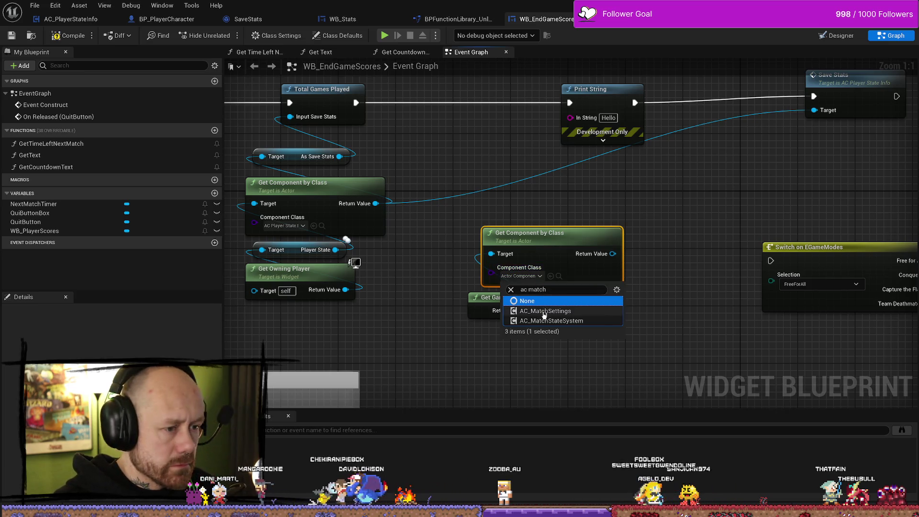
pyautogui.click(545, 311)
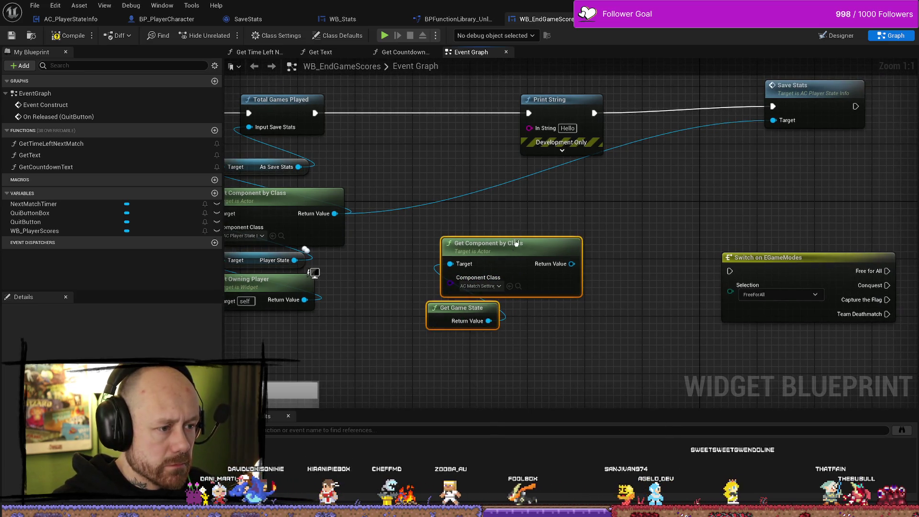
pyautogui.moveTo(496, 224); pyautogui.dragTo(449, 360)
pyautogui.moveTo(515, 254); pyautogui.dragTo(502, 282)
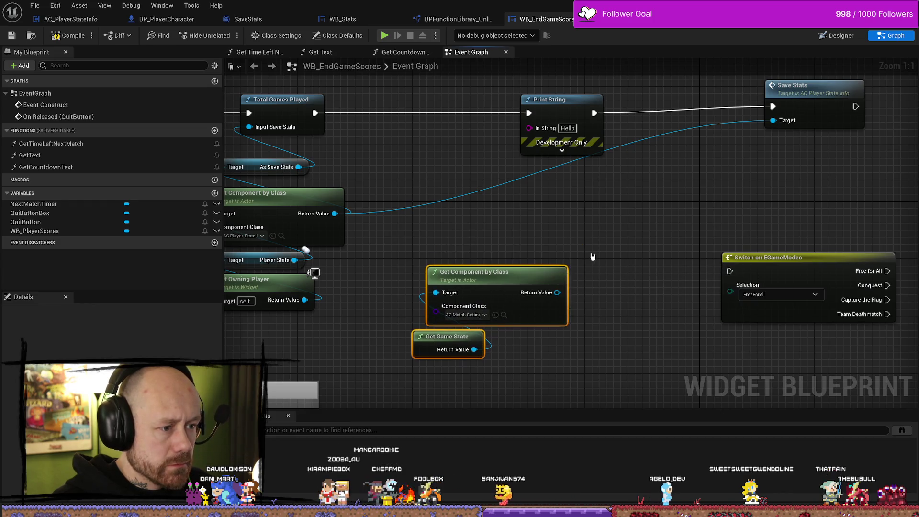
pyautogui.moveTo(557, 293); pyautogui.dragTo(605, 236)
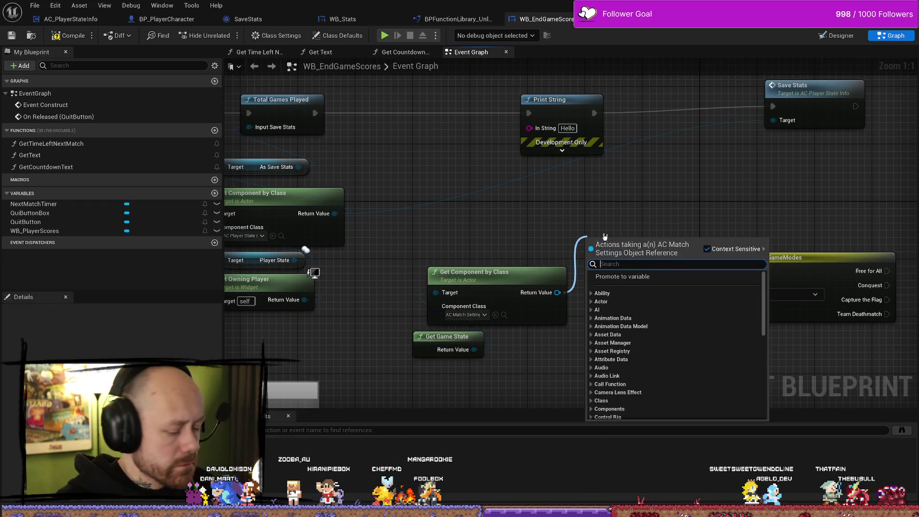
# Step: Add a Get Game Mode Name node off the AC Match Settings component, placed above it
pyautogui.write('enum')
pyautogui.press('Escape')
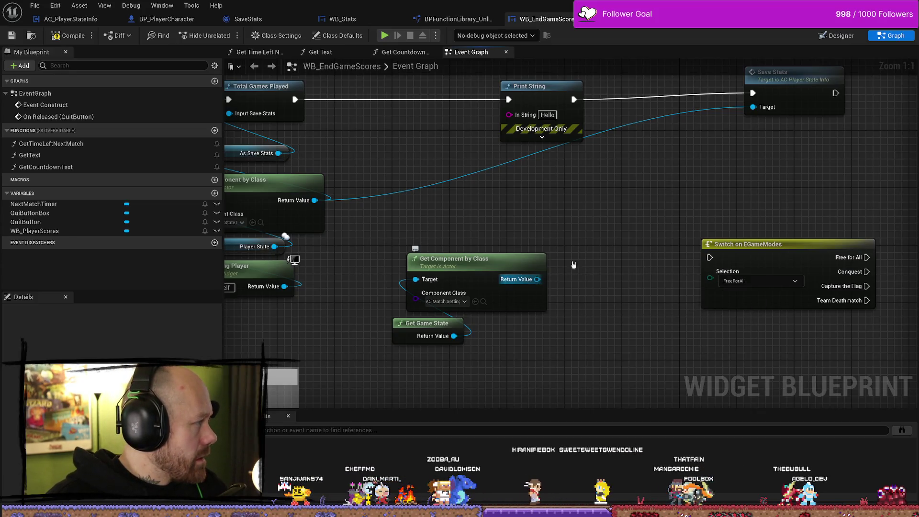
pyautogui.click(536, 273)
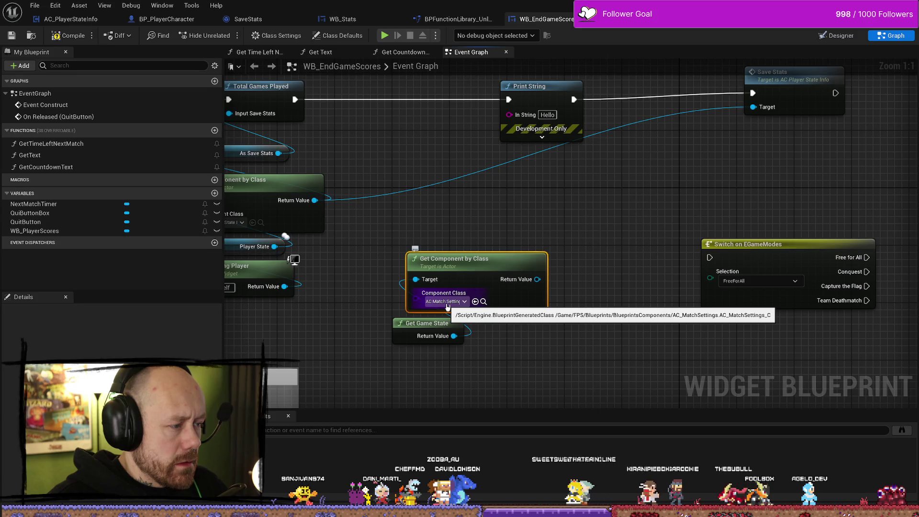
pyautogui.moveTo(499, 270)
pyautogui.mouseDown()
pyautogui.moveTo(496, 220)
pyautogui.moveTo(492, 263)
pyautogui.moveTo(470, 270)
pyautogui.moveTo(556, 245)
pyautogui.mouseUp()
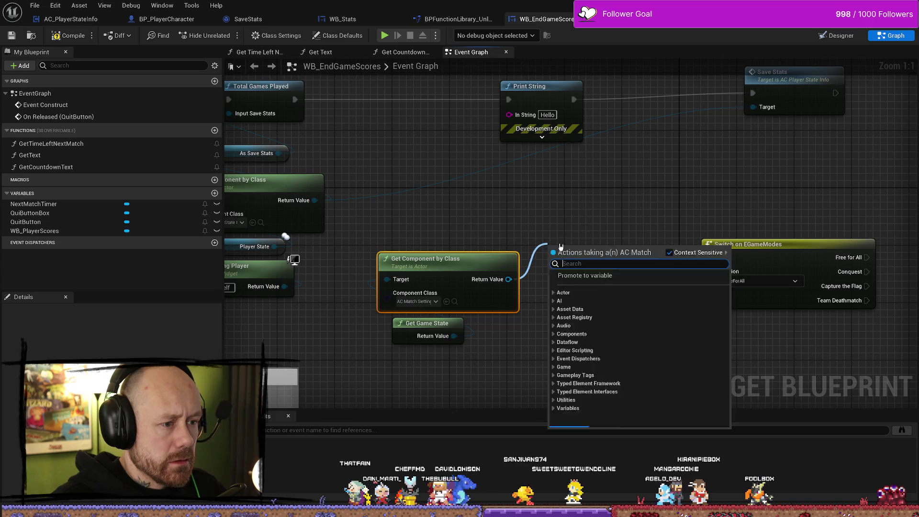
pyautogui.write('g')
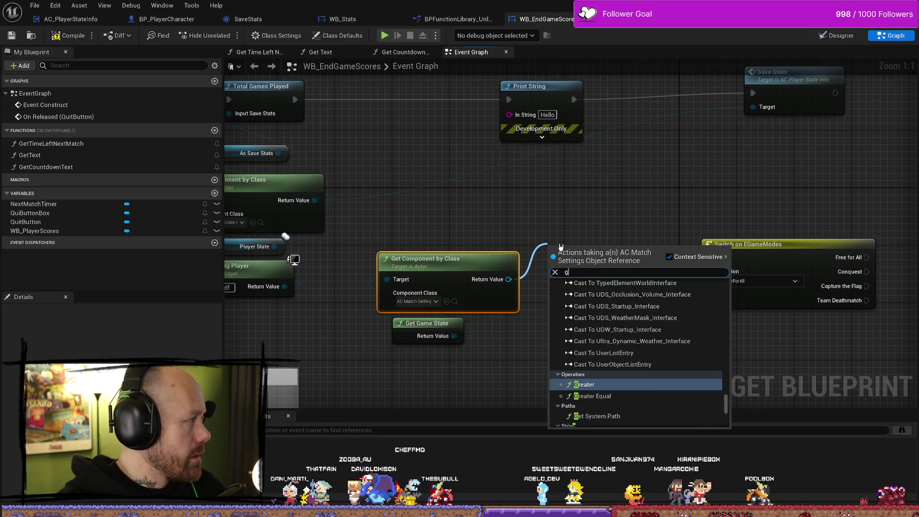
pyautogui.write('ame mode na')
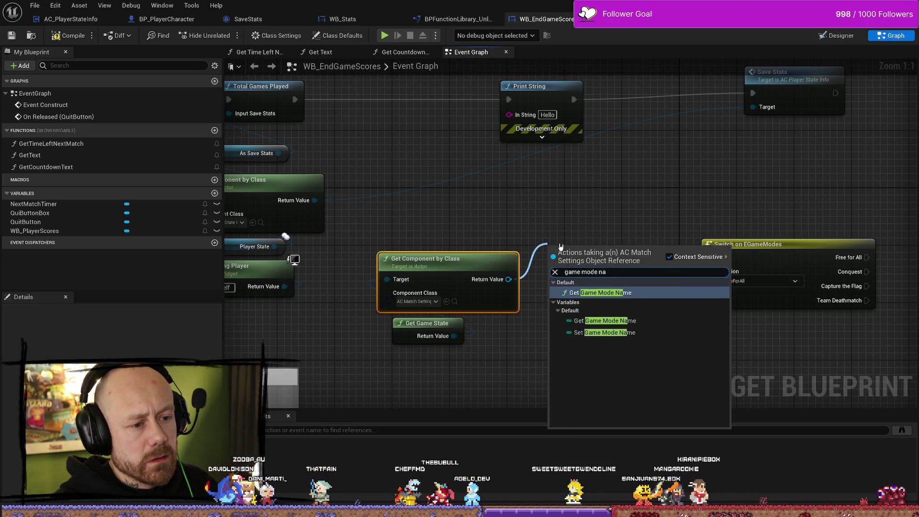
pyautogui.press('Return')
pyautogui.moveTo(618, 245)
pyautogui.mouseDown()
pyautogui.moveTo(483, 217)
pyautogui.moveTo(605, 260)
pyautogui.moveTo(715, 283)
pyautogui.moveTo(508, 242)
pyautogui.moveTo(574, 257)
pyautogui.mouseUp()
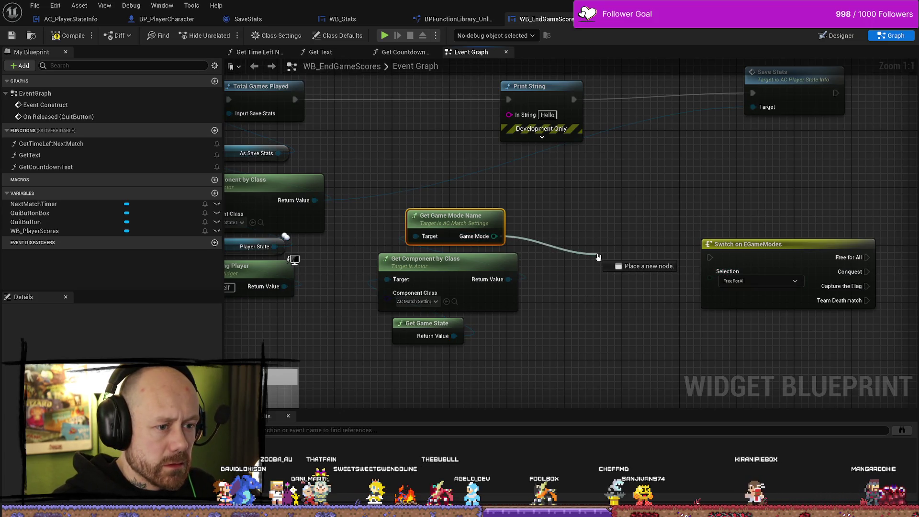
# Step: Clear the selection and shift the Switch on EGameModes node left
pyautogui.moveTo(598, 257); pyautogui.dragTo(598, 258)
pyautogui.press('Escape')
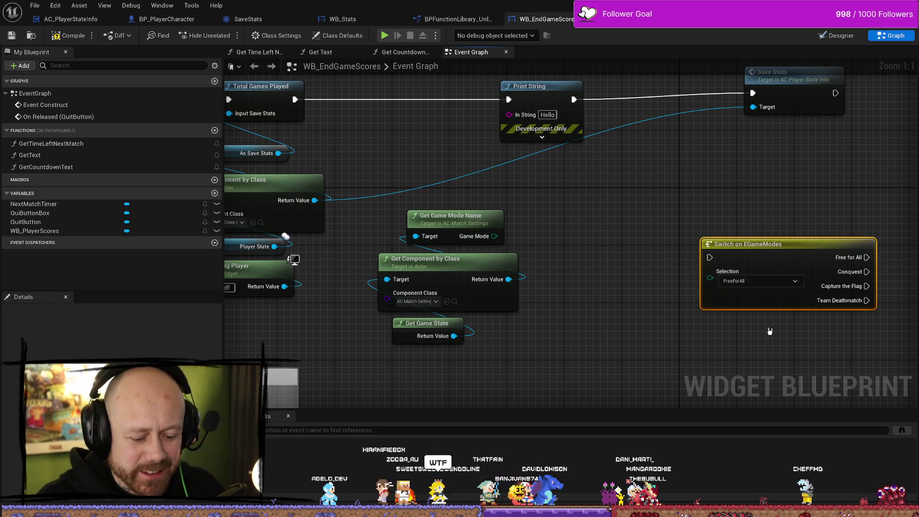
pyautogui.click(741, 209)
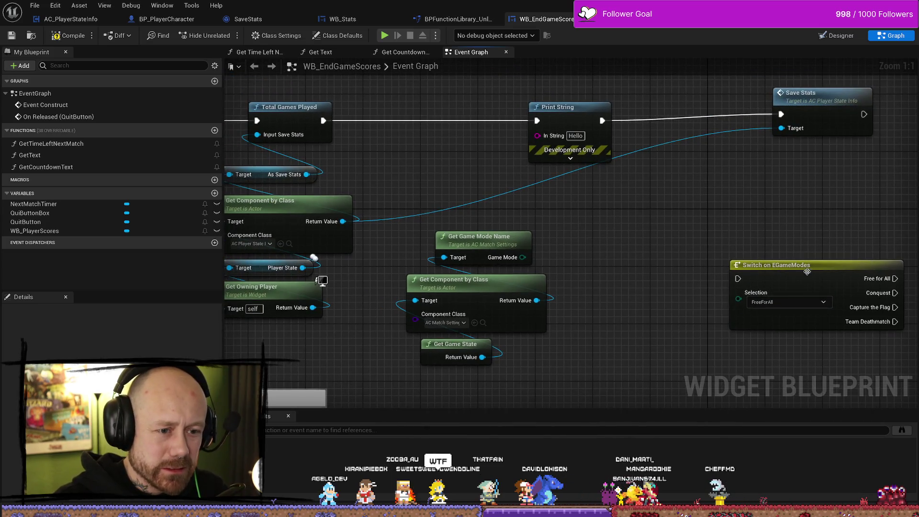
pyautogui.moveTo(808, 272)
pyautogui.mouseDown()
pyautogui.moveTo(733, 270)
pyautogui.moveTo(761, 260)
pyautogui.mouseUp()
pyautogui.moveTo(553, 263)
pyautogui.mouseDown()
pyautogui.moveTo(425, 234)
pyautogui.moveTo(576, 226)
pyautogui.mouseUp()
# Step: Add a Switch on EGameModeNames with all outputs shown and delete the old Switch on EGameModes
pyautogui.write('swithc')
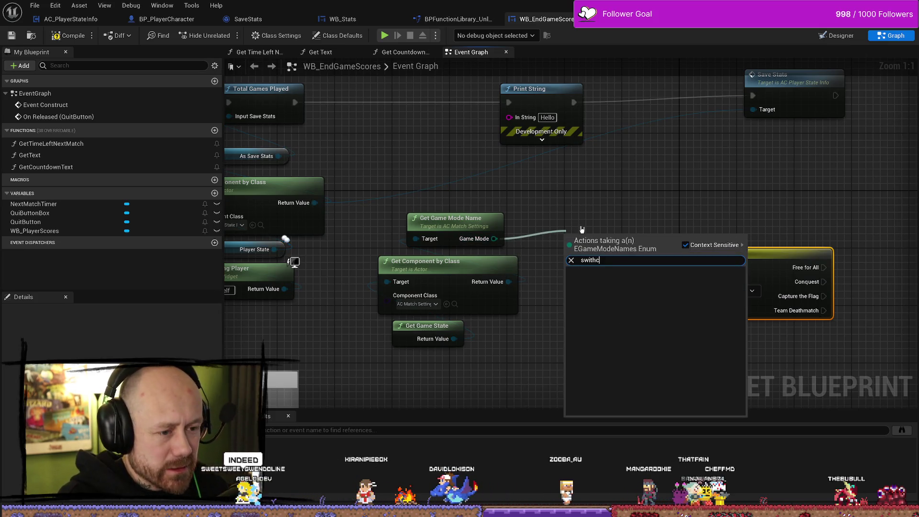
pyautogui.press('BackSpace')
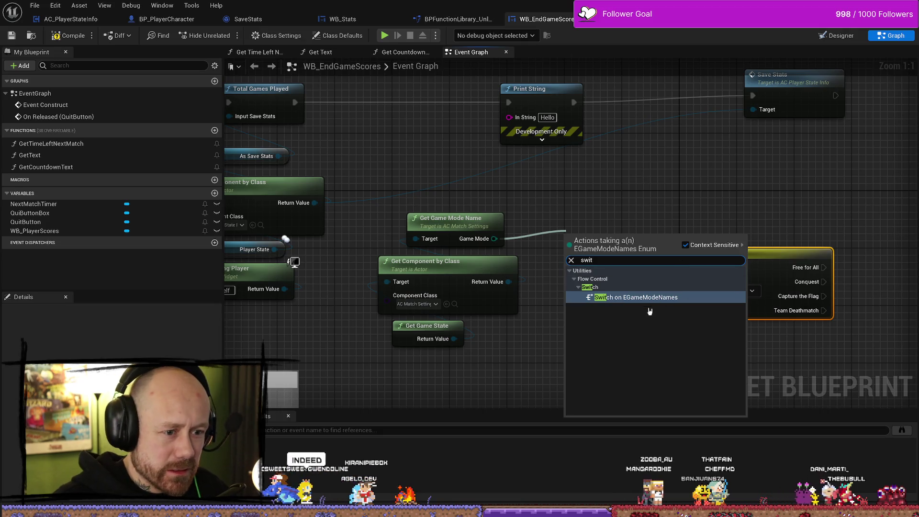
pyautogui.press('Return')
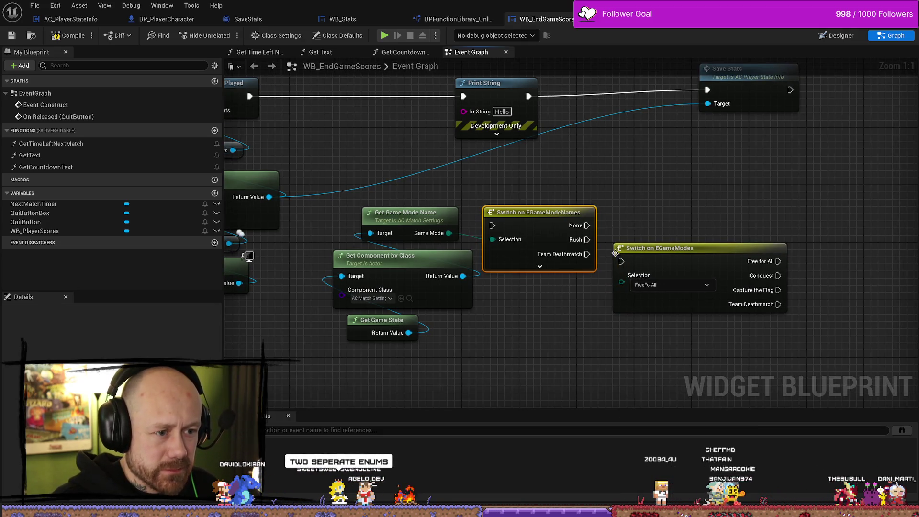
pyautogui.click(541, 271)
pyautogui.click(681, 249)
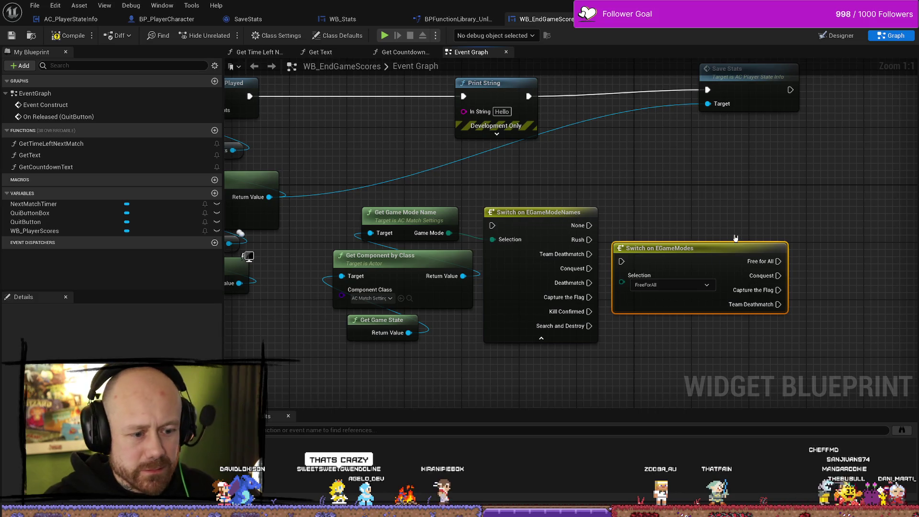
pyautogui.press('Delete')
# Step: Move the game mode getter nodes below the name switch and wire Total Games Played into it
pyautogui.moveTo(437, 195); pyautogui.dragTo(335, 330)
pyautogui.moveTo(386, 222)
pyautogui.mouseDown()
pyautogui.moveTo(378, 330)
pyautogui.moveTo(435, 374)
pyautogui.moveTo(508, 366)
pyautogui.mouseUp()
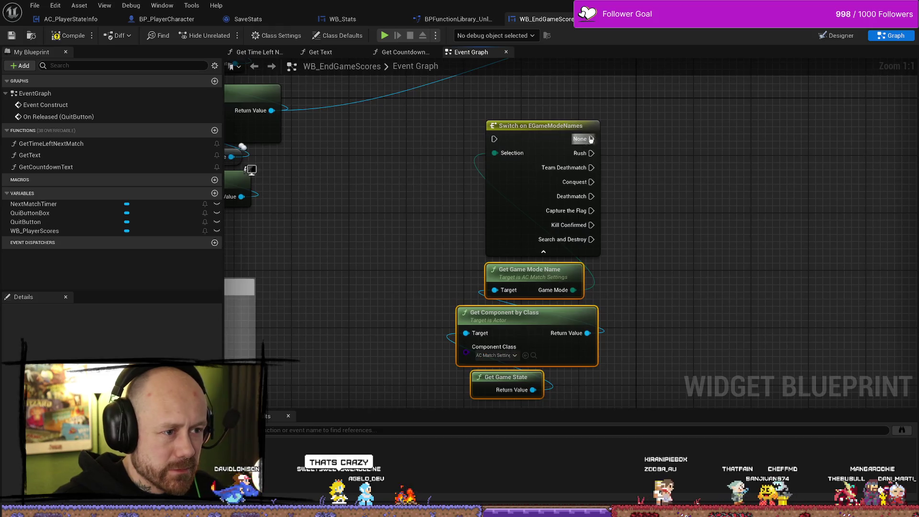
pyautogui.scroll(-1, 660, 164)
pyautogui.moveTo(635, 200); pyautogui.dragTo(609, 198)
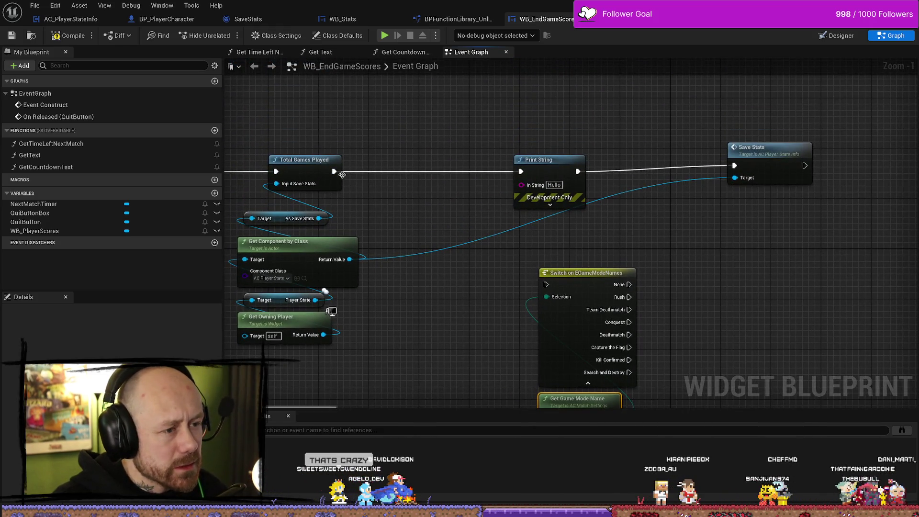
pyautogui.moveTo(391, 195); pyautogui.dragTo(547, 285)
# Step: Arrange the switch and its getters between Total Games Played and Print String
pyautogui.moveTo(594, 244)
pyautogui.mouseDown()
pyautogui.moveTo(579, 407)
pyautogui.moveTo(661, 174)
pyautogui.moveTo(551, 77)
pyautogui.mouseUp()
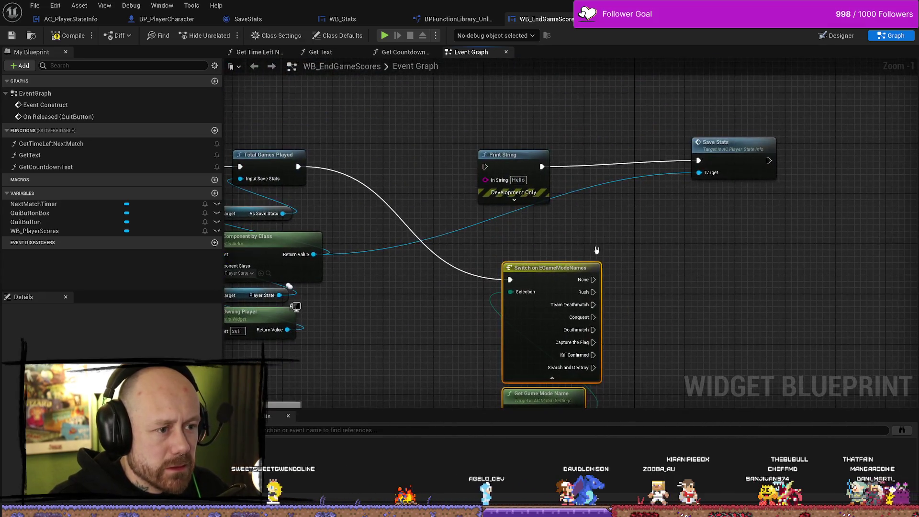
pyautogui.moveTo(498, 151); pyautogui.dragTo(542, 145)
pyautogui.moveTo(556, 274)
pyautogui.mouseDown()
pyautogui.moveTo(413, 187)
pyautogui.moveTo(538, 261)
pyautogui.mouseUp()
pyautogui.moveTo(661, 176); pyautogui.dragTo(661, 317)
pyautogui.moveTo(661, 349)
pyautogui.mouseDown()
pyautogui.moveTo(522, 206)
pyautogui.moveTo(582, 293)
pyautogui.mouseUp()
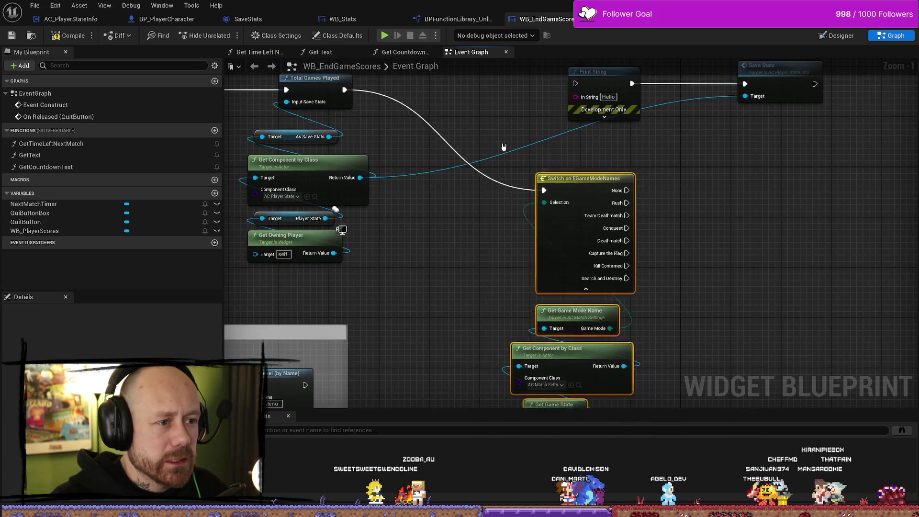
pyautogui.moveTo(591, 186)
pyautogui.mouseDown()
pyautogui.moveTo(463, 91)
pyautogui.moveTo(499, 194)
pyautogui.moveTo(506, 188)
pyautogui.mouseUp()
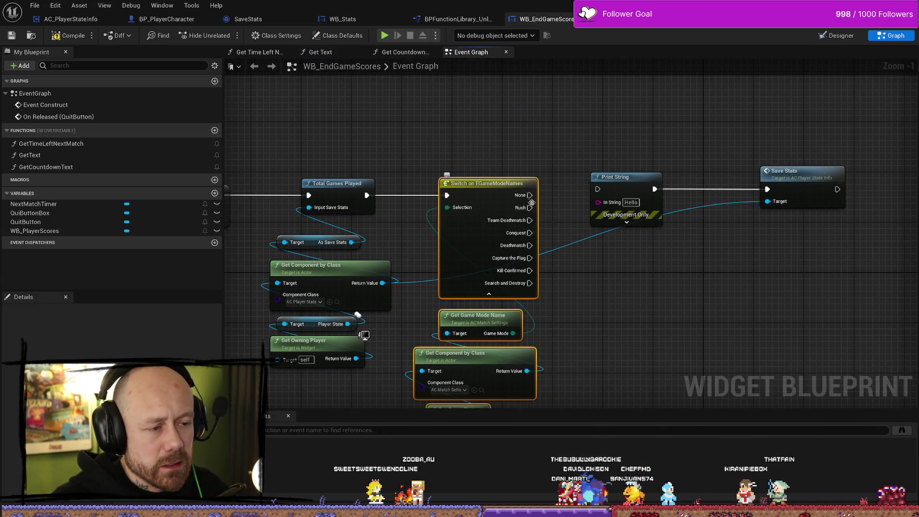
# Step: Wire the switch's Team Deathmatch output into the Print String node's exec input
pyautogui.moveTo(529, 220); pyautogui.dragTo(599, 190)
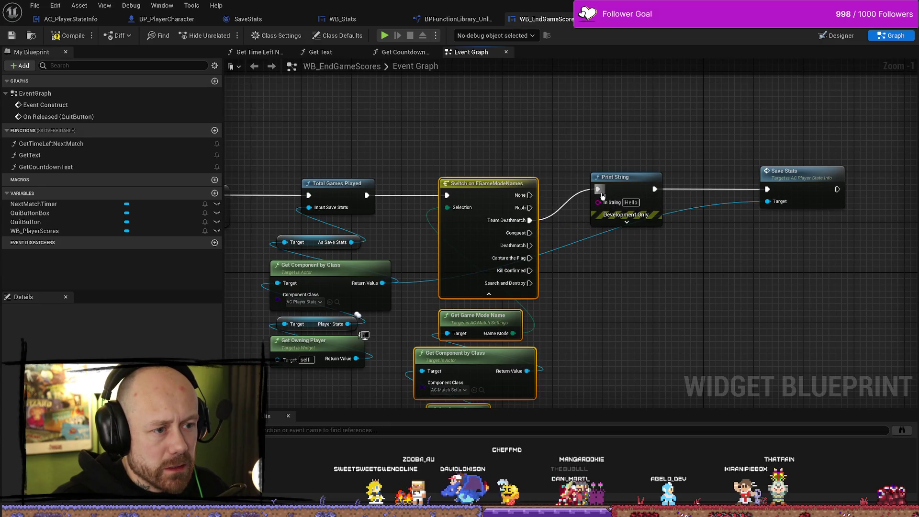
pyautogui.moveTo(528, 233); pyautogui.dragTo(599, 189)
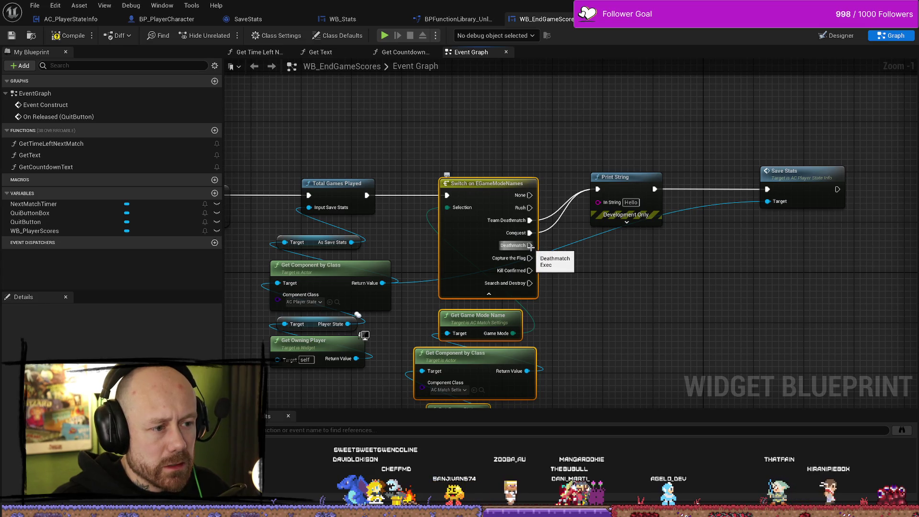
pyautogui.moveTo(529, 245)
pyautogui.mouseDown()
pyautogui.moveTo(582, 233)
pyautogui.moveTo(599, 189)
pyautogui.mouseUp()
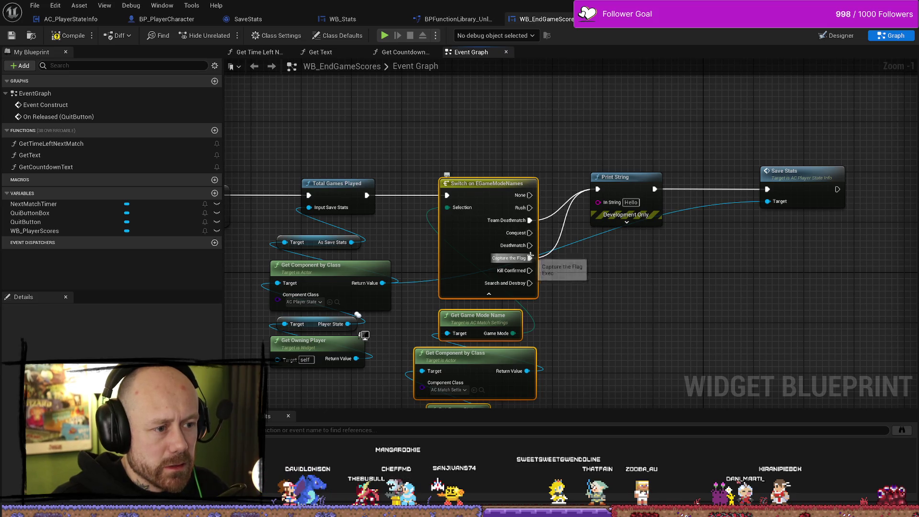
pyautogui.moveTo(606, 183); pyautogui.dragTo(600, 152)
# Step: Expand Print String's advanced pins and set its In String to 'TEam Death'
pyautogui.click(620, 191)
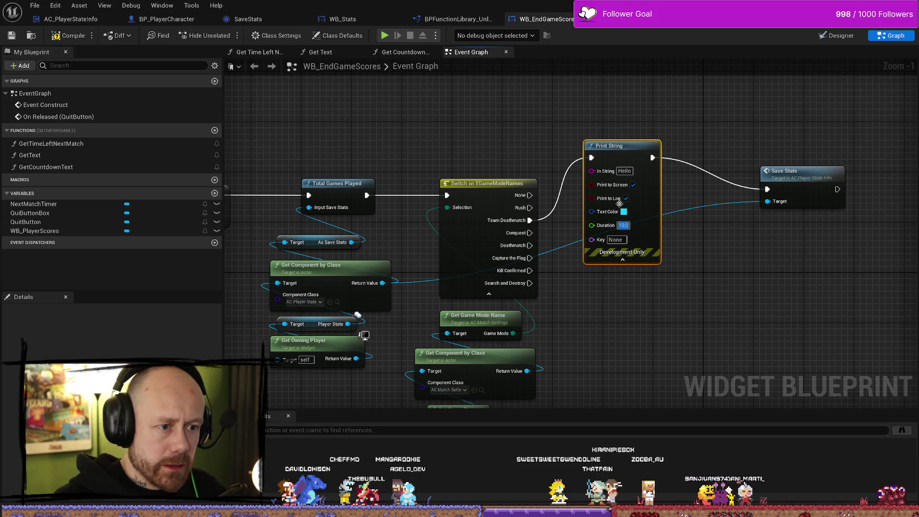
pyautogui.click(628, 170)
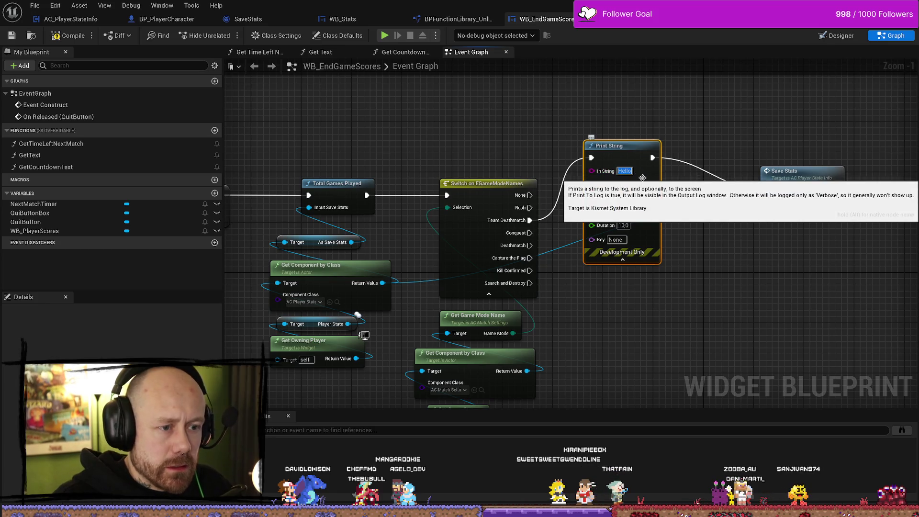
pyautogui.write('TEam D')
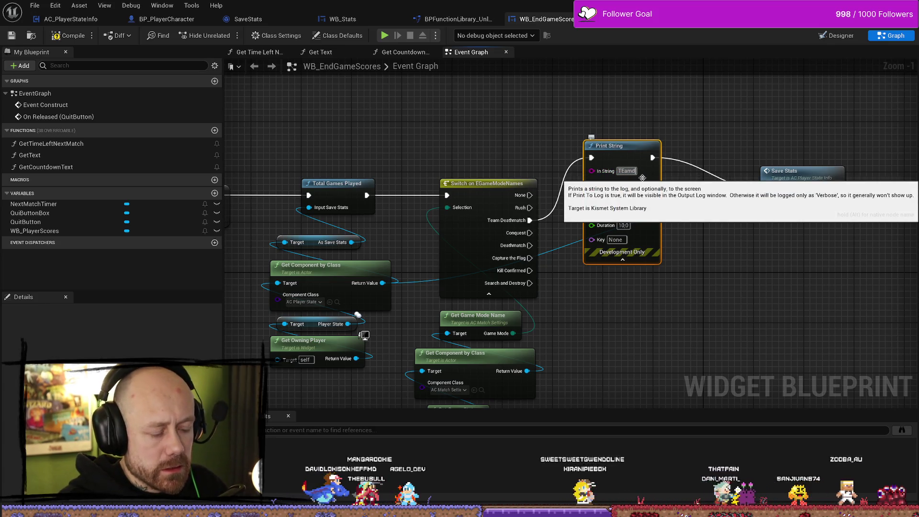
pyautogui.write('eath')
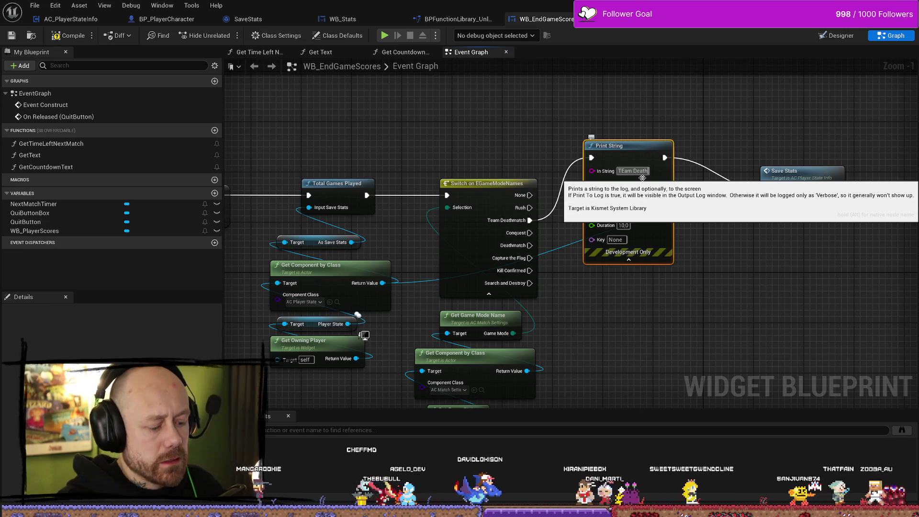
pyautogui.click(694, 286)
pyautogui.moveTo(622, 146); pyautogui.dragTo(622, 102)
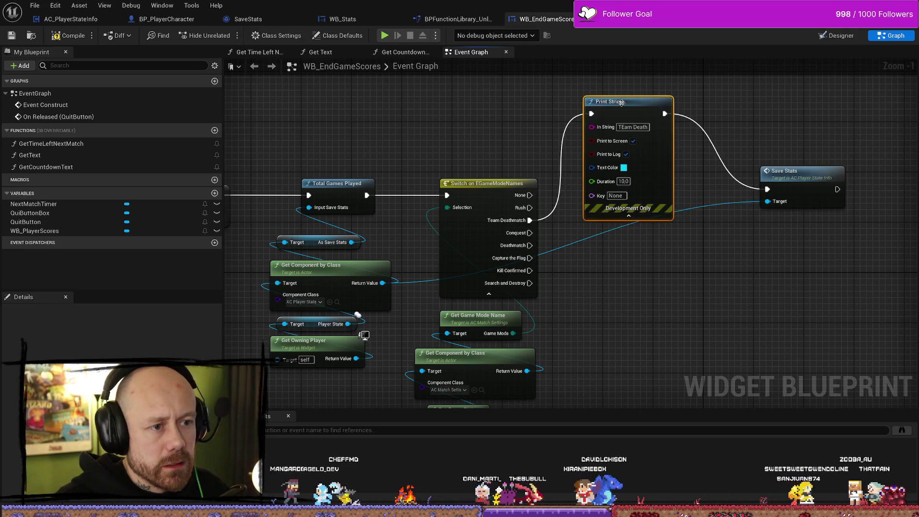
# Step: Duplicate Print String for the Capture the Flag output with Capture the Flag text, wired into Save Stats
pyautogui.hotkey('ctrl', 'c')
pyautogui.hotkey('ctrl', 'v')
pyautogui.moveTo(661, 366); pyautogui.dragTo(617, 266)
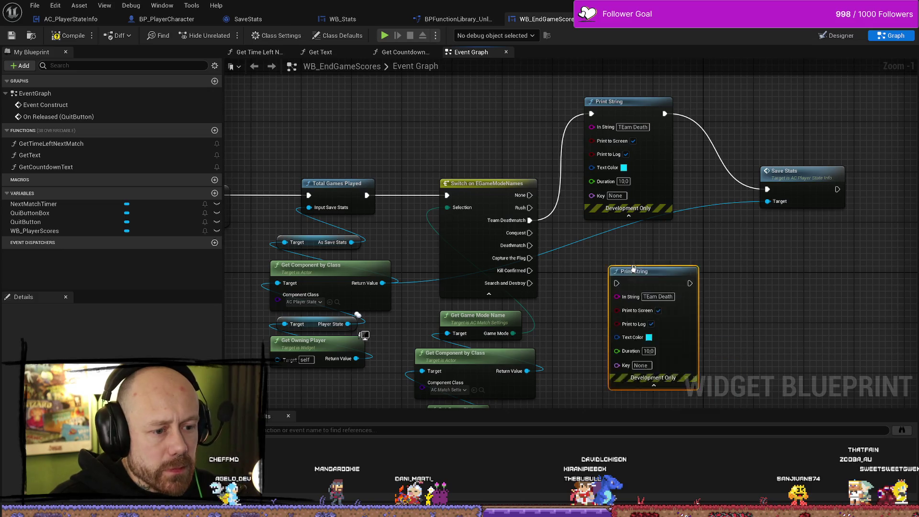
pyautogui.moveTo(530, 259)
pyautogui.mouseDown()
pyautogui.moveTo(592, 306)
pyautogui.moveTo(616, 277)
pyautogui.moveTo(649, 265)
pyautogui.mouseUp()
pyautogui.click(651, 265)
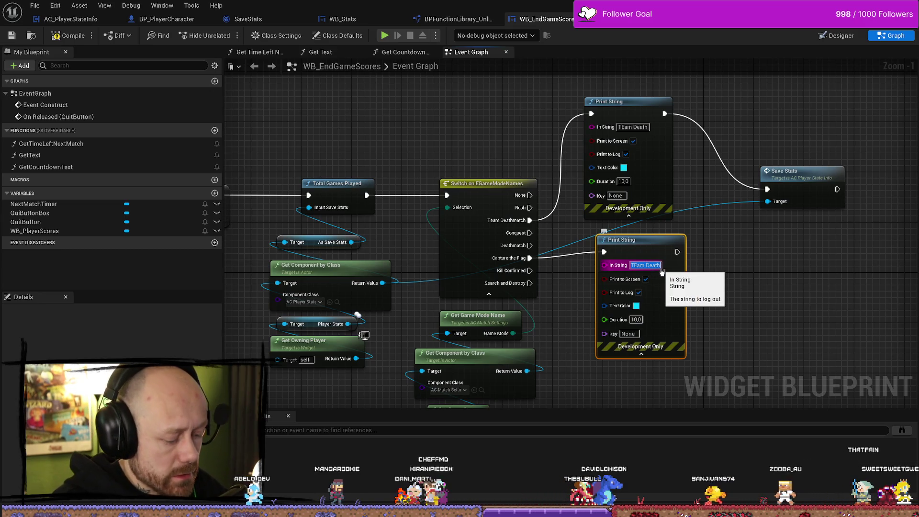
pyautogui.write('Capture the Flag')
pyautogui.press('Return')
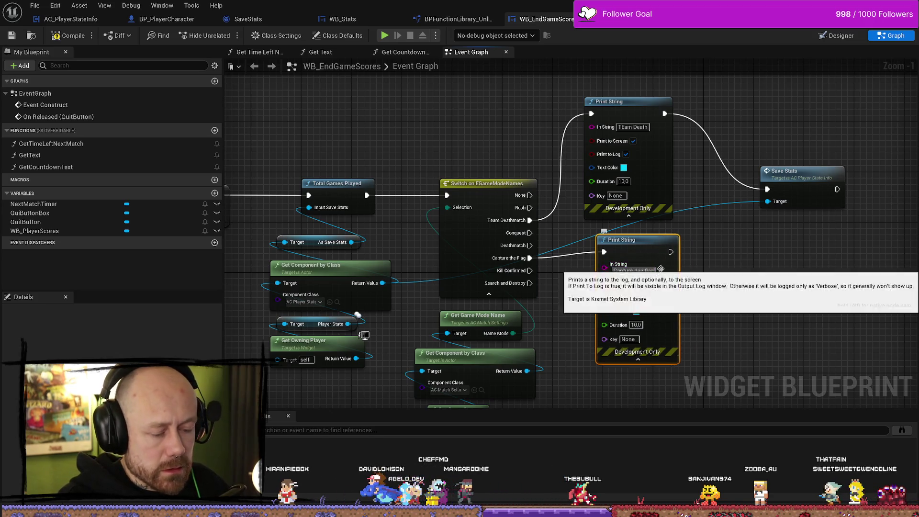
pyautogui.moveTo(674, 252); pyautogui.dragTo(762, 191)
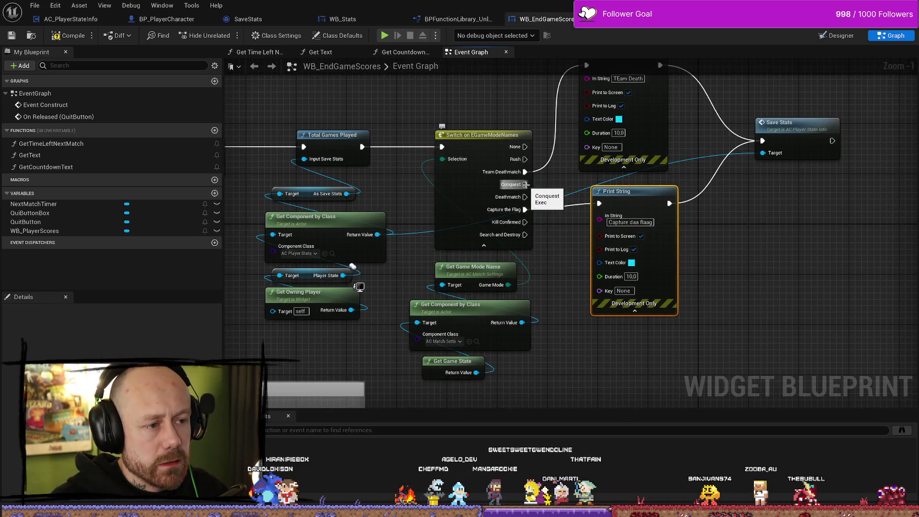
pyautogui.moveTo(608, 197); pyautogui.dragTo(614, 197)
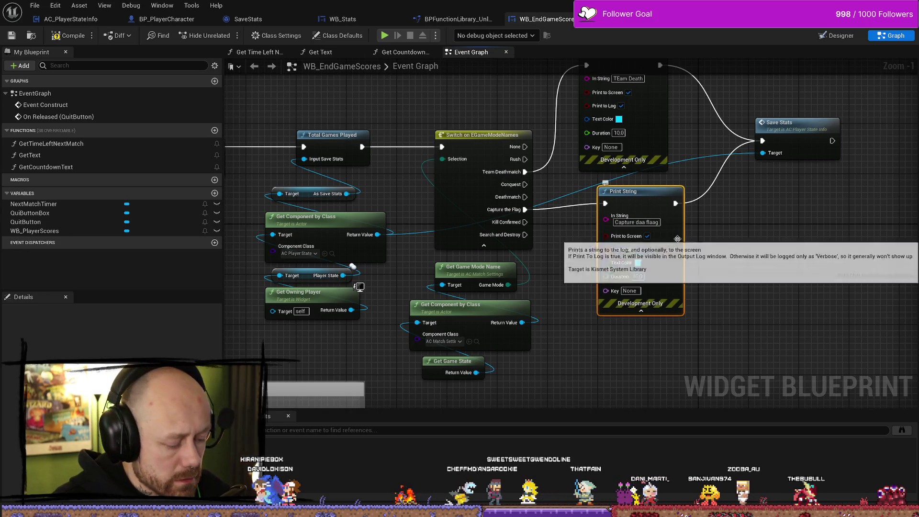
# Step: Add another Print String copy for Conquest printing 'conquest', wired into Save Stats
pyautogui.hotkey('ctrl', 'c')
pyautogui.hotkey('ctrl', 'v')
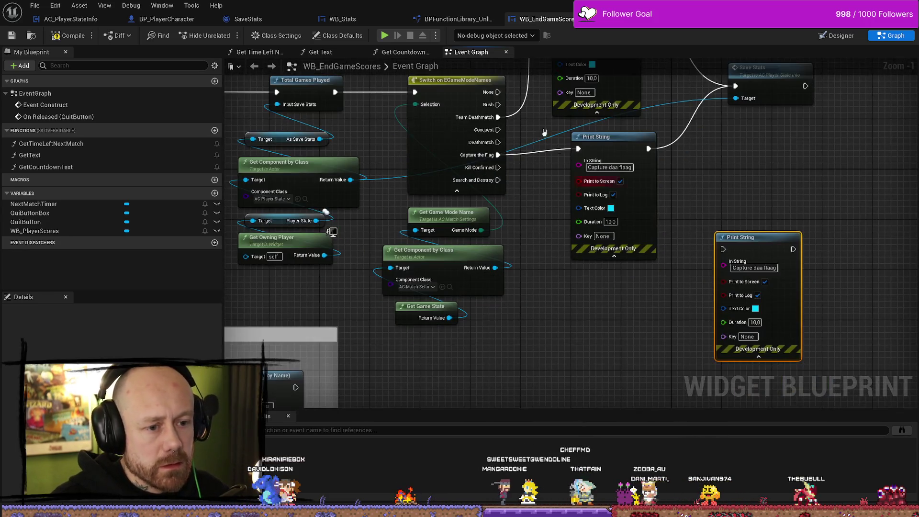
pyautogui.moveTo(498, 130); pyautogui.dragTo(723, 249)
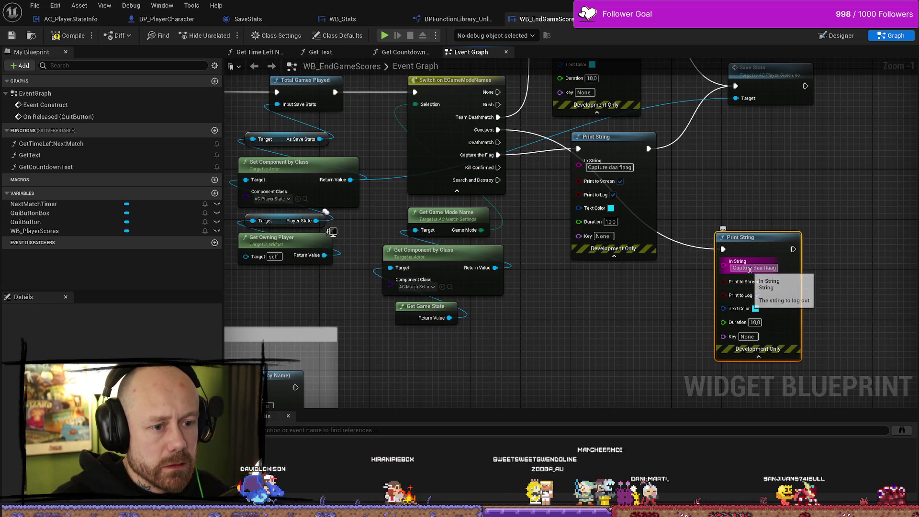
pyautogui.click(755, 268)
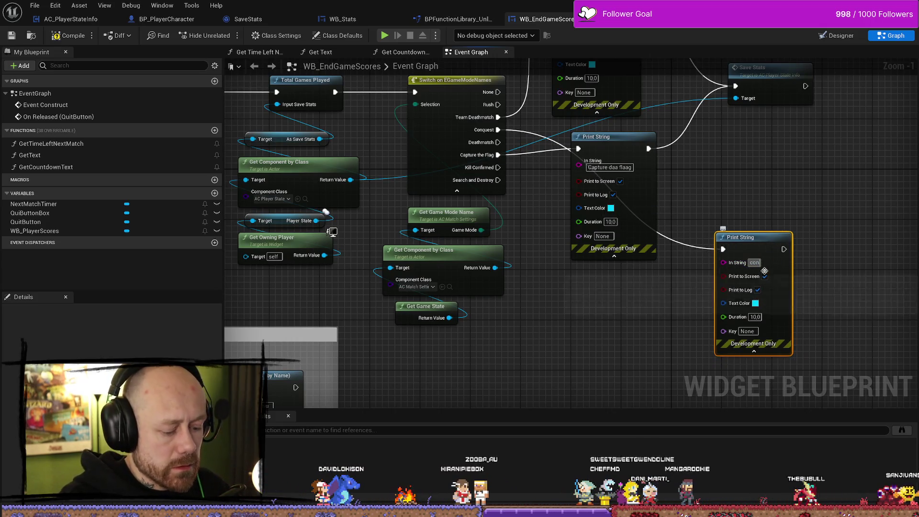
pyautogui.write('conquest')
pyautogui.press('Return')
pyautogui.moveTo(793, 253)
pyautogui.mouseDown()
pyautogui.moveTo(739, 143)
pyautogui.moveTo(736, 157)
pyautogui.mouseUp()
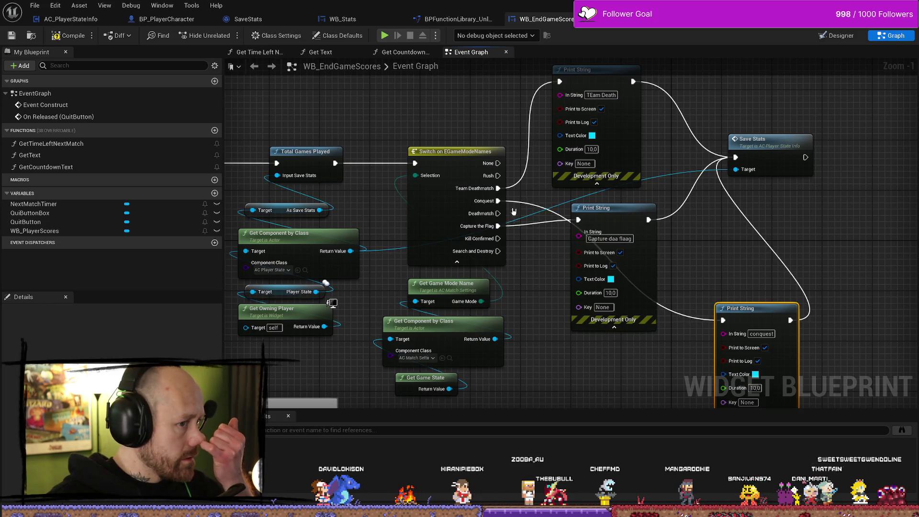
pyautogui.moveTo(743, 304); pyautogui.dragTo(611, 349)
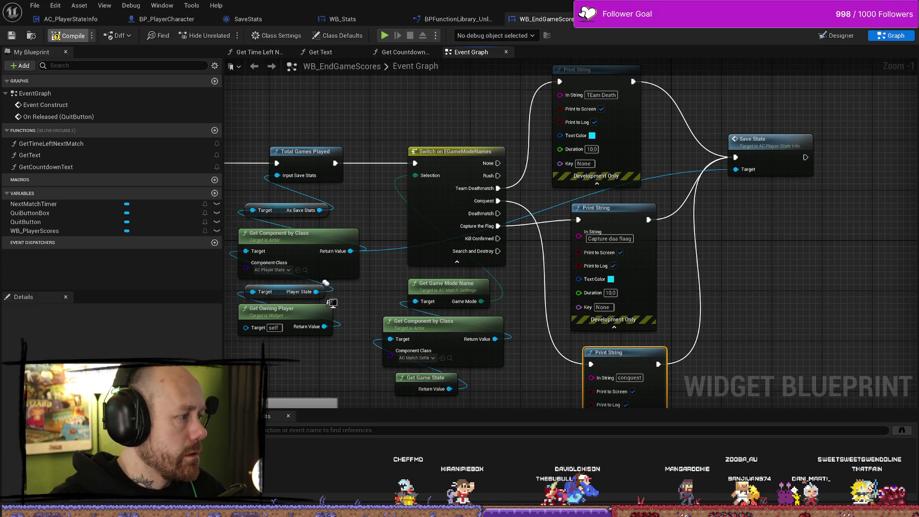
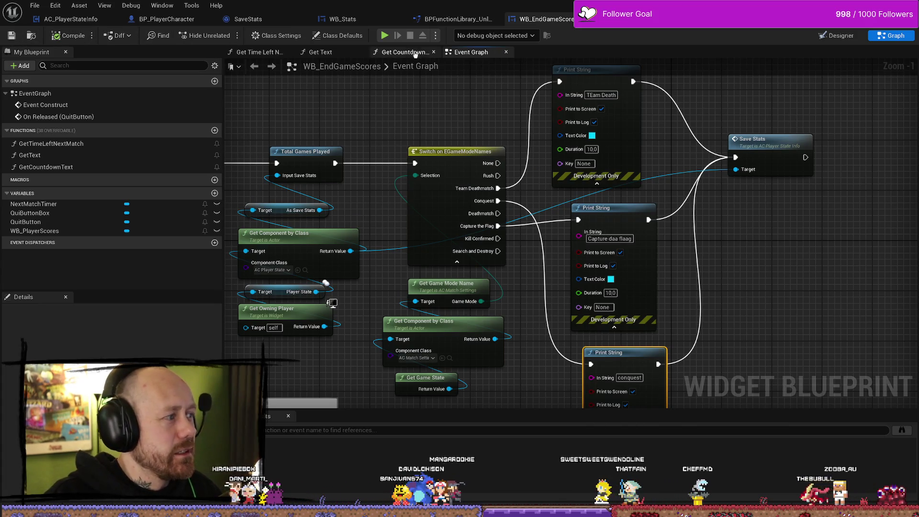
# Step: Start a play test from the main menu and cycle through the maps in game setup
pyautogui.scroll(-2, 765, 156)
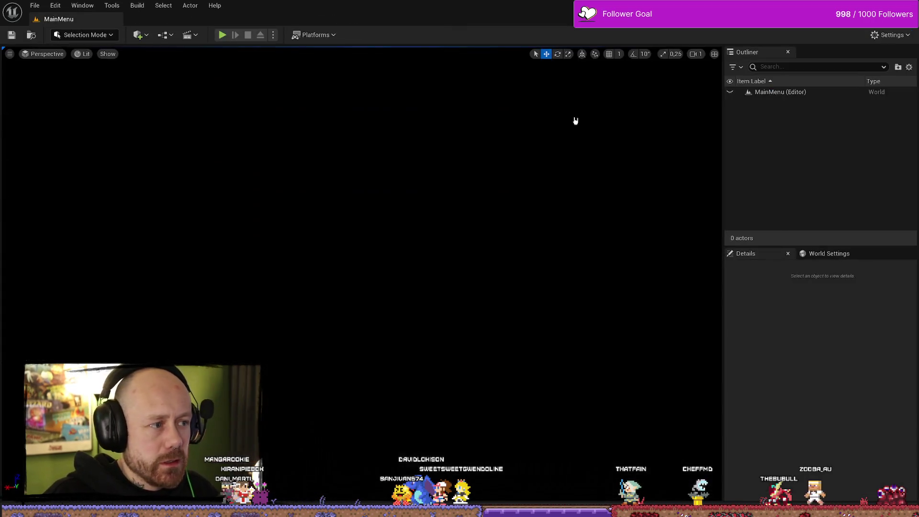
pyautogui.click(229, 35)
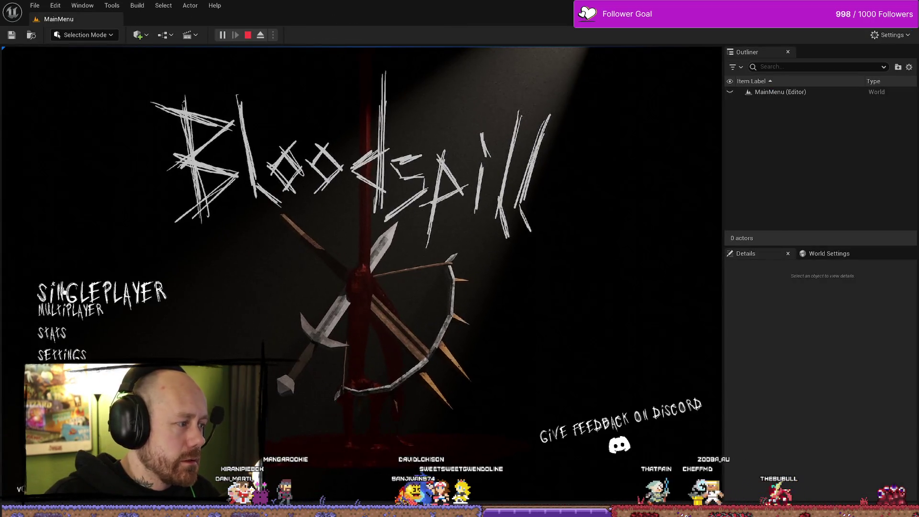
pyautogui.click(102, 293)
pyautogui.click(563, 223)
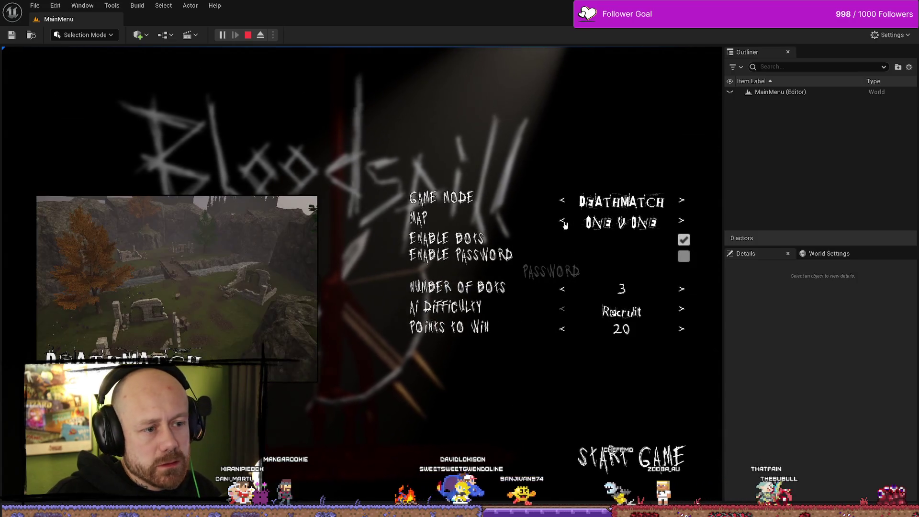
pyautogui.click(563, 223)
pyautogui.click(563, 223)
pyautogui.click(563, 223)
pyautogui.click(563, 223)
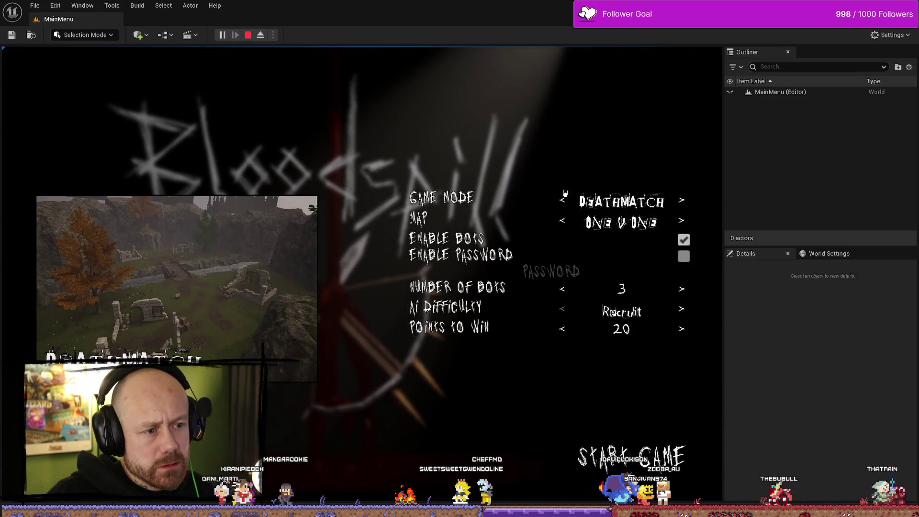
# Step: Choose Team Deathmatch on the One V One map, start the match, then stop the play test
pyautogui.click(563, 200)
pyautogui.click(563, 223)
pyautogui.click(563, 223)
pyautogui.click(563, 222)
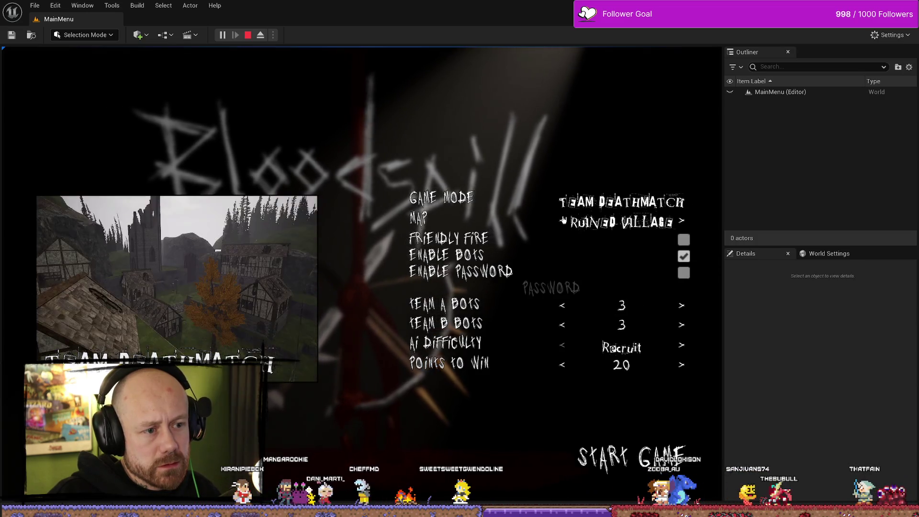
pyautogui.click(563, 223)
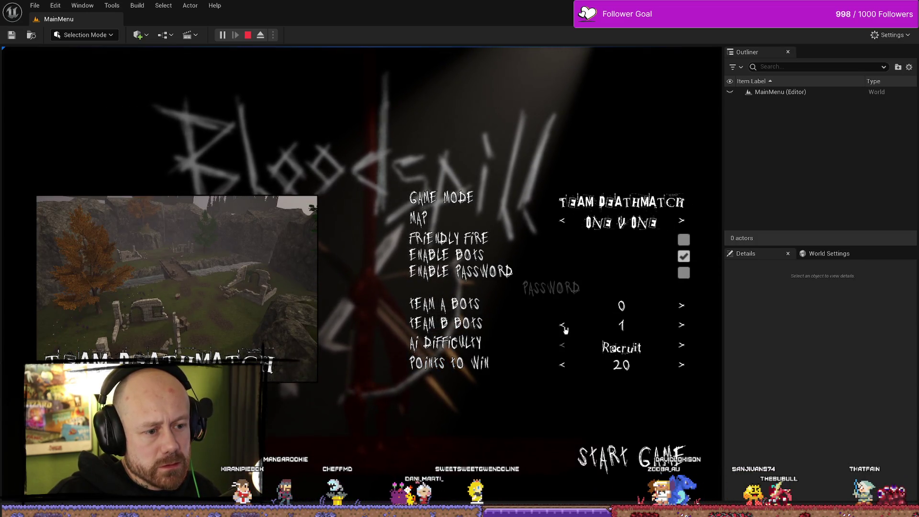
pyautogui.click(632, 457)
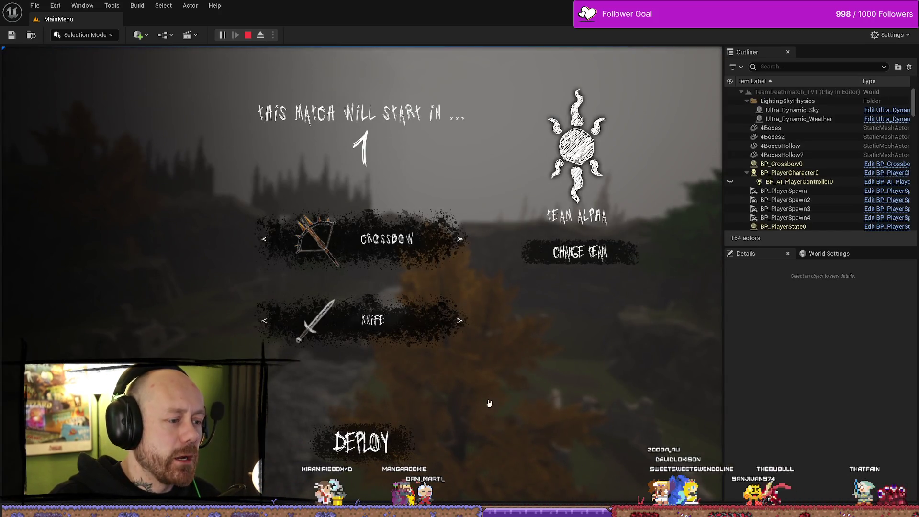
pyautogui.press('Escape')
# Step: In a fresh play test, pick Team Deathmatch with 2 points to win and start the match
pyautogui.click(222, 35)
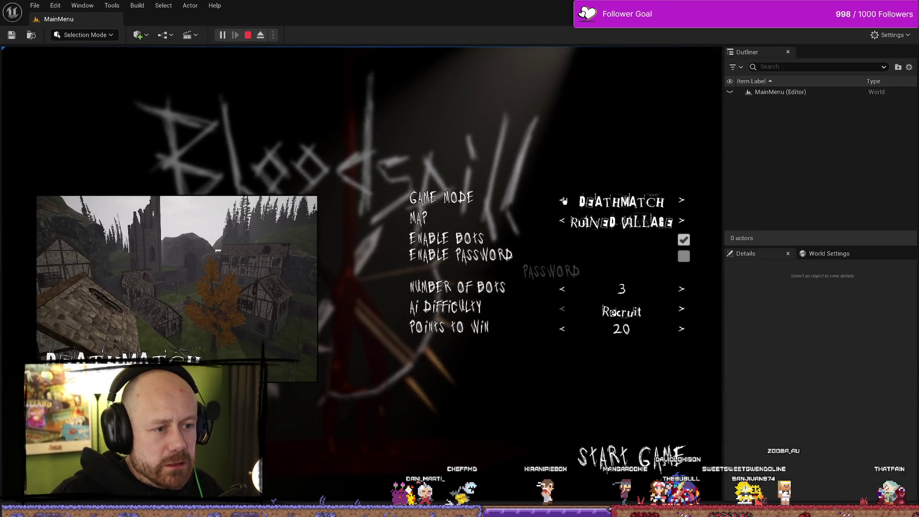
pyautogui.press('Right')
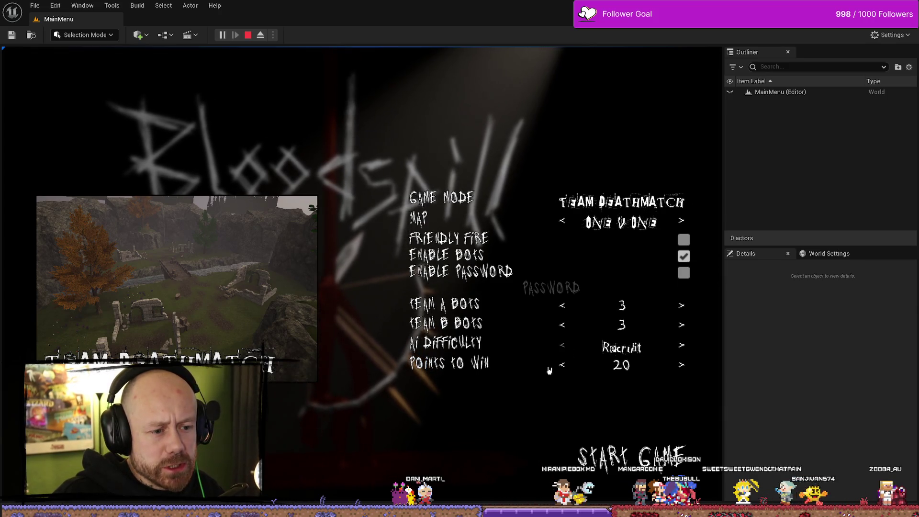
pyautogui.click(565, 366)
pyautogui.click(565, 365)
pyautogui.click(565, 365)
pyautogui.click(565, 365)
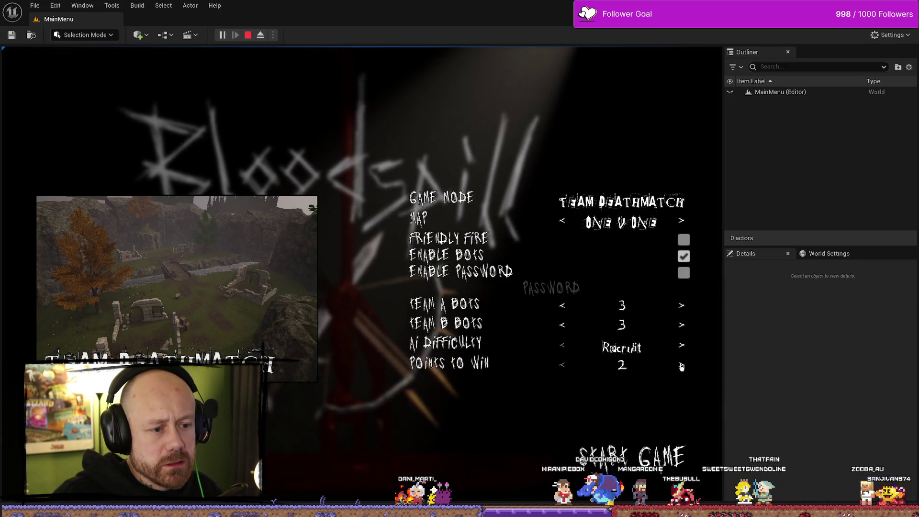
pyautogui.click(681, 365)
pyautogui.click(565, 363)
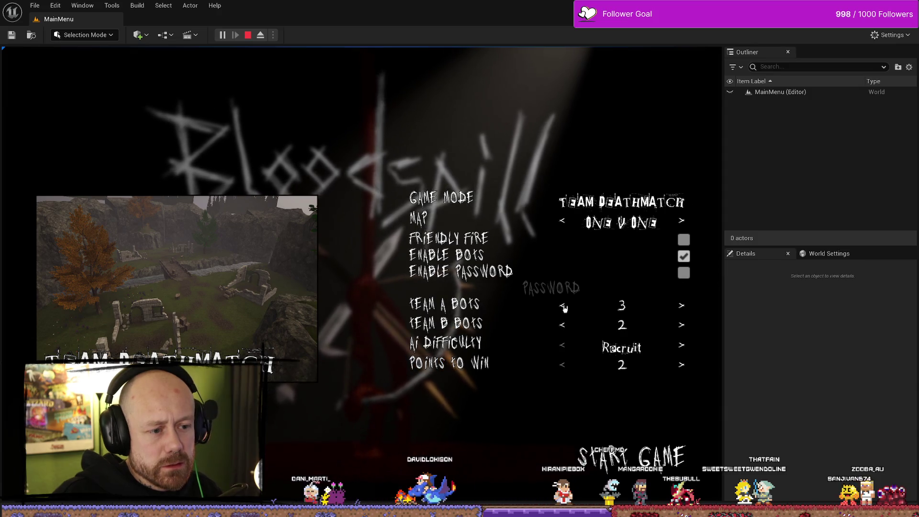
pyautogui.click(632, 452)
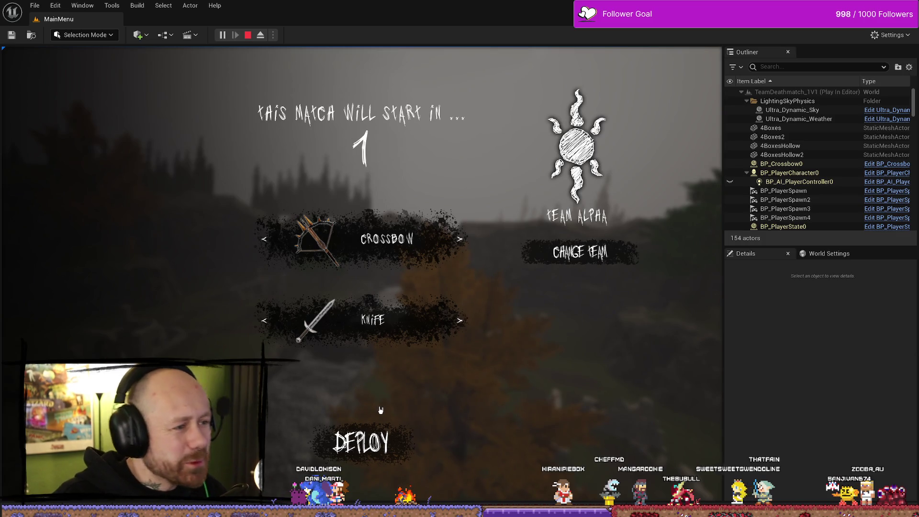
# Step: Deploy with the crossbow, win the Team Deathmatch 2–0, then stop the play session
pyautogui.click(366, 446)
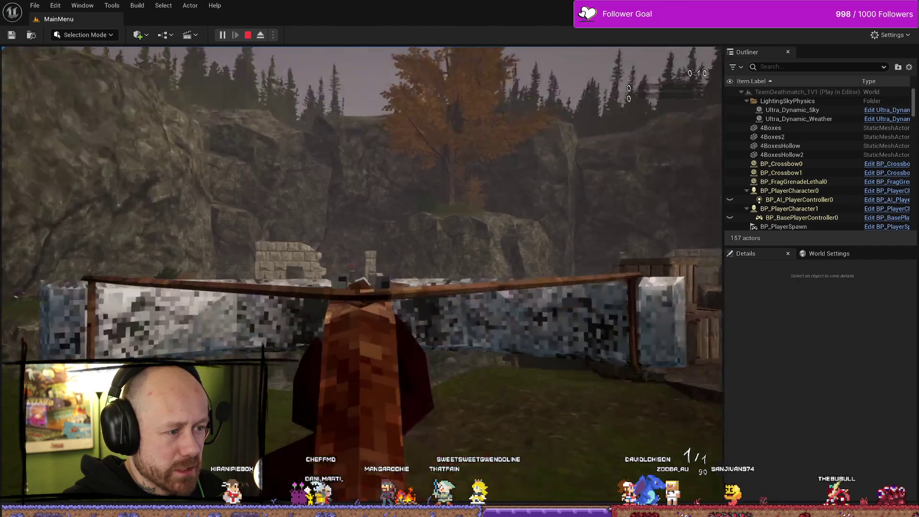
pyautogui.click(362, 274)
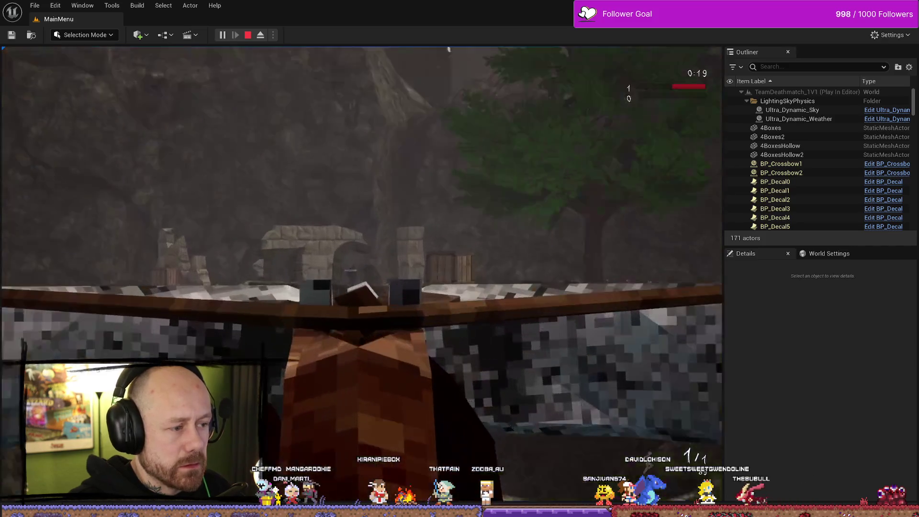
pyautogui.click(363, 274)
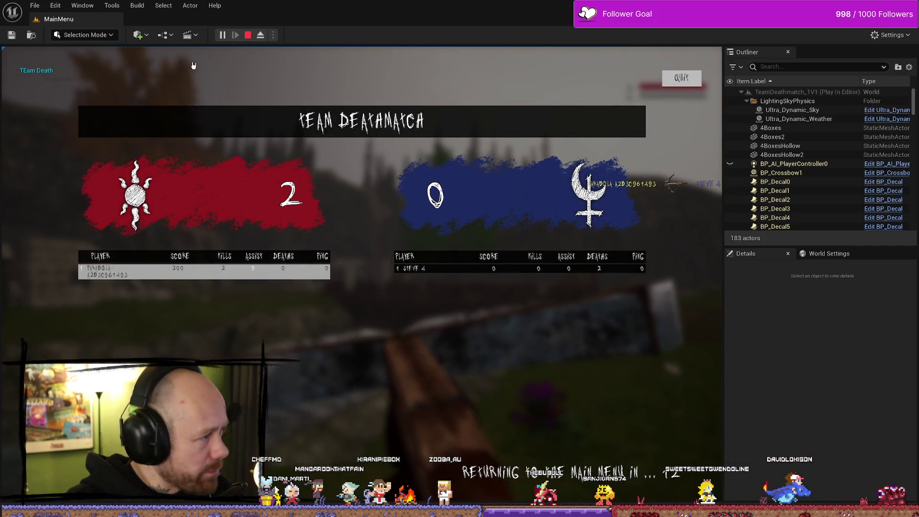
pyautogui.press('Escape')
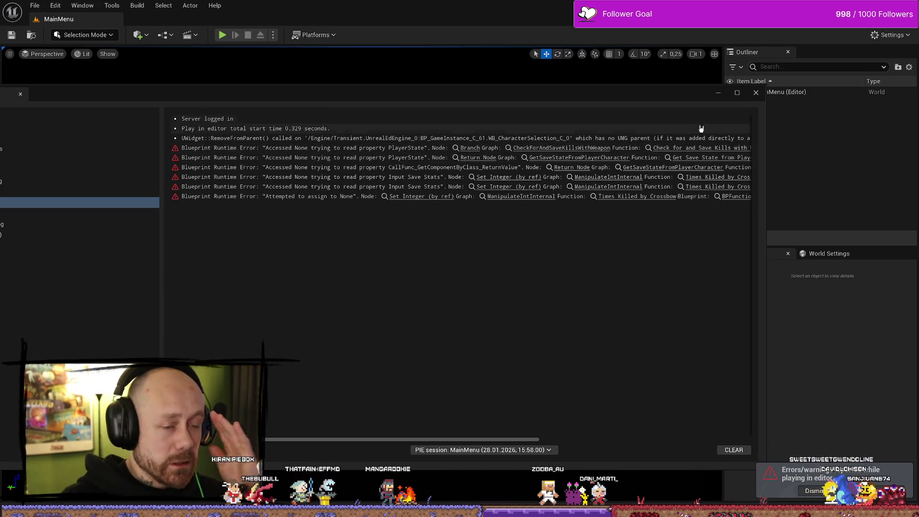
# Step: Widen the Message Log window and move it left
pyautogui.moveTo(765, 168); pyautogui.dragTo(903, 163)
pyautogui.moveTo(730, 98); pyautogui.dragTo(567, 88)
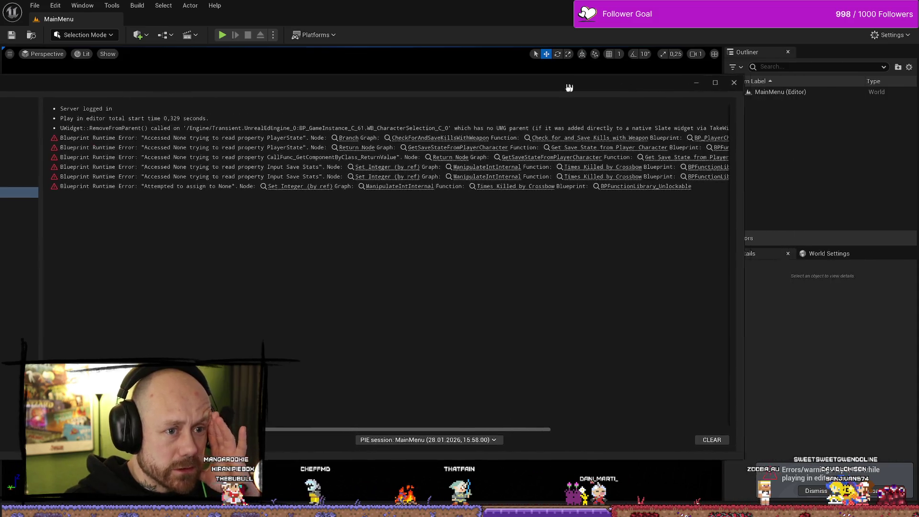
pyautogui.moveTo(740, 155); pyautogui.dragTo(860, 164)
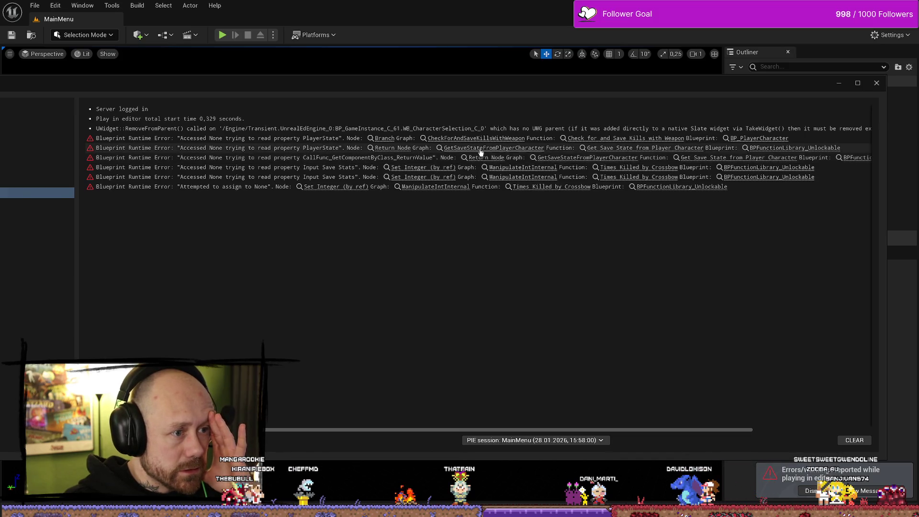
# Step: Jump to the Branch node from the first error, inspect the function graph, and bring the log back
pyautogui.click(385, 139)
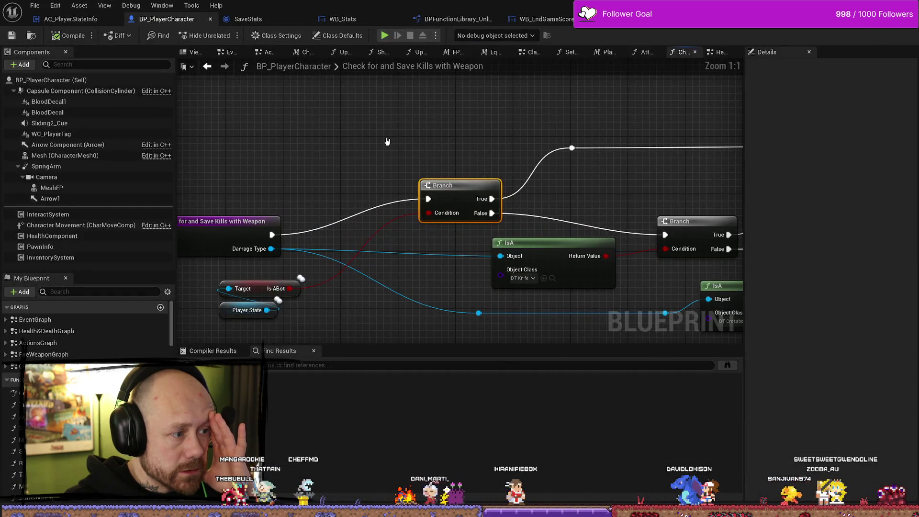
pyautogui.moveTo(421, 149); pyautogui.dragTo(414, 143)
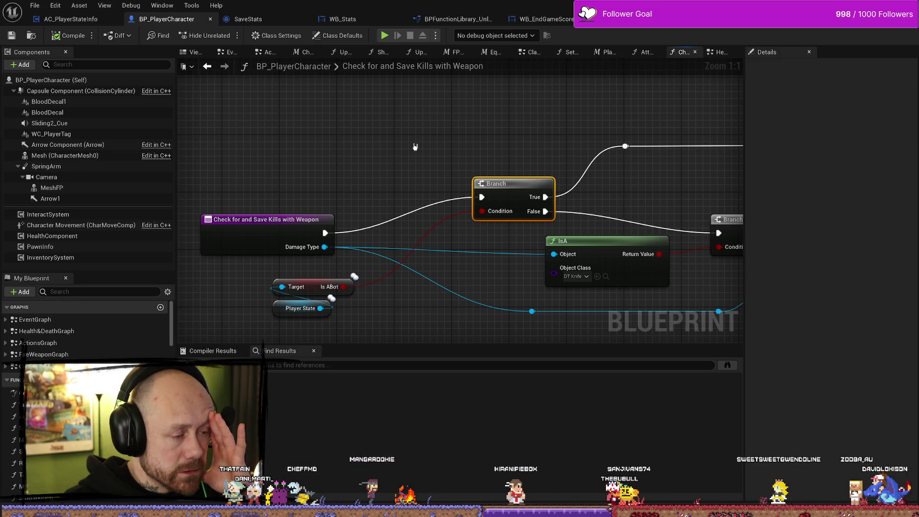
pyautogui.moveTo(538, 160); pyautogui.dragTo(484, 170)
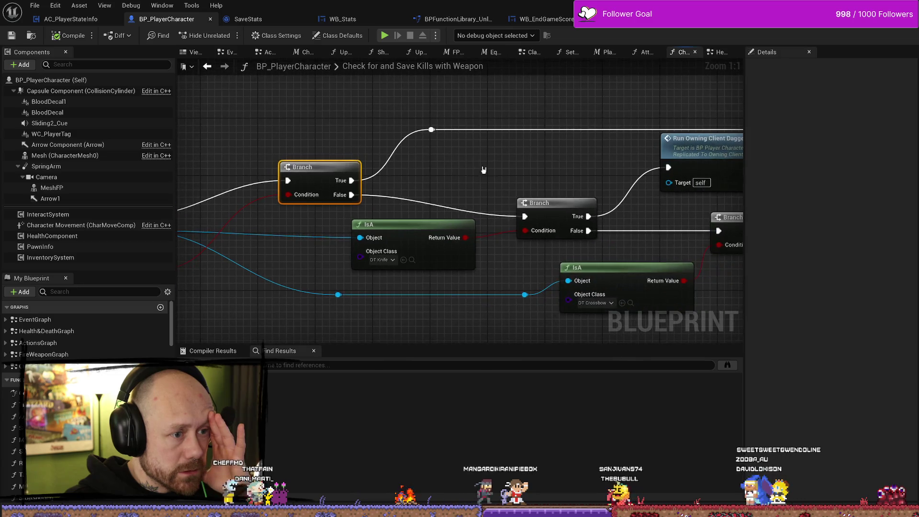
pyautogui.scroll(-3, 405, 171)
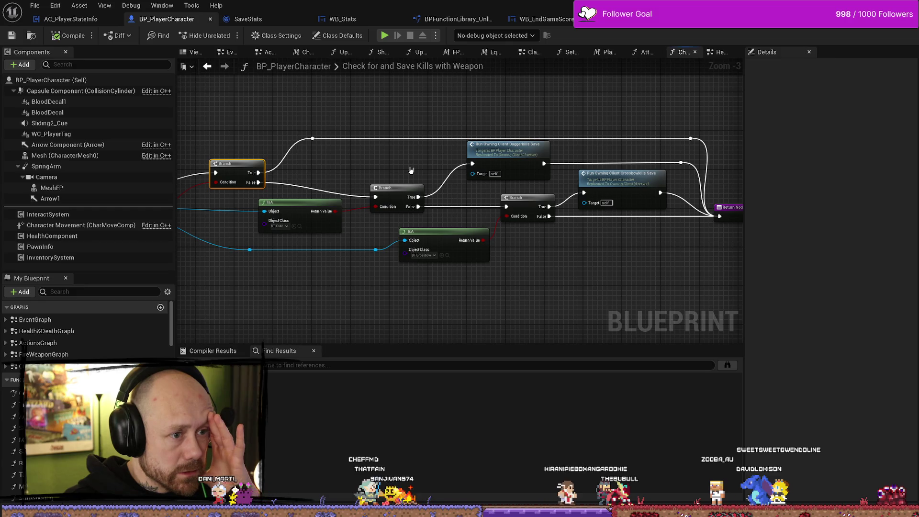
pyautogui.moveTo(413, 170); pyautogui.dragTo(558, 170)
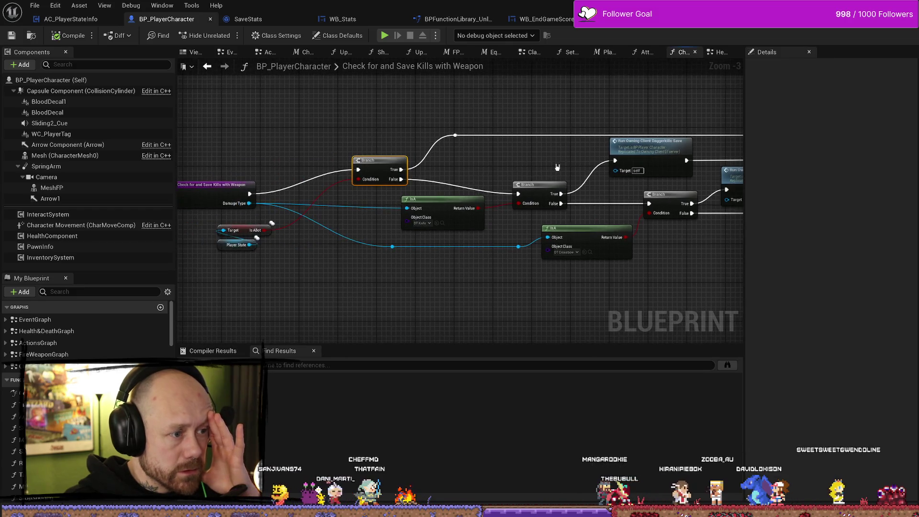
pyautogui.hotkey('ctrl', 'space')
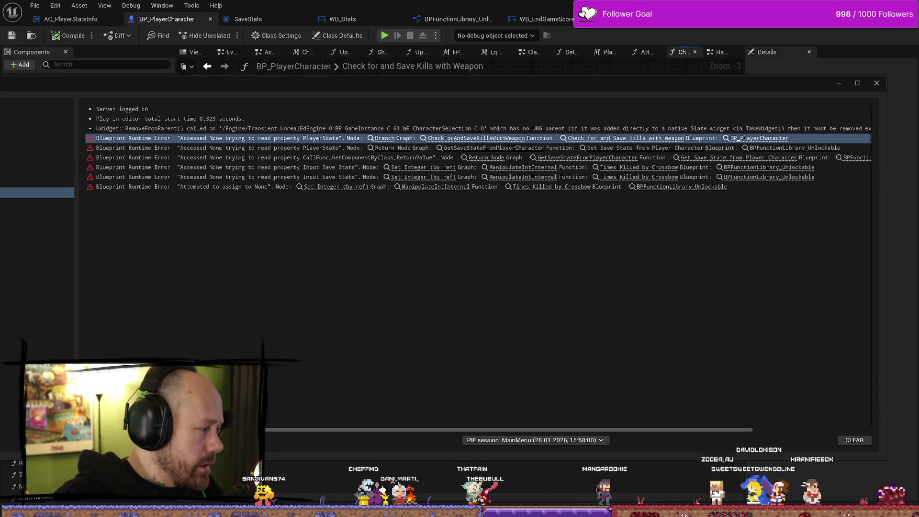
# Step: Inspect Get Save State from Player Character from the second error, close the log, and return to WB_EndGameScores
pyautogui.click(509, 148)
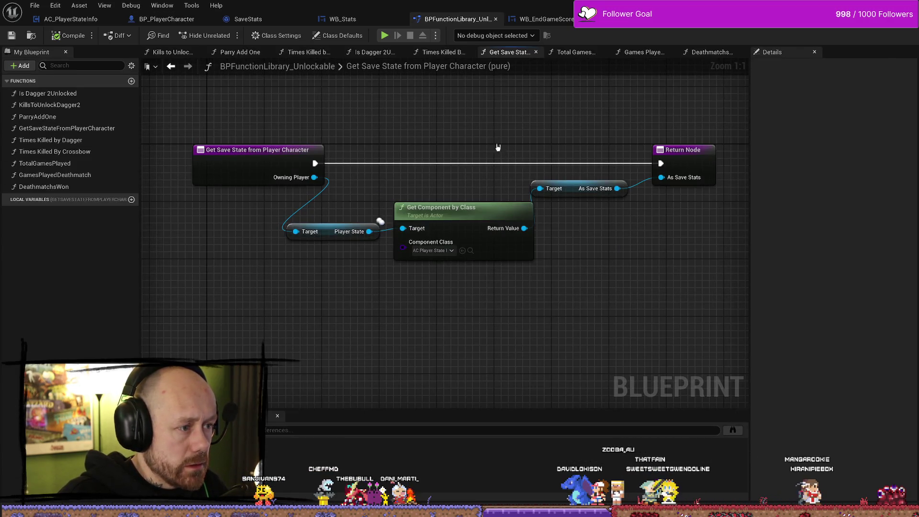
pyautogui.hotkey('ctrl', 'space')
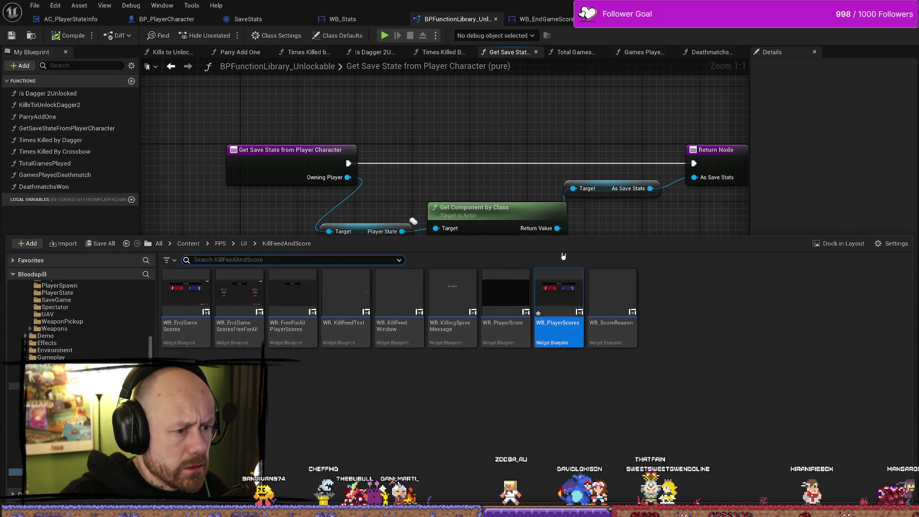
pyautogui.hotkey('ctrl', 'space')
pyautogui.hotkey('ctrl', 'space')
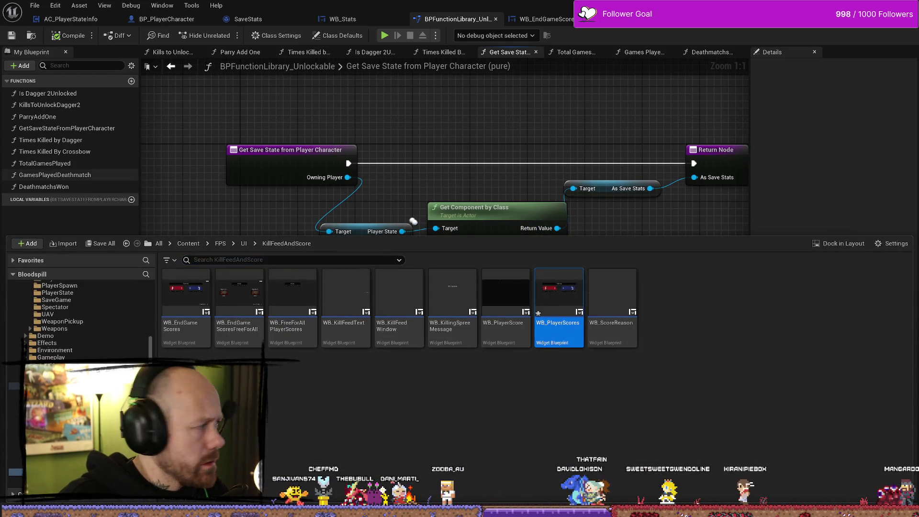
pyautogui.hotkey('alt', 'Tab')
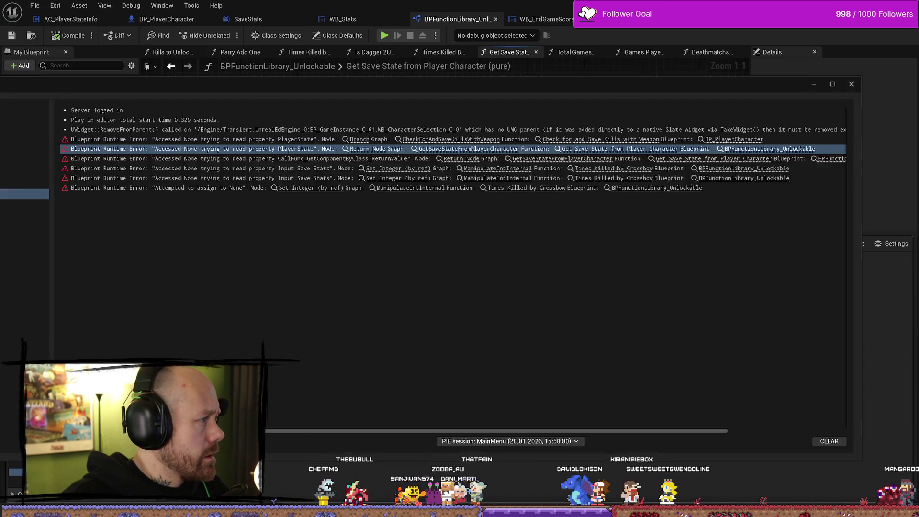
pyautogui.click(890, 100)
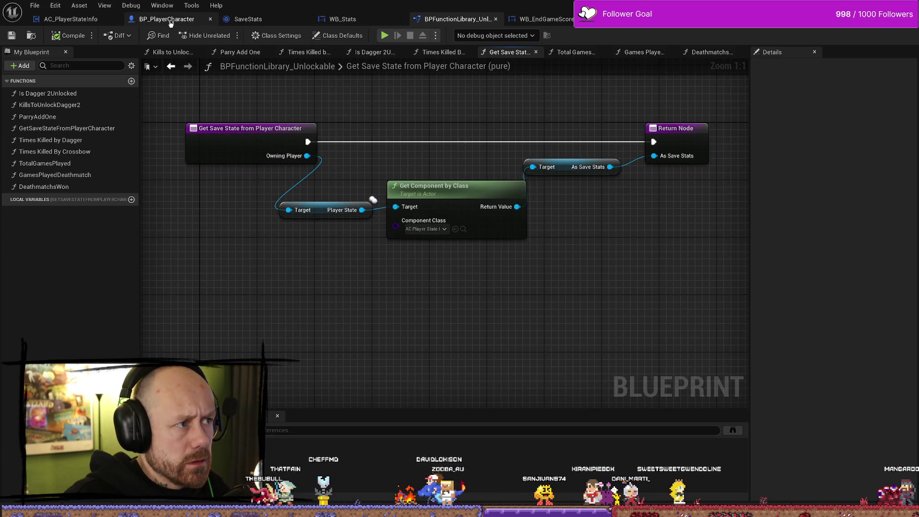
pyautogui.click(531, 19)
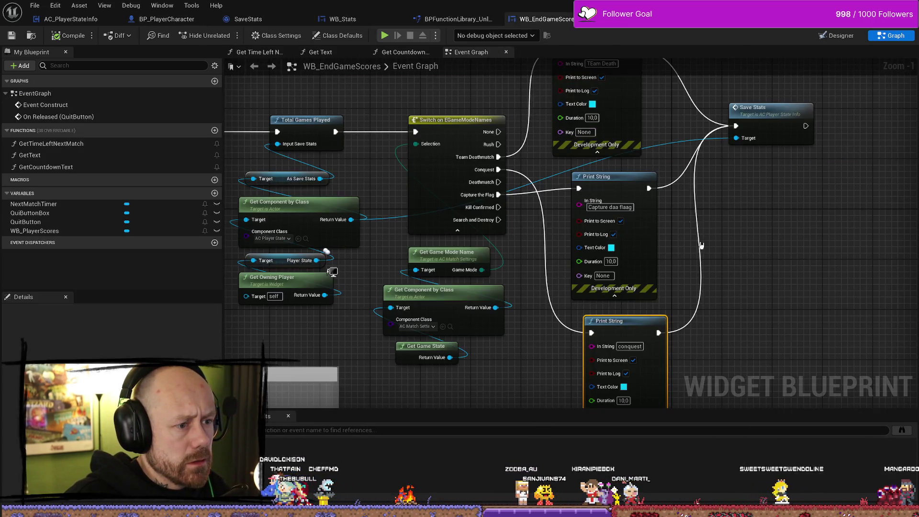
# Step: Move the Get Owning Player and Player State nodes left, then show the 'name' asset search
pyautogui.scroll(2, 455, 263)
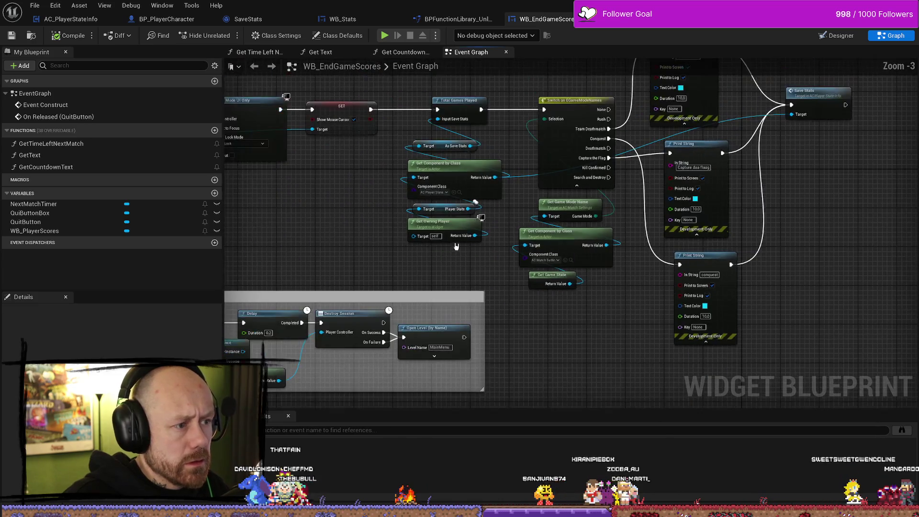
pyautogui.click(441, 215)
pyautogui.keyDown('ctrl'); pyautogui.click(455, 235); pyautogui.keyUp('ctrl')
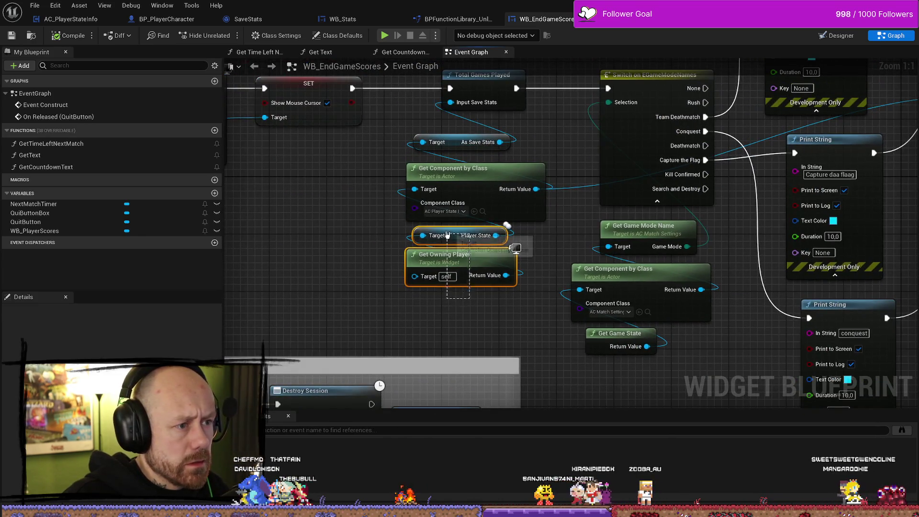
pyautogui.moveTo(431, 261); pyautogui.dragTo(374, 269)
pyautogui.scroll(-4, 515, 277)
pyautogui.hotkey('ctrl', 'space')
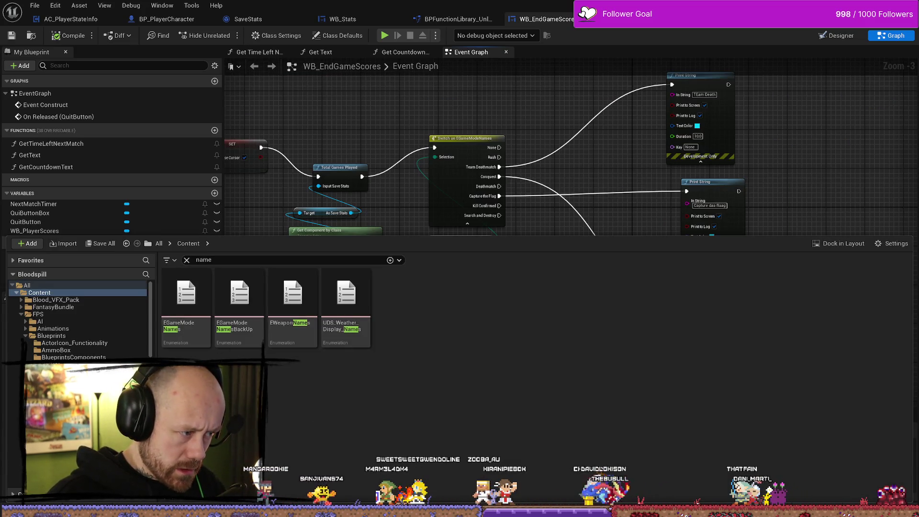
# Step: Open EGameModeNames, compare it against EGameModeNamesBackUp in the drawer, and reopen the enum editor
pyautogui.doubleClick(176, 312)
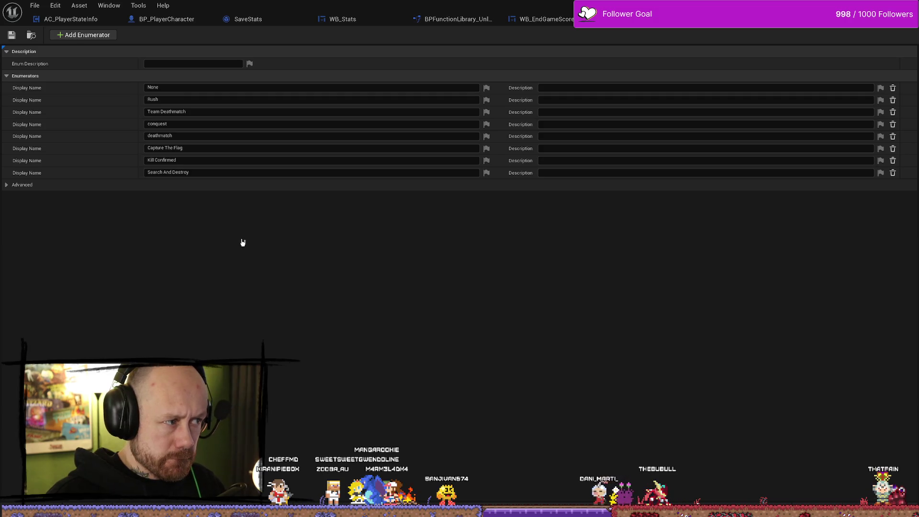
pyautogui.hotkey('ctrl', 'space')
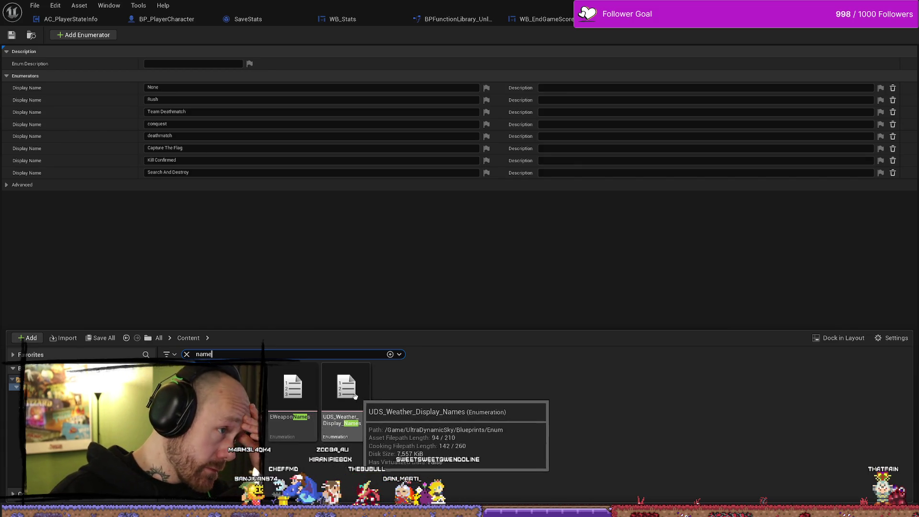
pyautogui.hotkey('ctrl', 'space')
pyautogui.hotkey('ctrl', 'z')
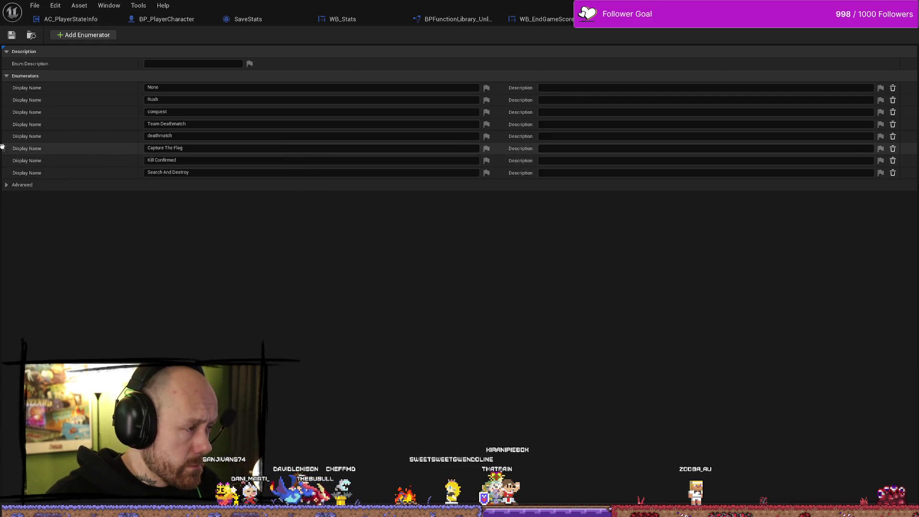
pyautogui.hotkey('ctrl', 'space')
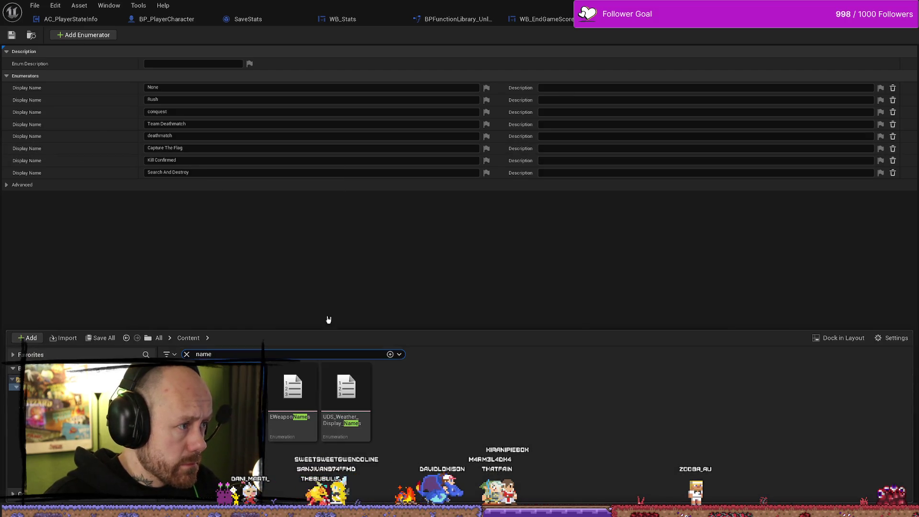
pyautogui.doubleClick(292, 387)
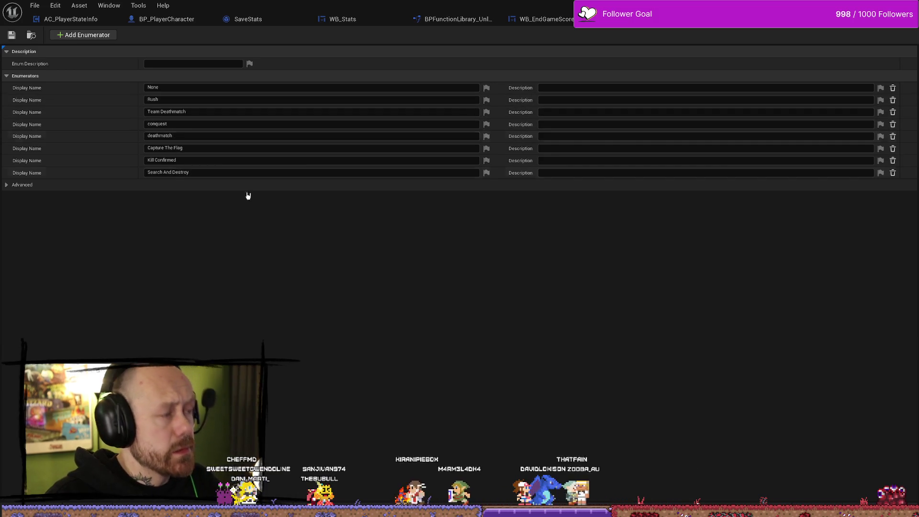
pyautogui.hotkey('ctrl', 'space')
pyautogui.rightClick(293, 387)
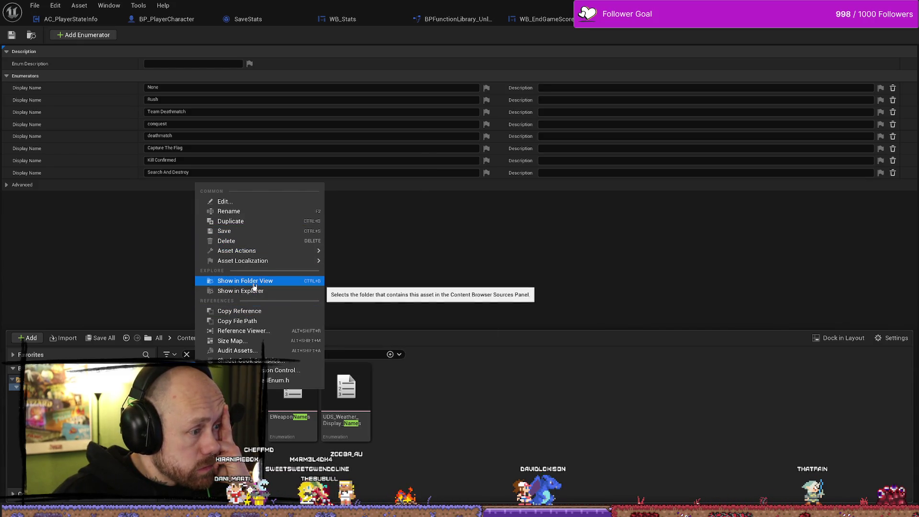
pyautogui.click(256, 331)
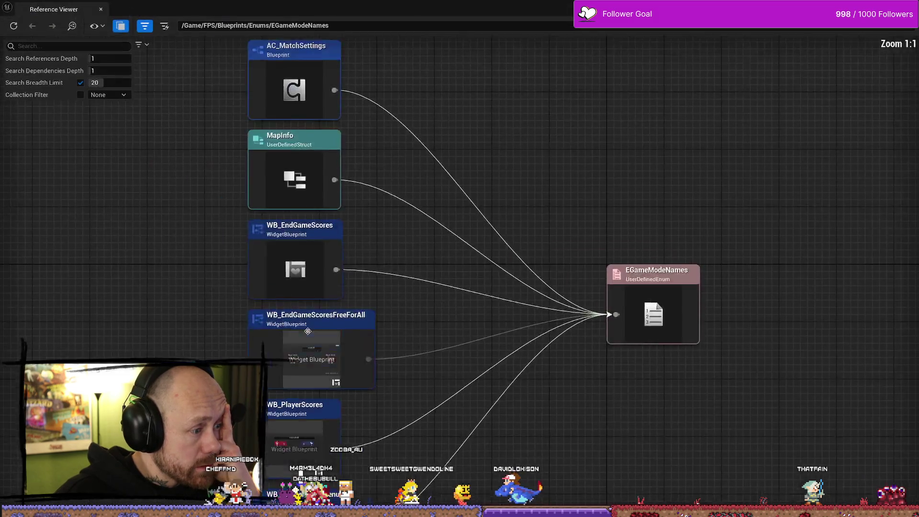
pyautogui.scroll(-3, 404, 191)
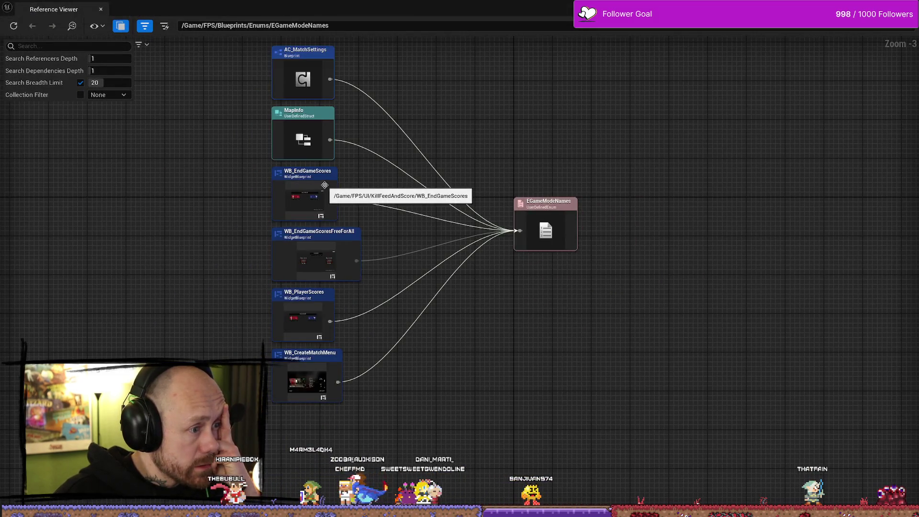
pyautogui.click(310, 321)
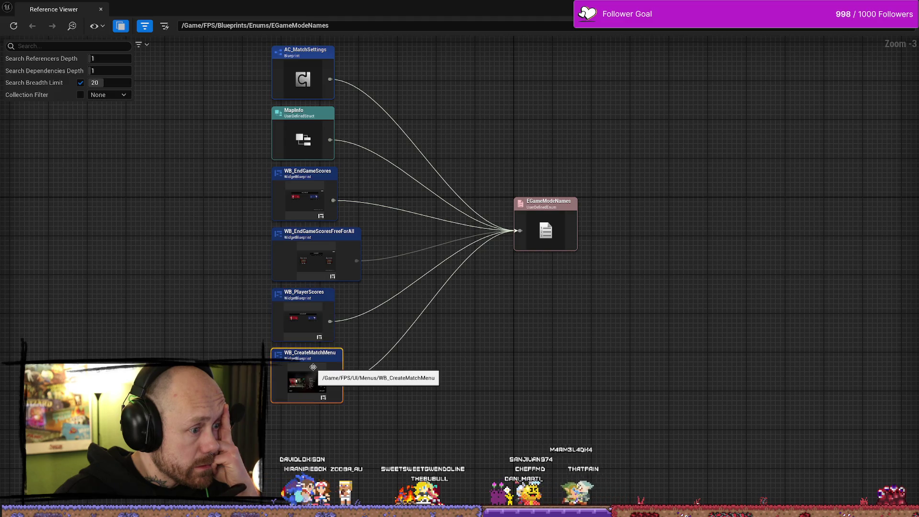
pyautogui.doubleClick(313, 367)
pyautogui.rightClick(314, 362)
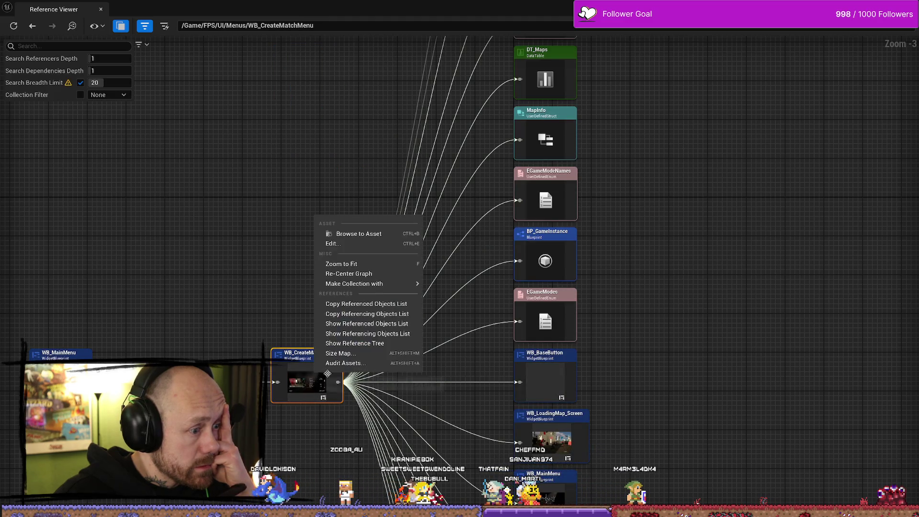
pyautogui.moveTo(345, 283)
pyautogui.click(244, 228)
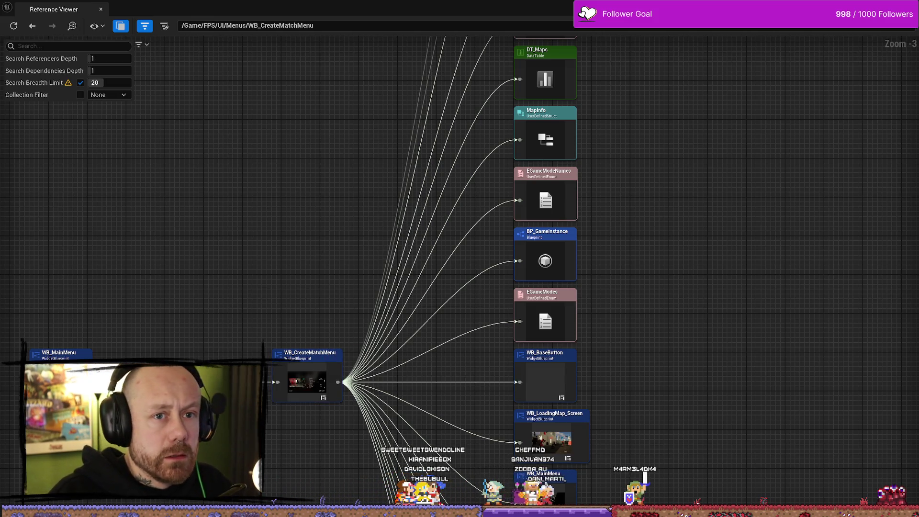
pyautogui.doubleClick(545, 316)
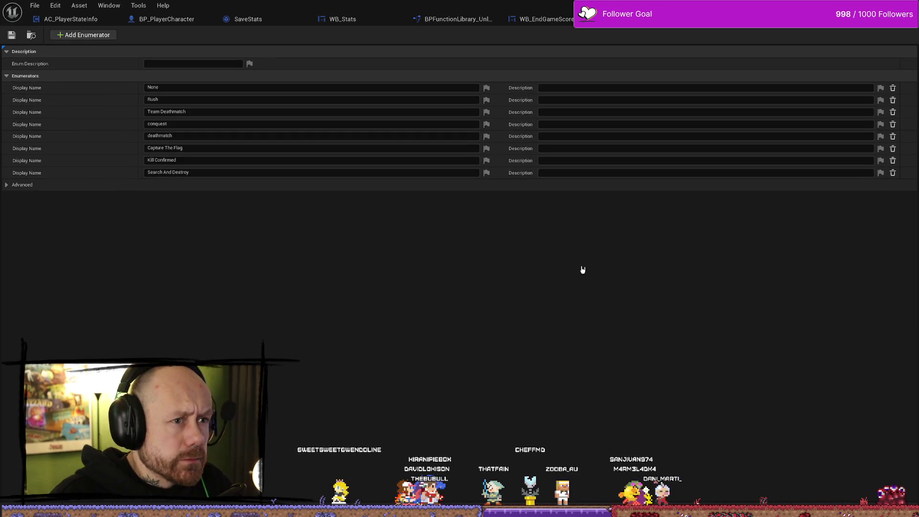
# Step: View the EGameModeNames Reference Viewer, return to the enum editor, then go back to WB_EndGameScores
pyautogui.hotkey('ctrl', 'space')
pyautogui.rightClick(206, 398)
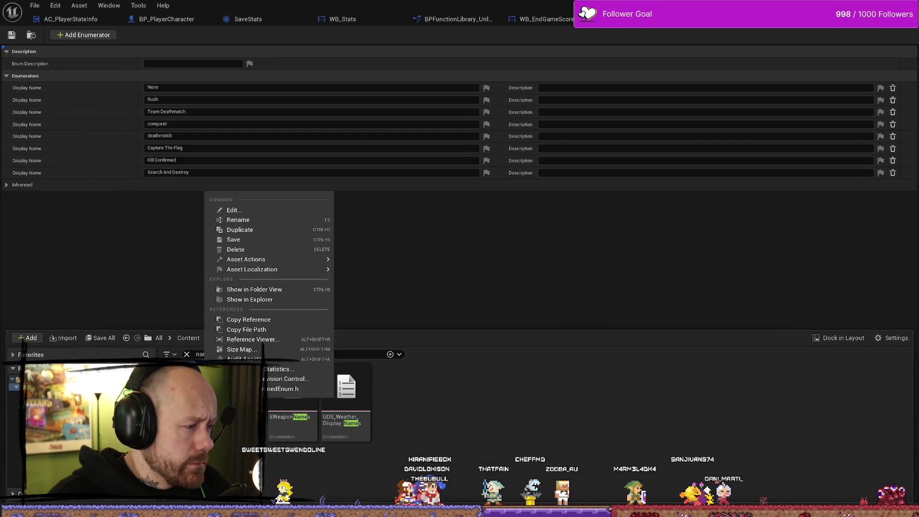
pyautogui.click(263, 341)
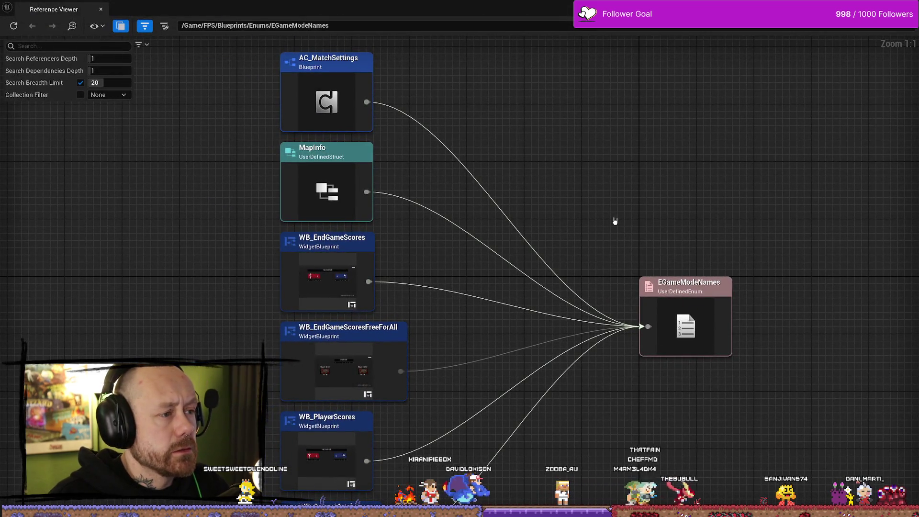
pyautogui.doubleClick(685, 285)
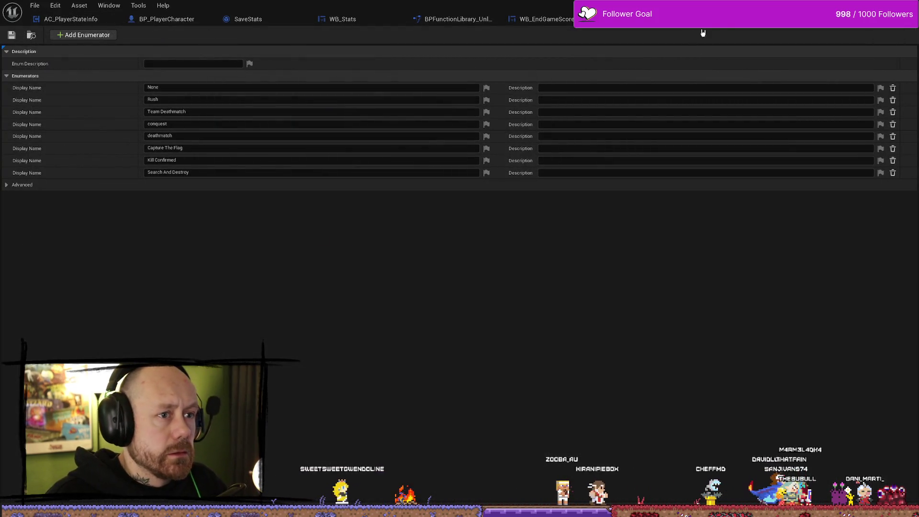
pyautogui.click(536, 19)
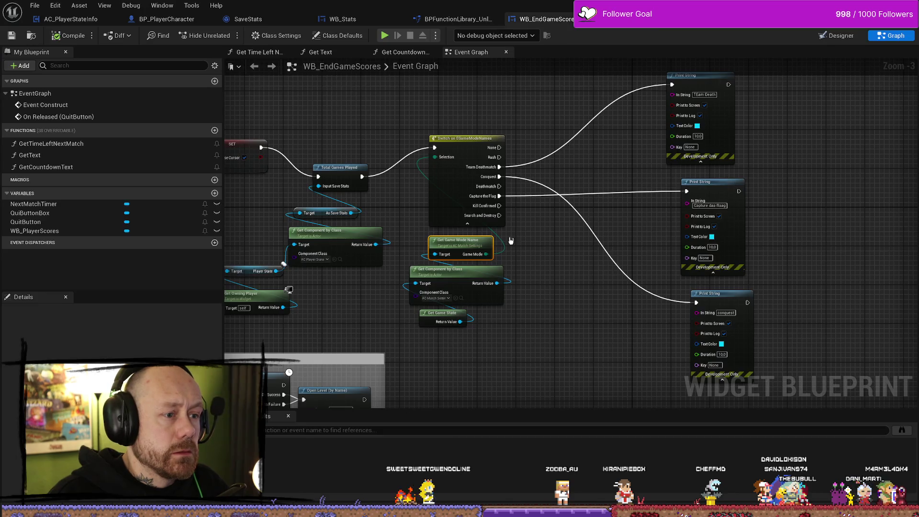
# Step: Find all Blueprint references to Get Game Mode Name and open its WB_CreateMatchMenu function
pyautogui.rightClick(468, 244)
pyautogui.click(503, 330)
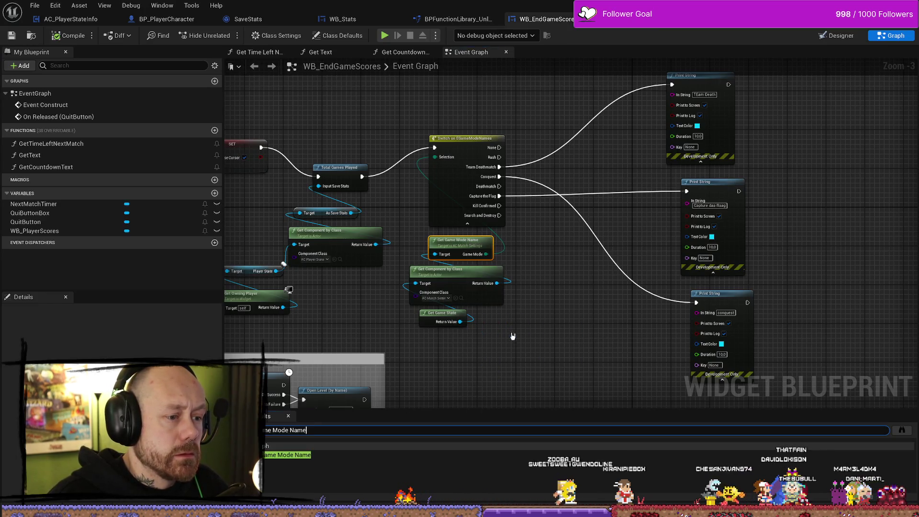
pyautogui.click(902, 430)
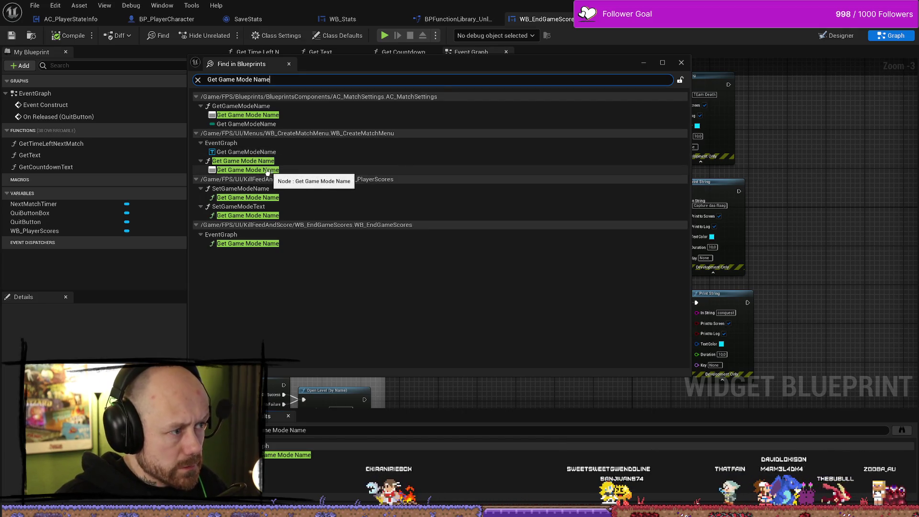
pyautogui.doubleClick(267, 170)
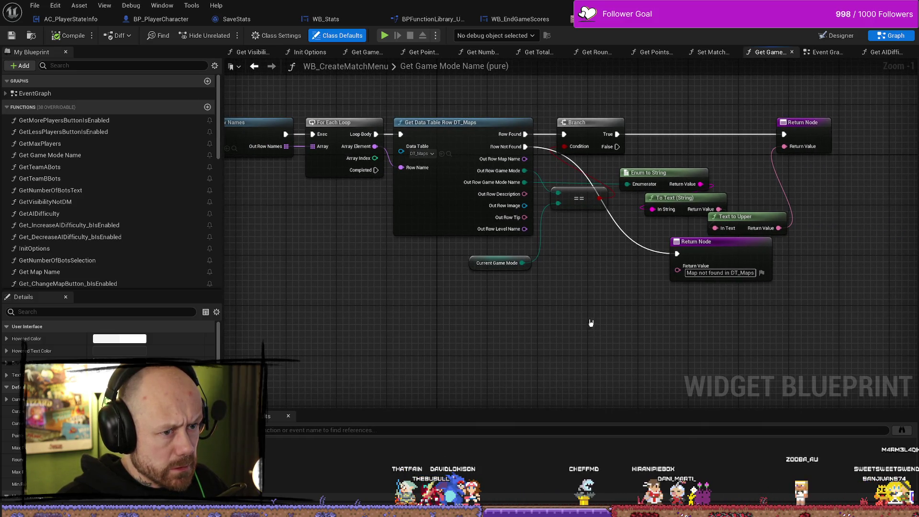
# Step: Search Blueprints for Get Game Mode Name and open WB_PlayerScores at its Set Game Mode Name usage
pyautogui.moveTo(591, 323); pyautogui.dragTo(486, 318)
pyautogui.hotkey('ctrl', 'space')
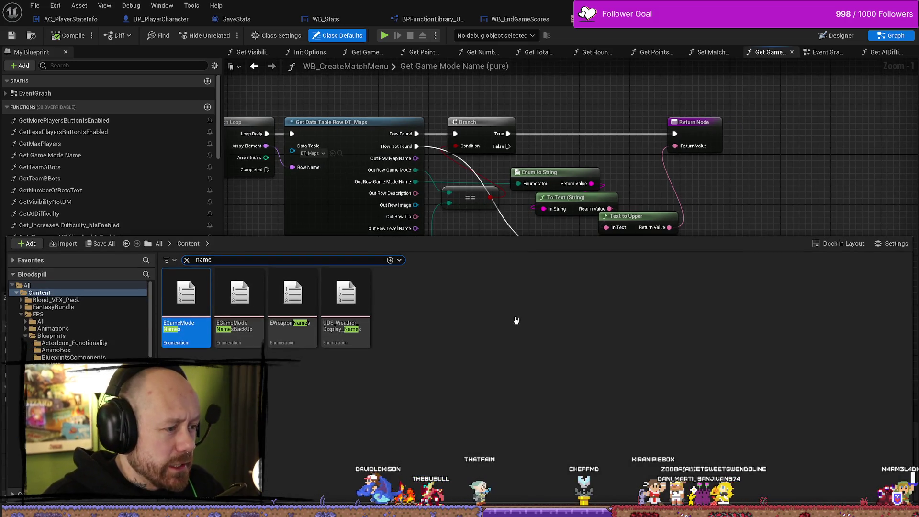
pyautogui.moveTo(515, 225); pyautogui.dragTo(510, 201)
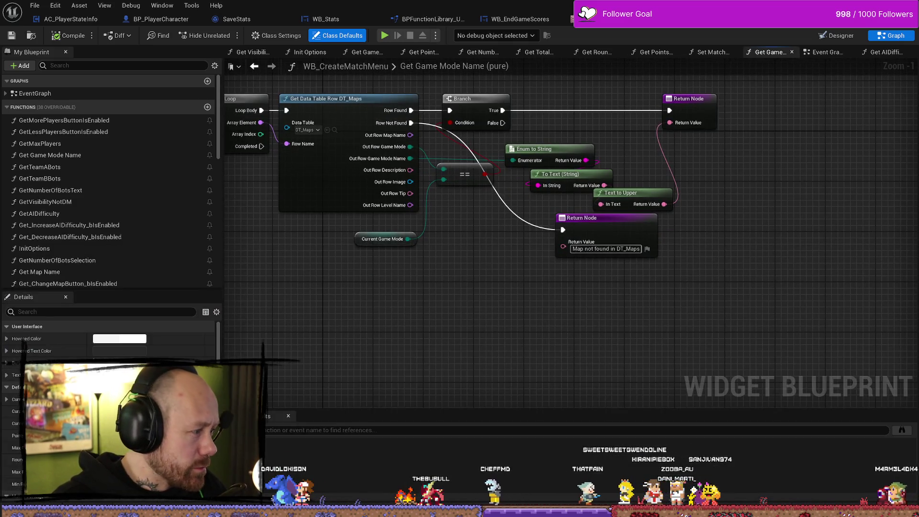
pyautogui.hotkey('alt', 'shift', 'f')
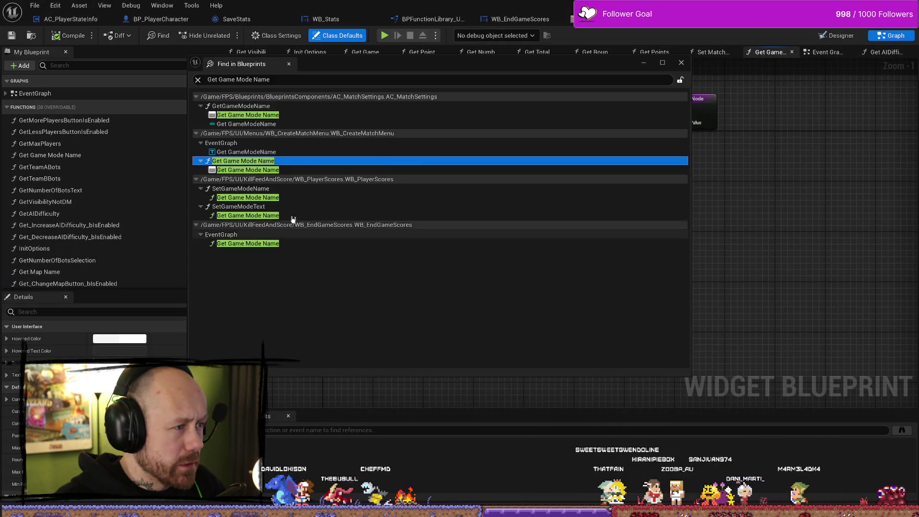
pyautogui.click(272, 198)
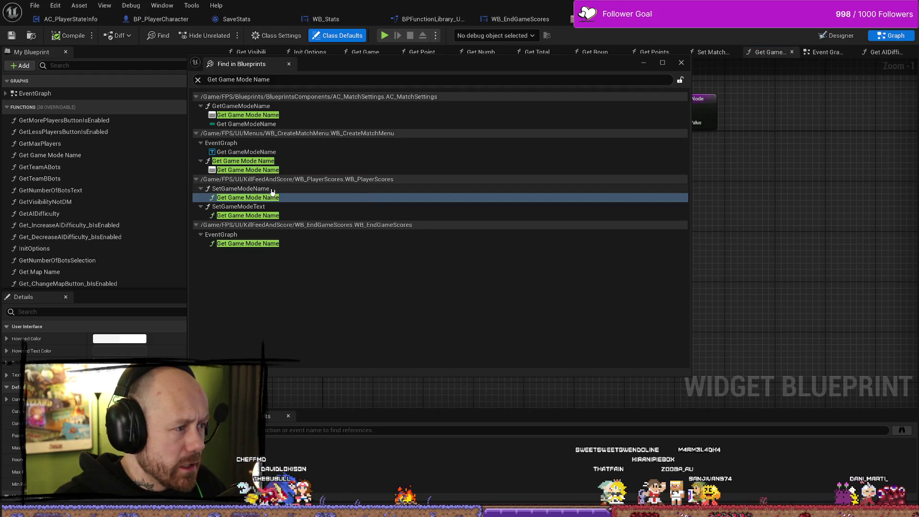
pyautogui.click(272, 190)
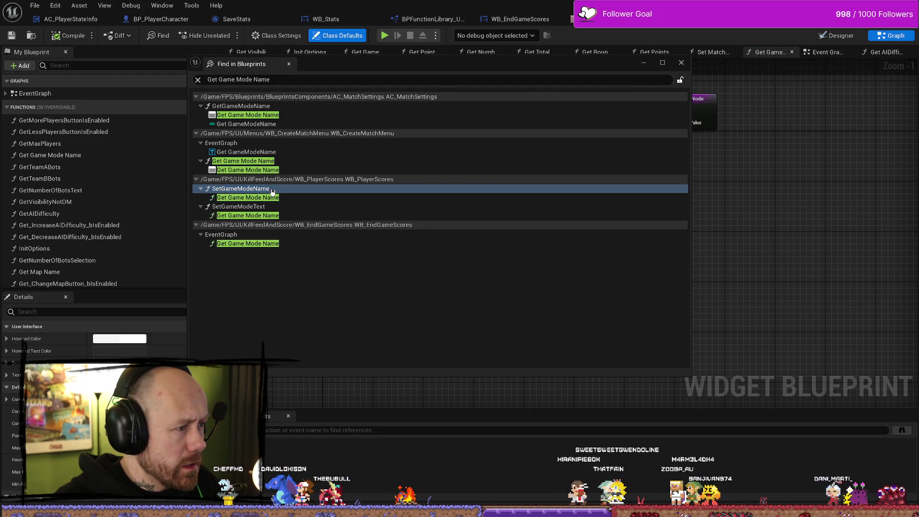
pyautogui.moveTo(440, 69); pyautogui.dragTo(681, 137)
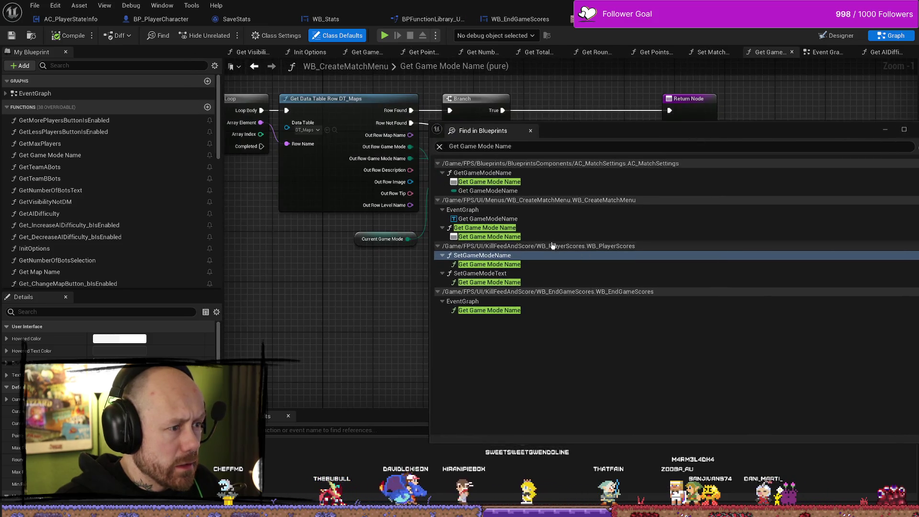
pyautogui.click(502, 266)
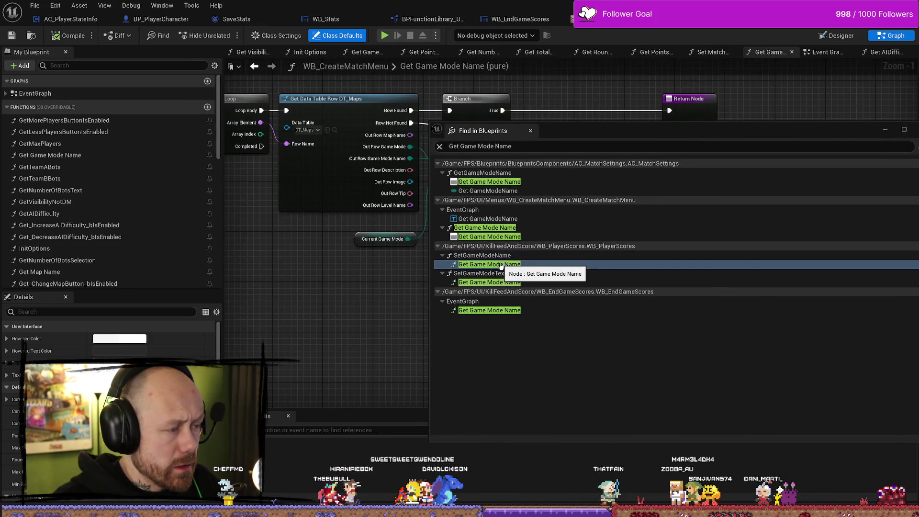
pyautogui.doubleClick(502, 264)
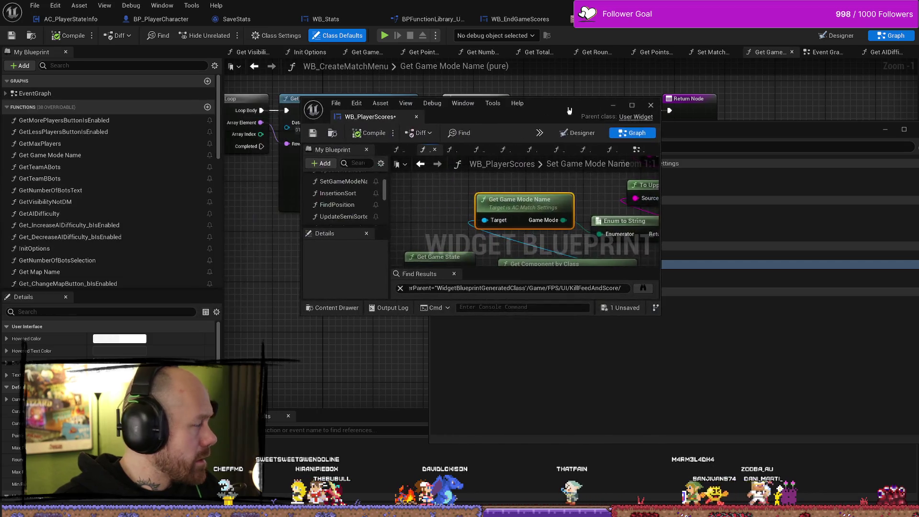
# Step: Jump through the Get Game Mode Name results to WB_PlayerScores, then to WB_EndGameScores' game-mode switch
pyautogui.click(665, 98)
pyautogui.scroll(-1, 605, 217)
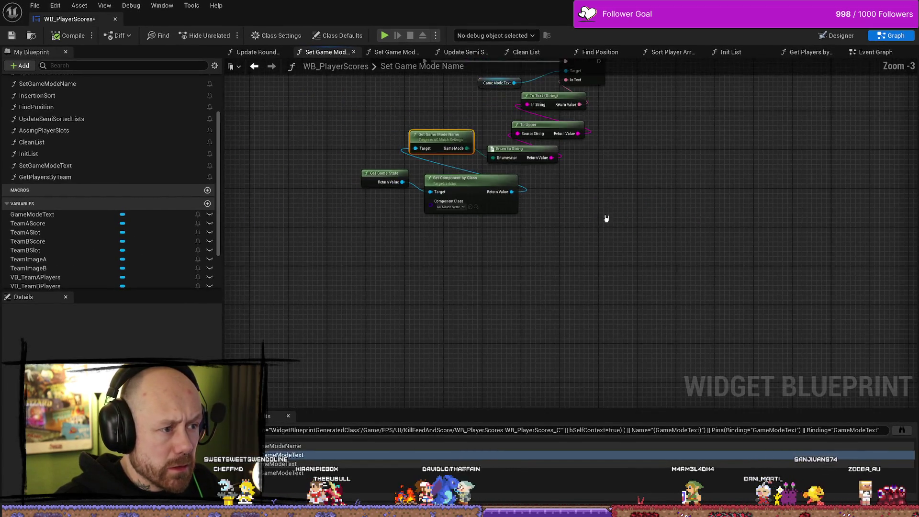
pyautogui.scroll(-1, 652, 312)
pyautogui.scroll(1, 507, 222)
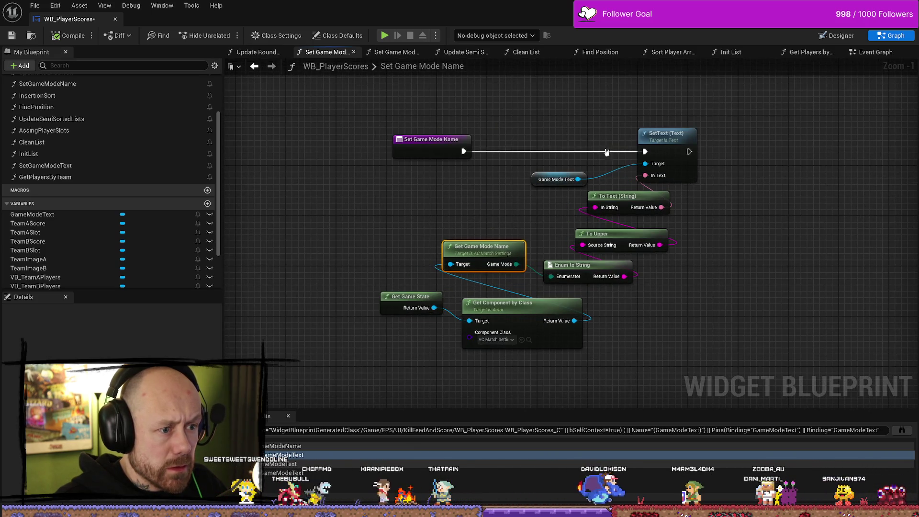
pyautogui.doubleClick(481, 12)
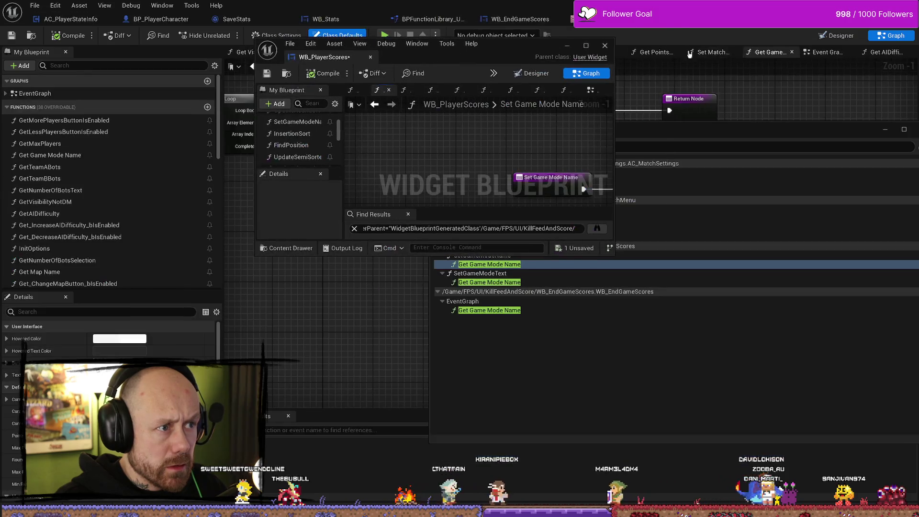
pyautogui.click(567, 47)
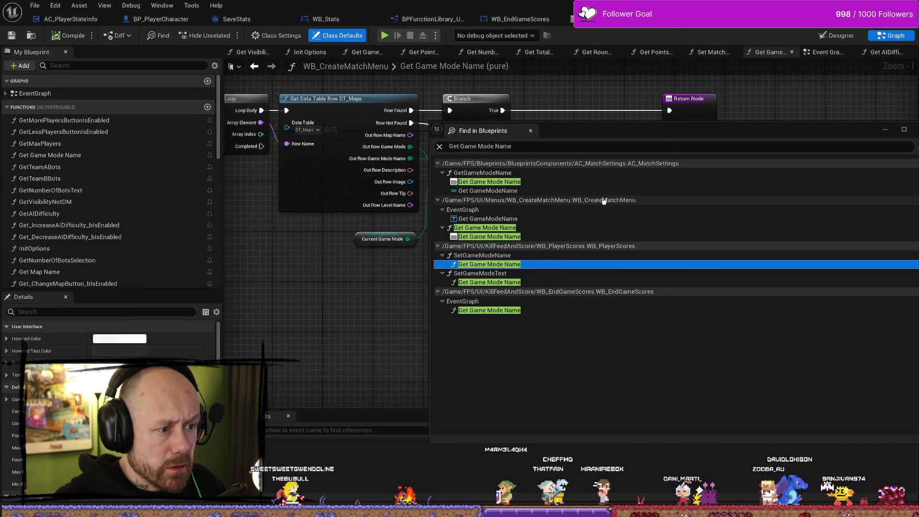
pyautogui.doubleClick(521, 284)
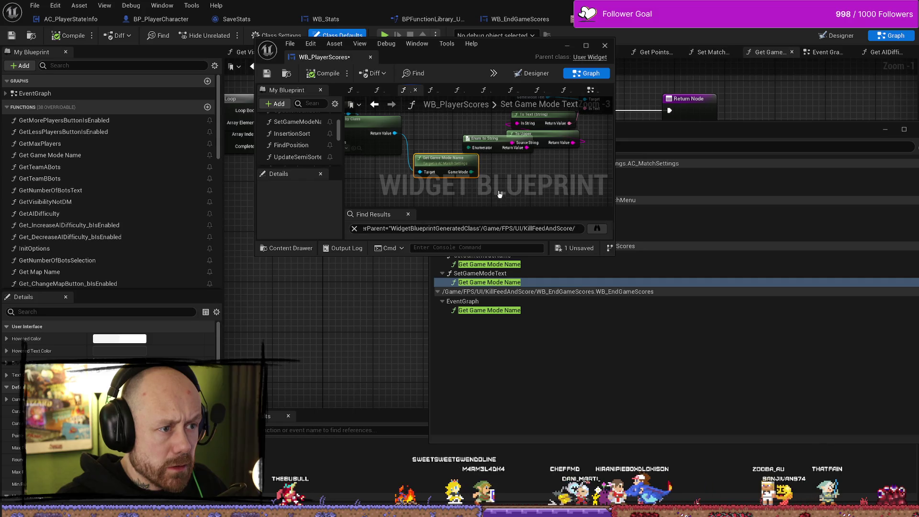
pyautogui.doubleClick(517, 310)
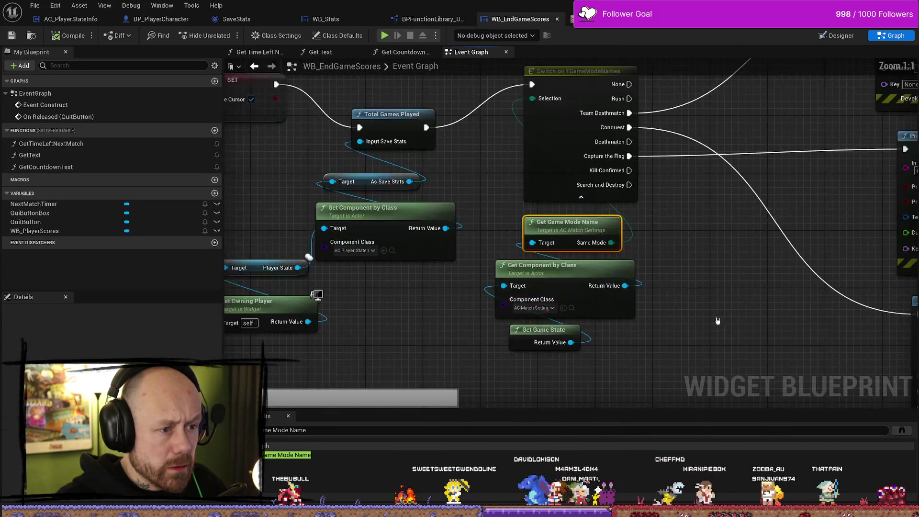
# Step: Reopen the Content Drawer over WB_EndGameScores and clear the 'name' search filter
pyautogui.scroll(-2, 654, 290)
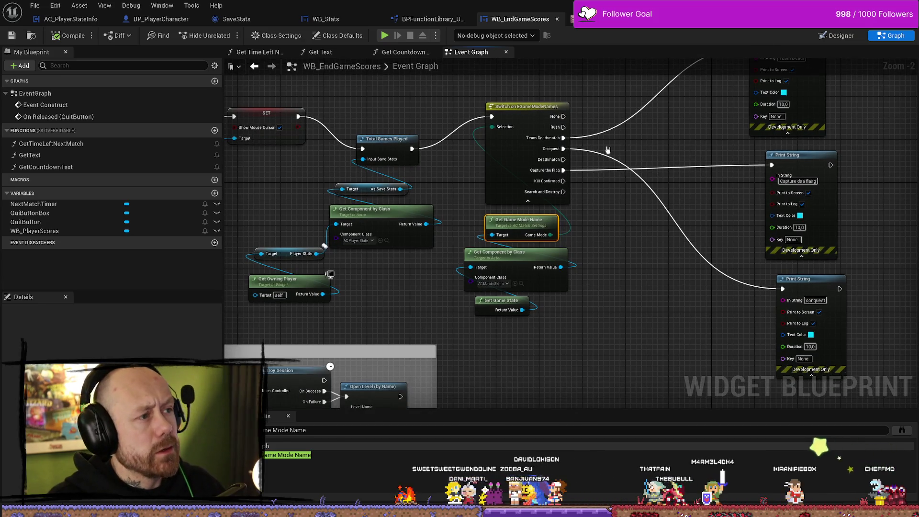
pyautogui.hotkey('ctrl', 'space')
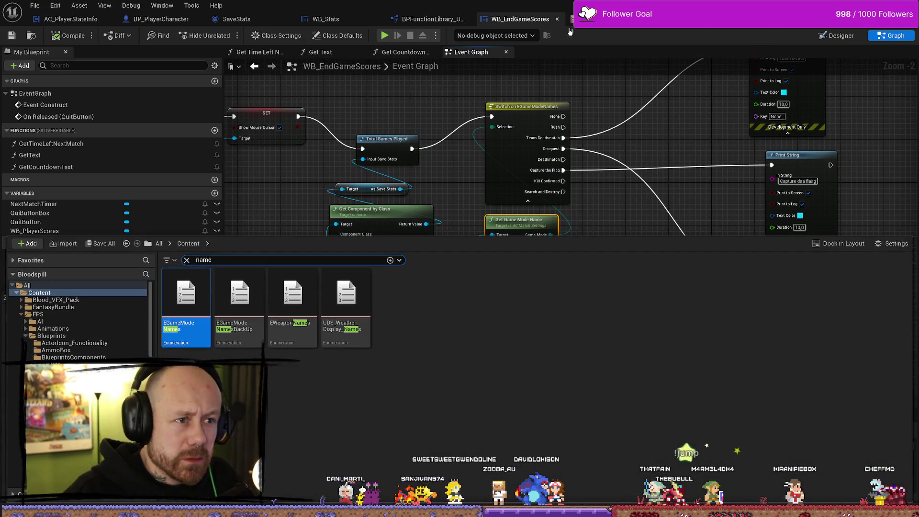
pyautogui.click(603, 135)
pyautogui.moveTo(602, 135); pyautogui.dragTo(581, 50)
pyautogui.hotkey('ctrl', 'space')
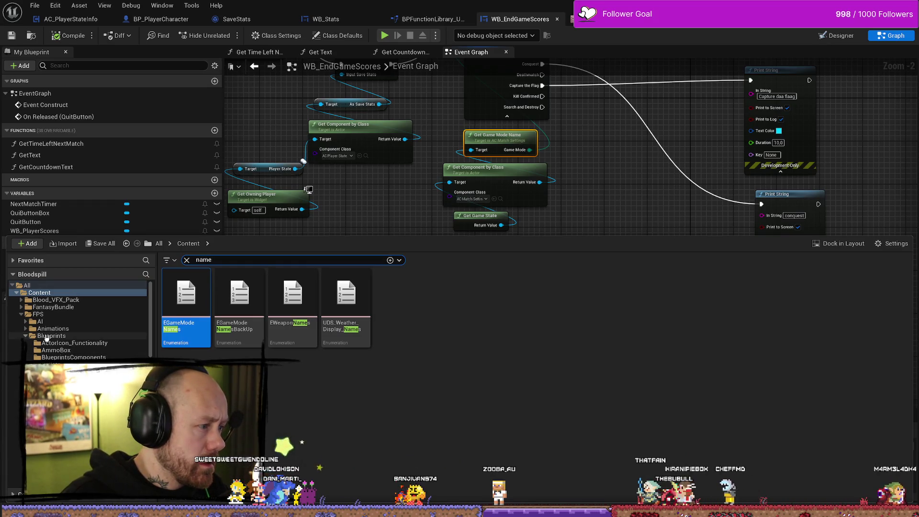
pyautogui.click(187, 260)
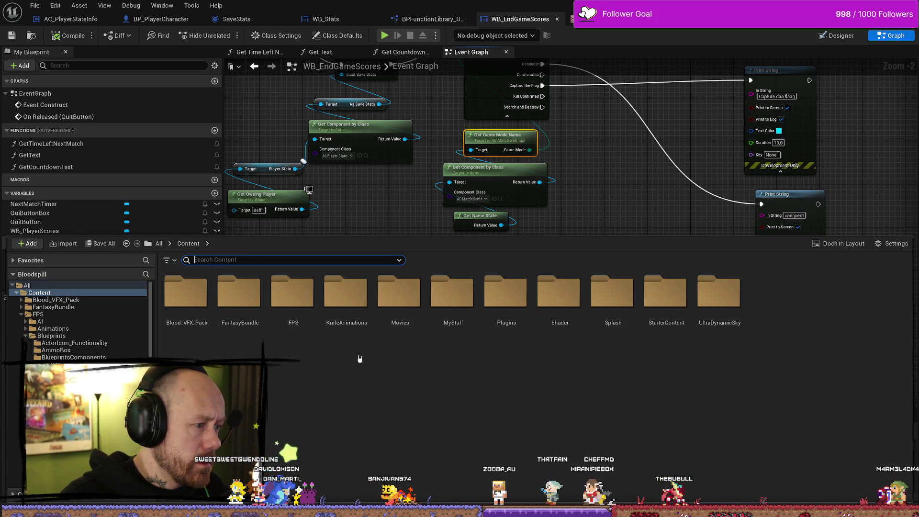
# Step: Browse the Content Drawer to the FPS > UI > Menus folder
pyautogui.click(23, 337)
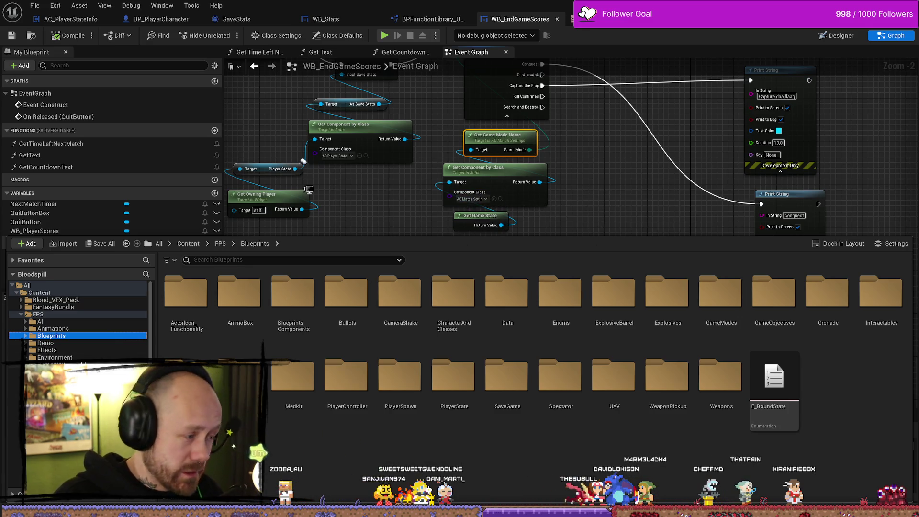
pyautogui.scroll(-2, 77, 321)
pyautogui.click(54, 351)
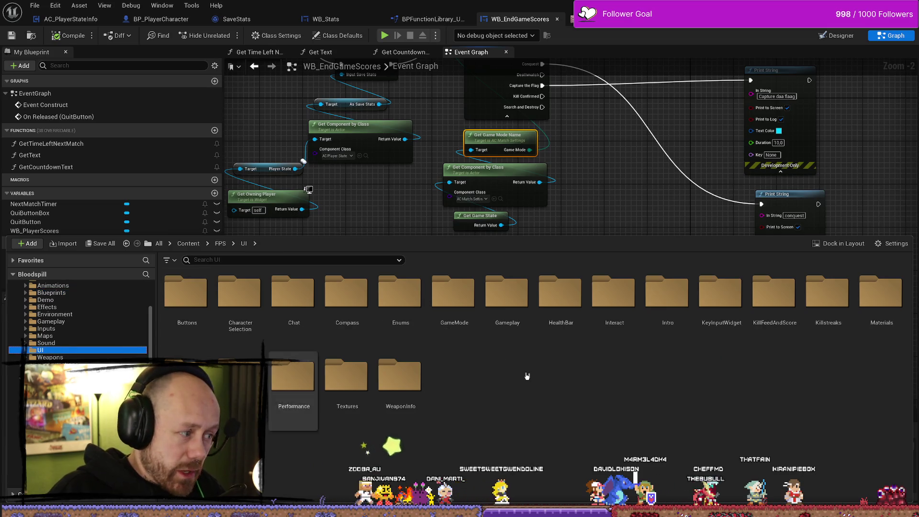
pyautogui.doubleClick(239, 378)
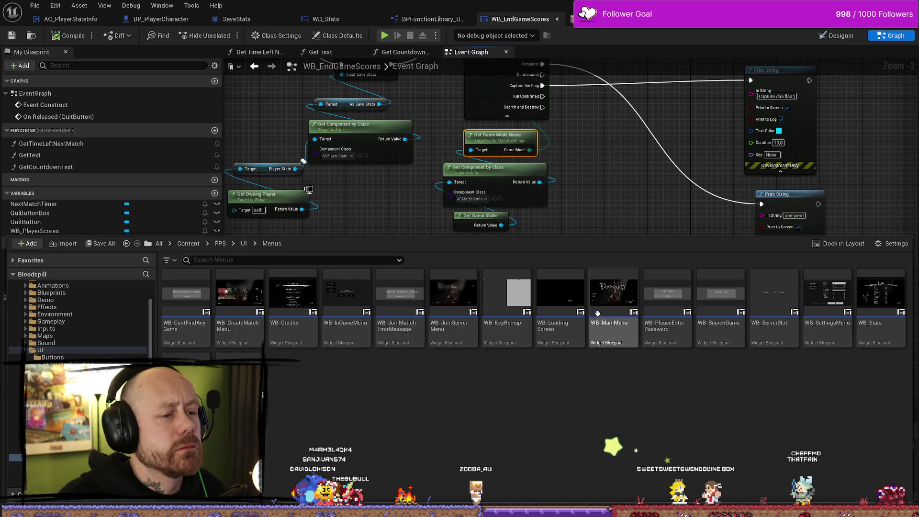
# Step: Open the WB_CreateMatchMenu widget blueprint from the Menus folder
pyautogui.moveTo(622, 328)
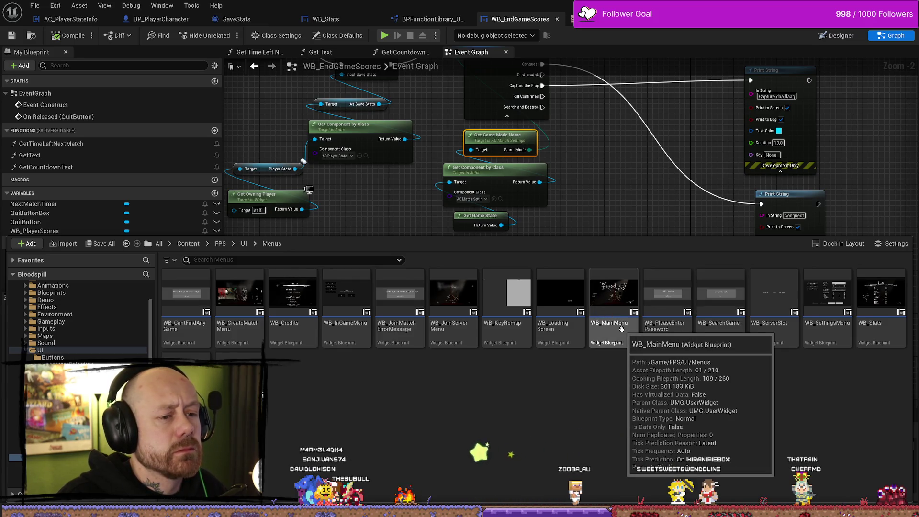
pyautogui.moveTo(466, 307)
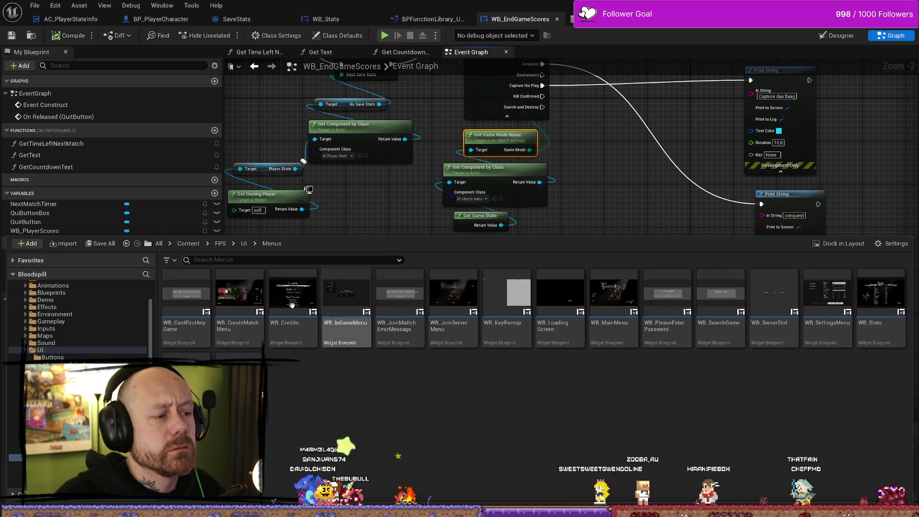
pyautogui.doubleClick(248, 305)
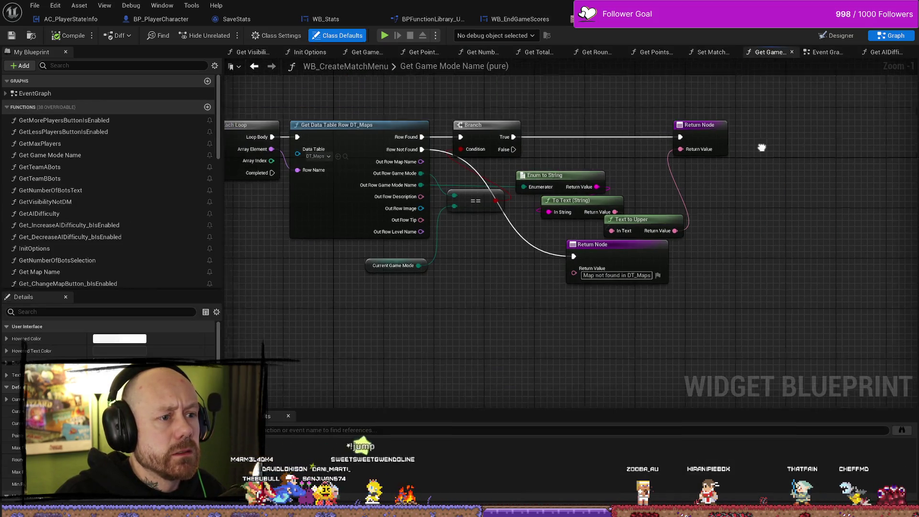
# Step: Nudge the Enum to String node right, then open the DT_Maps data table from the row lookup
pyautogui.click(574, 197)
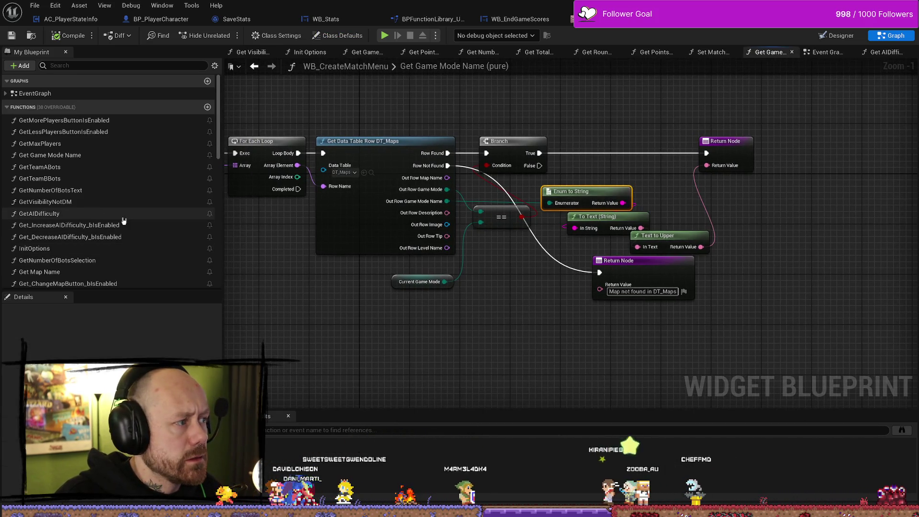
pyautogui.moveTo(592, 188); pyautogui.dragTo(598, 188)
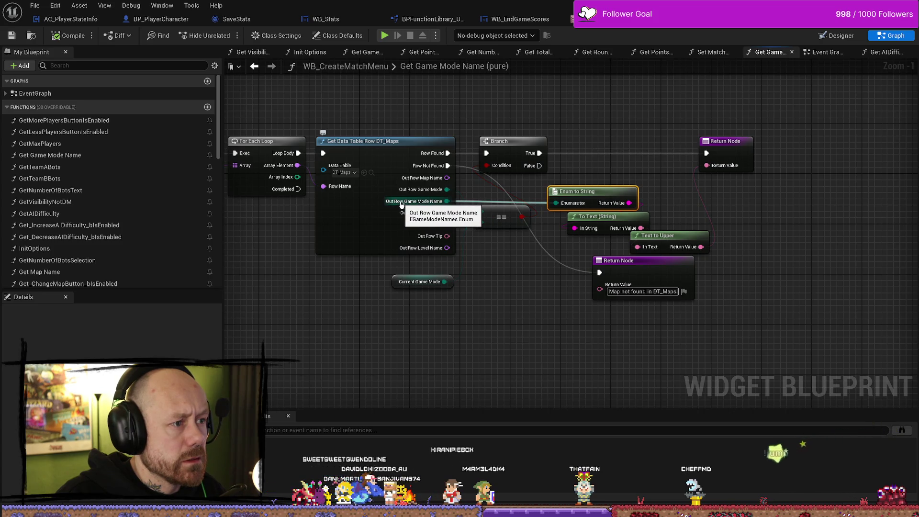
pyautogui.moveTo(402, 205); pyautogui.dragTo(477, 202)
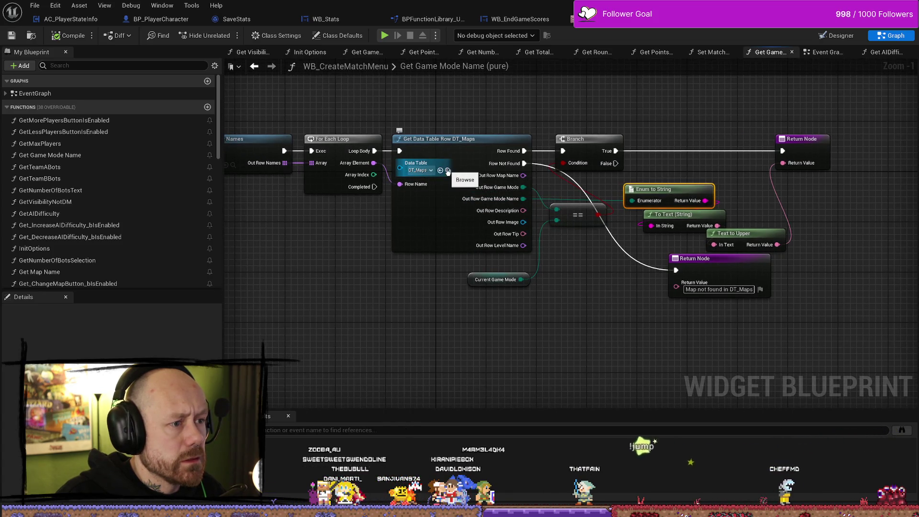
pyautogui.click(448, 171)
pyautogui.doubleClick(187, 330)
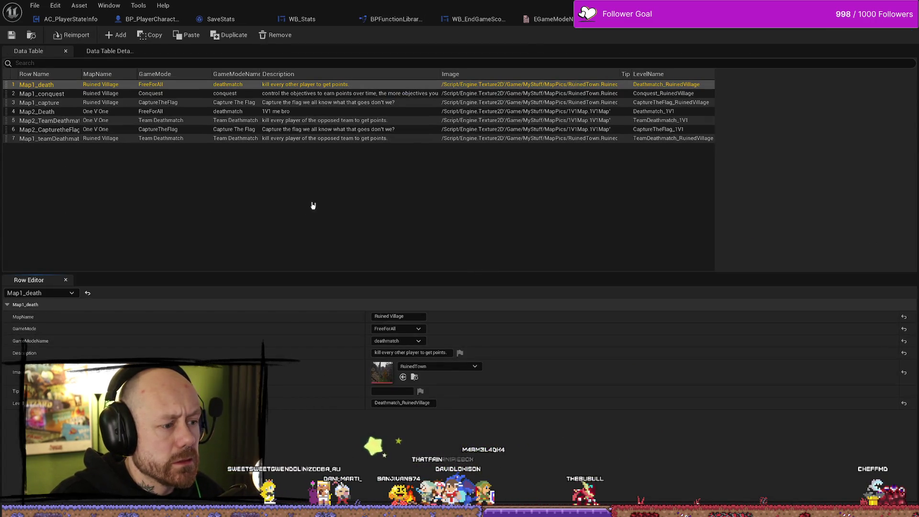
# Step: Search all of Content for 'gamemode' and open the EGameModes enumeration
pyautogui.hotkey('ctrl', 'space')
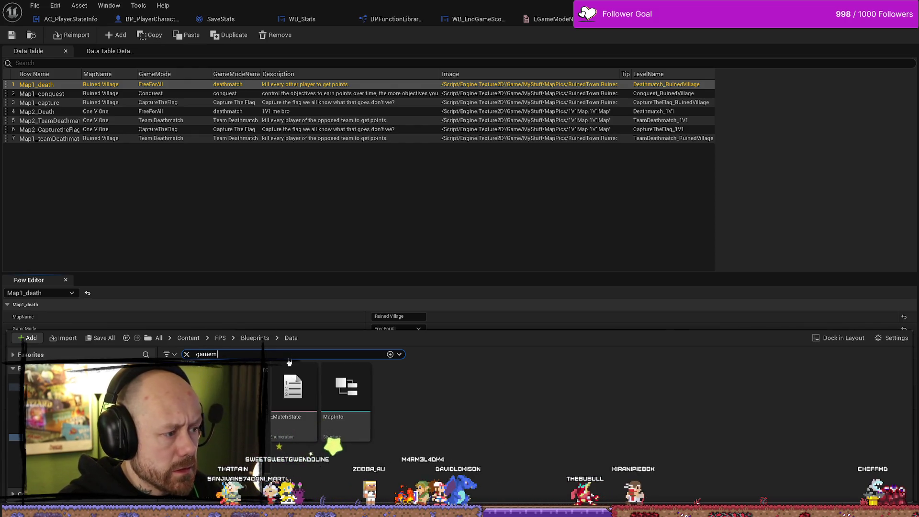
pyautogui.write('ode')
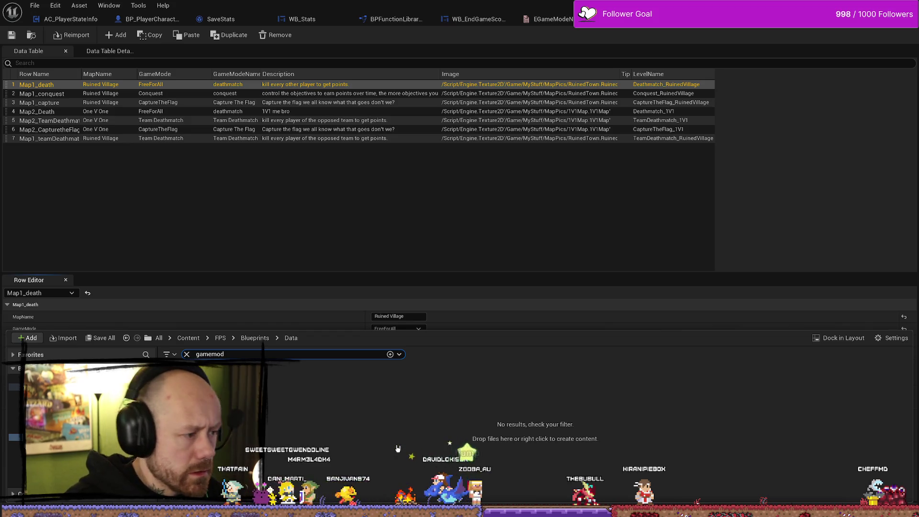
pyautogui.click(188, 338)
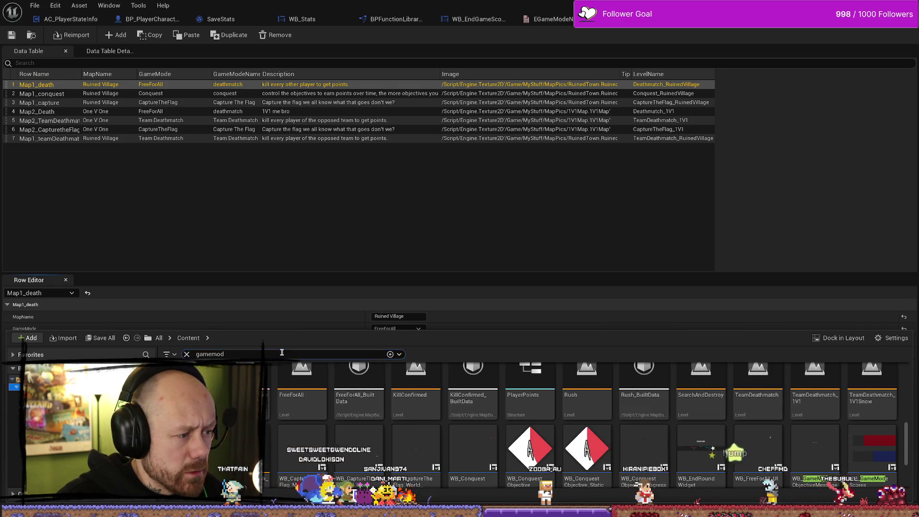
pyautogui.write('e')
pyautogui.scroll(3, 479, 421)
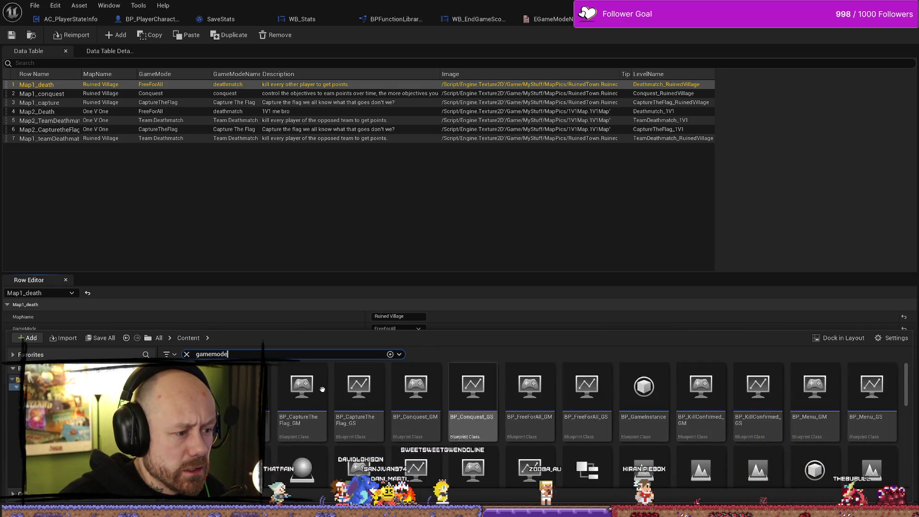
pyautogui.write('e')
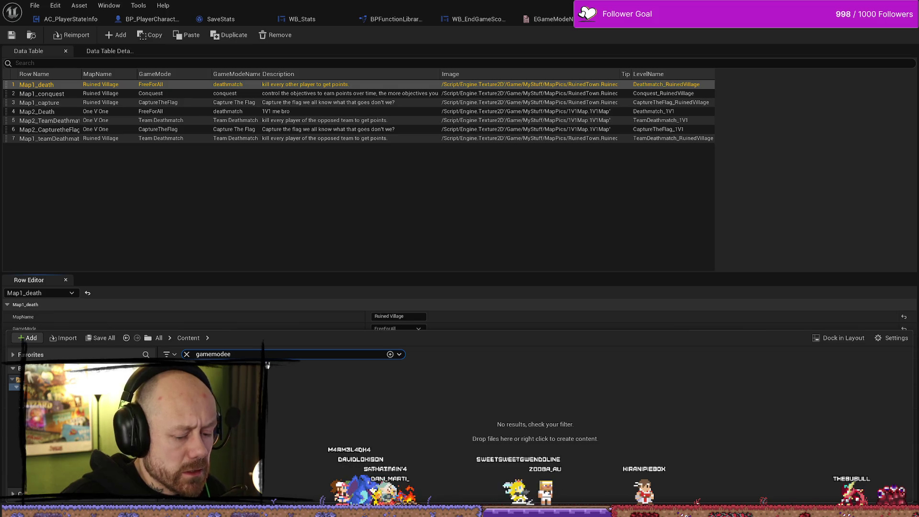
pyautogui.press('BackSpace')
pyautogui.write('e')
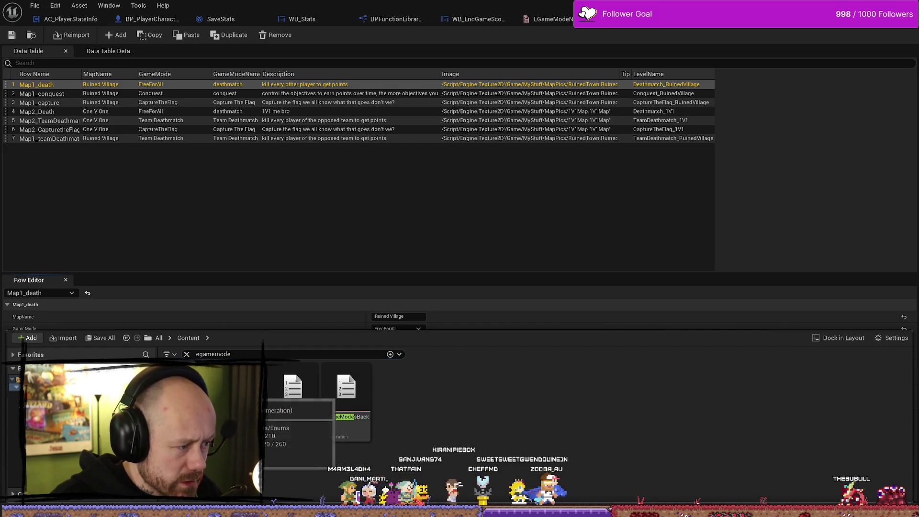
pyautogui.doubleClick(286, 396)
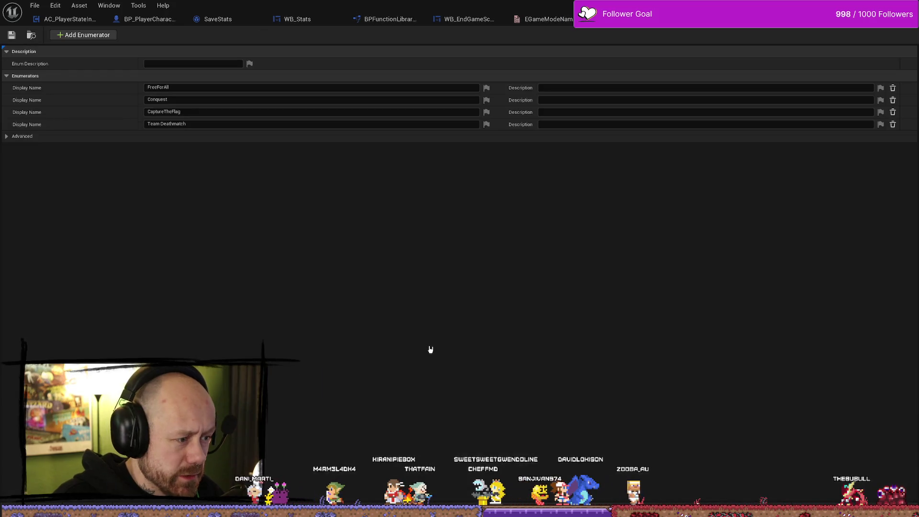
# Step: Compare the EGameModes and EGameModeNames enumerator lists, then go back to WB_CreateMatchMenu
pyautogui.click(543, 19)
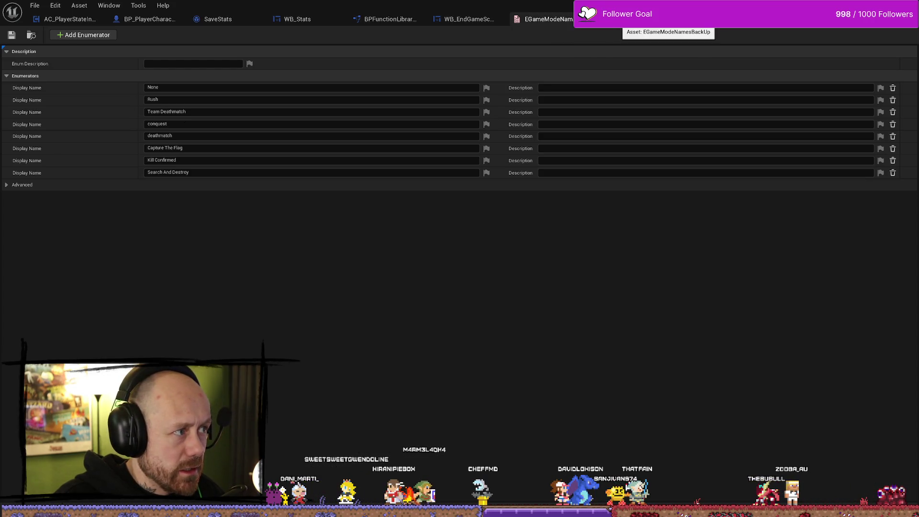
pyautogui.click(663, 19)
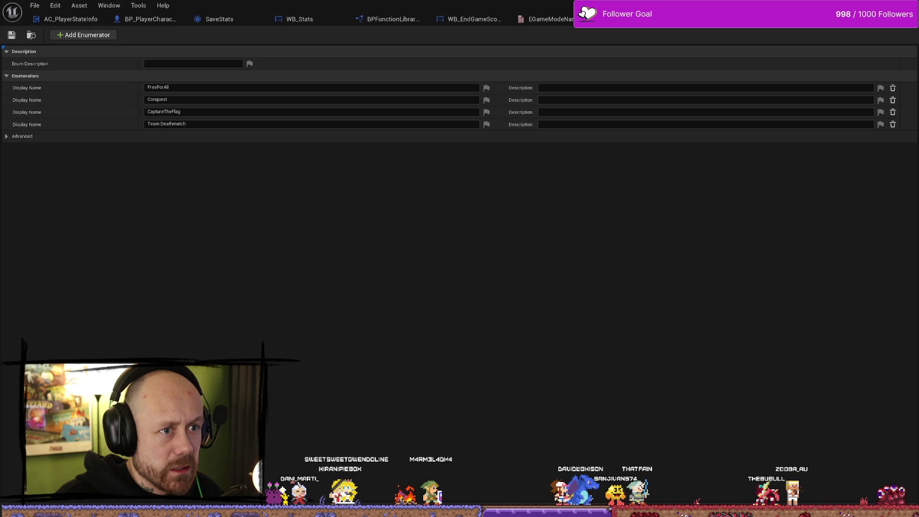
pyautogui.click(589, 19)
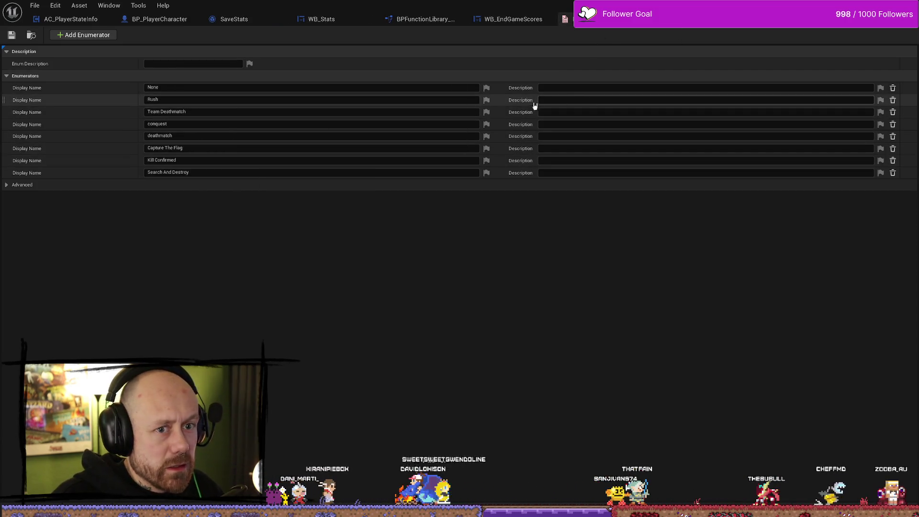
pyautogui.click(8, 187)
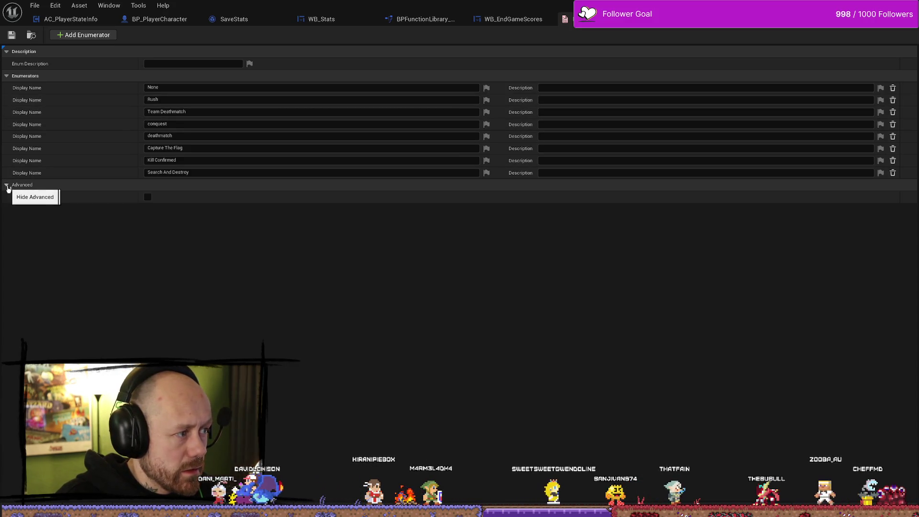
pyautogui.click(8, 186)
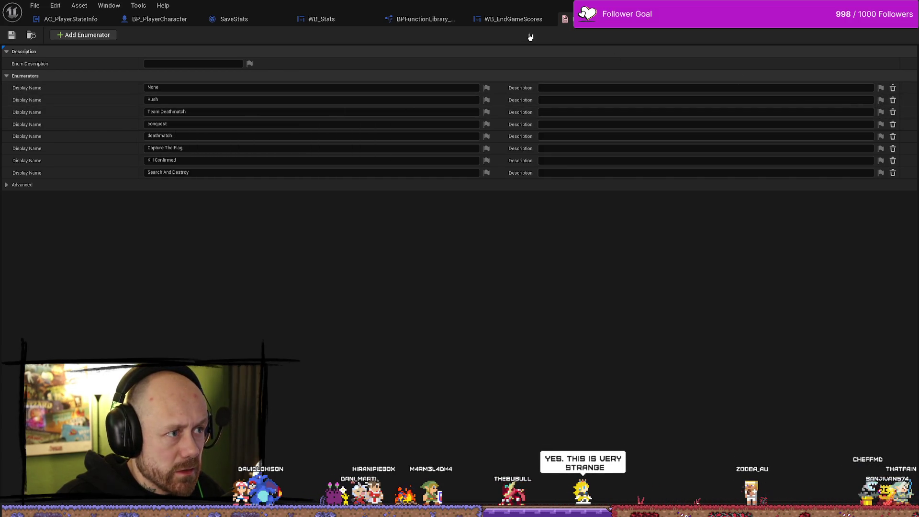
pyautogui.click(689, 19)
pyautogui.click(604, 19)
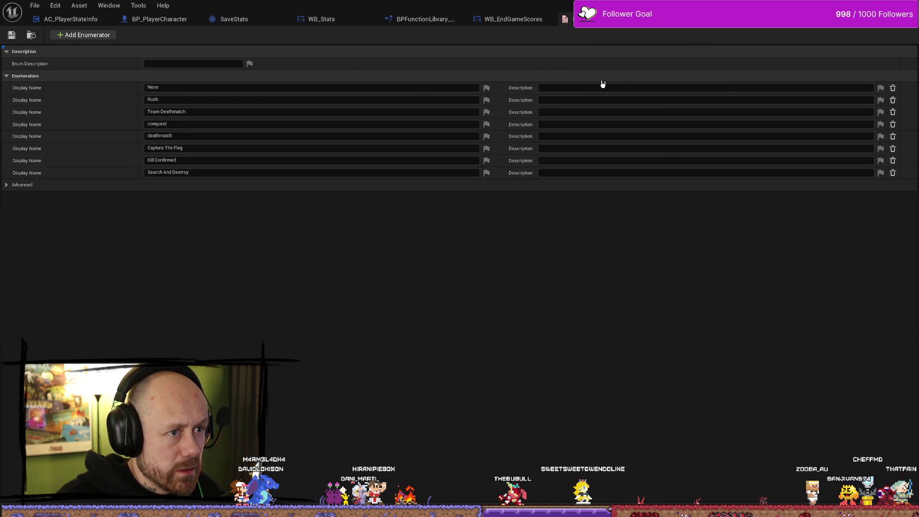
pyautogui.click(789, 20)
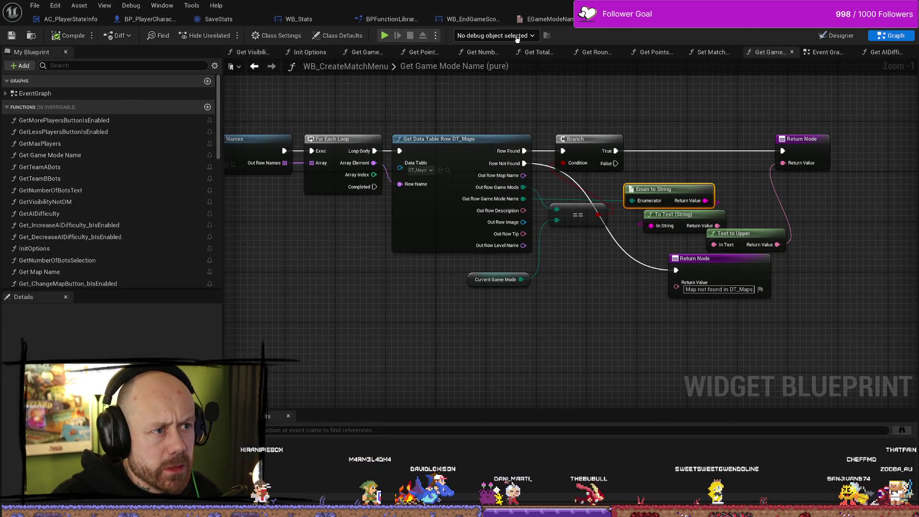
# Step: Search all blueprints for references to the Switch on EGameModeNames node in WB_EndGameScores
pyautogui.click(472, 20)
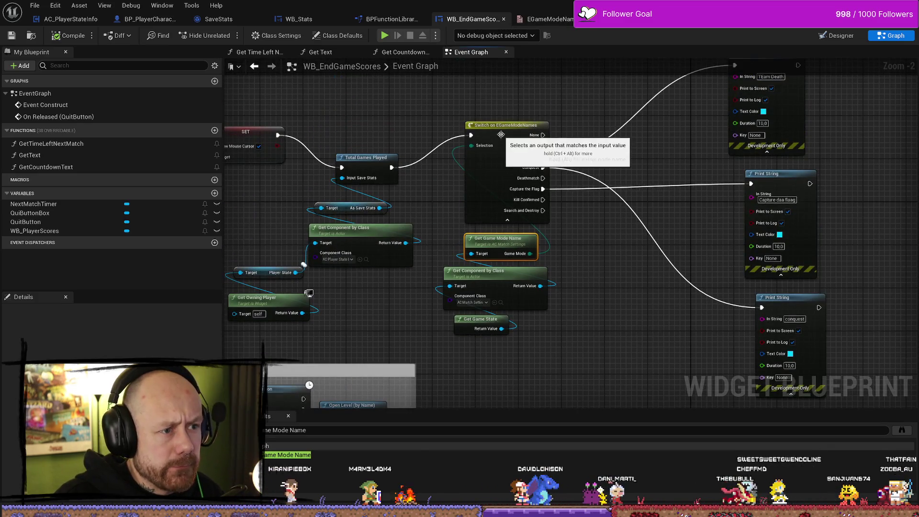
pyautogui.rightClick(502, 136)
pyautogui.click(539, 223)
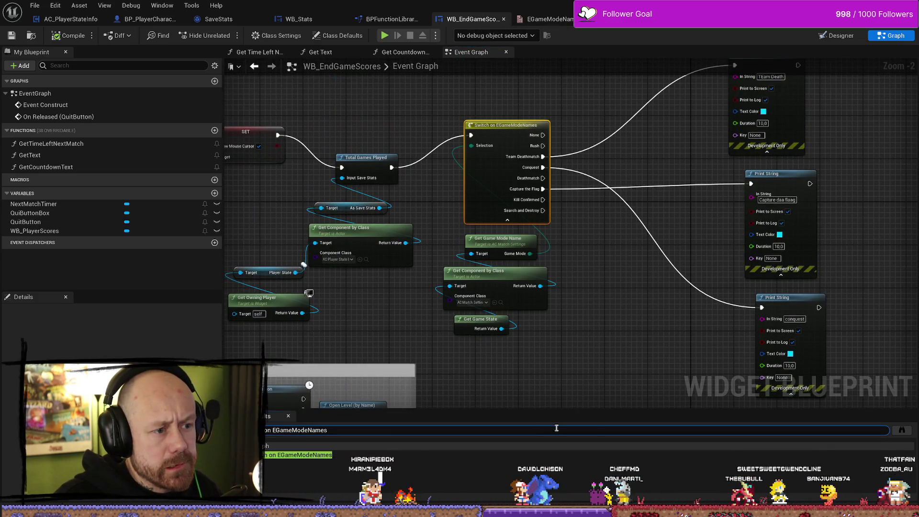
pyautogui.click(911, 435)
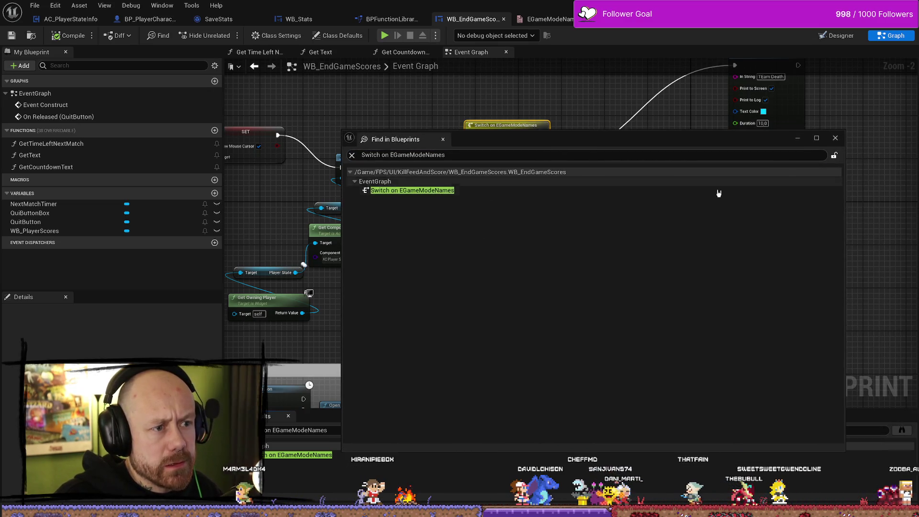
pyautogui.click(836, 138)
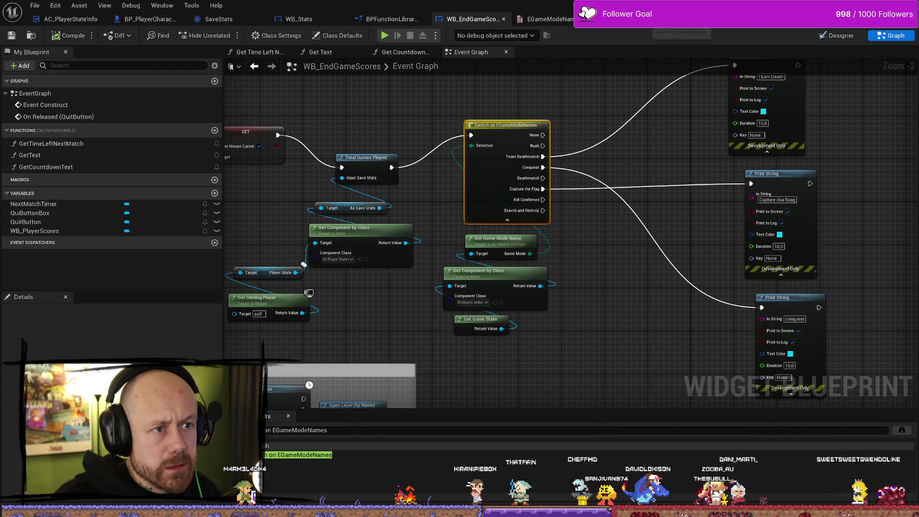
# Step: Check EGameModeNames, then delete the Switch on EGameModeNames node and reopen the enum
pyautogui.click(546, 19)
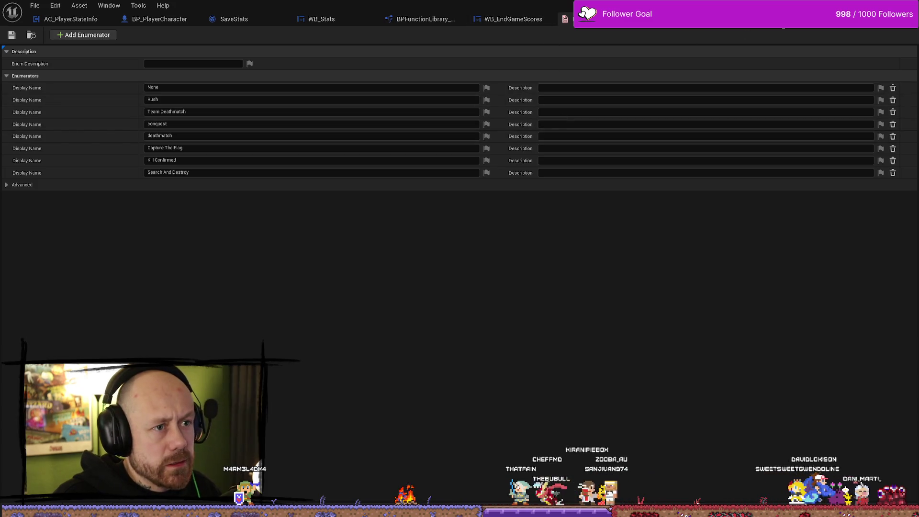
pyautogui.click(618, 18)
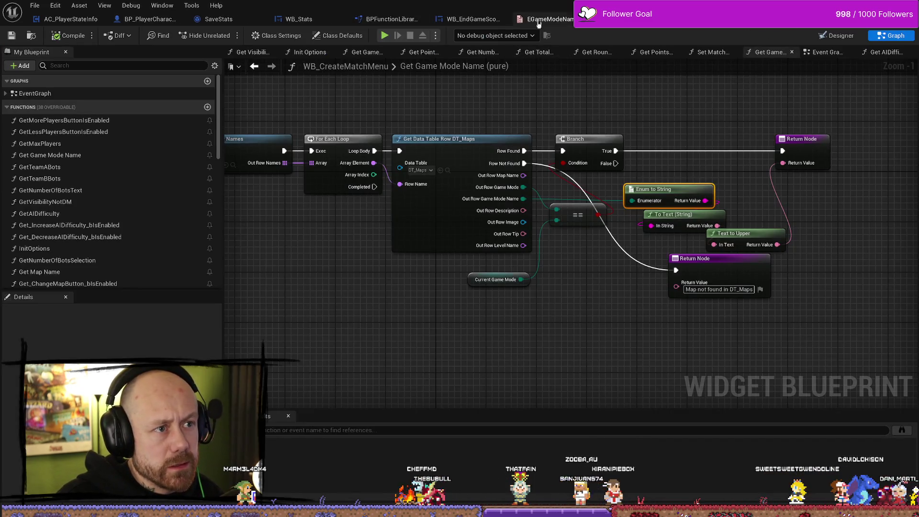
pyautogui.click(473, 19)
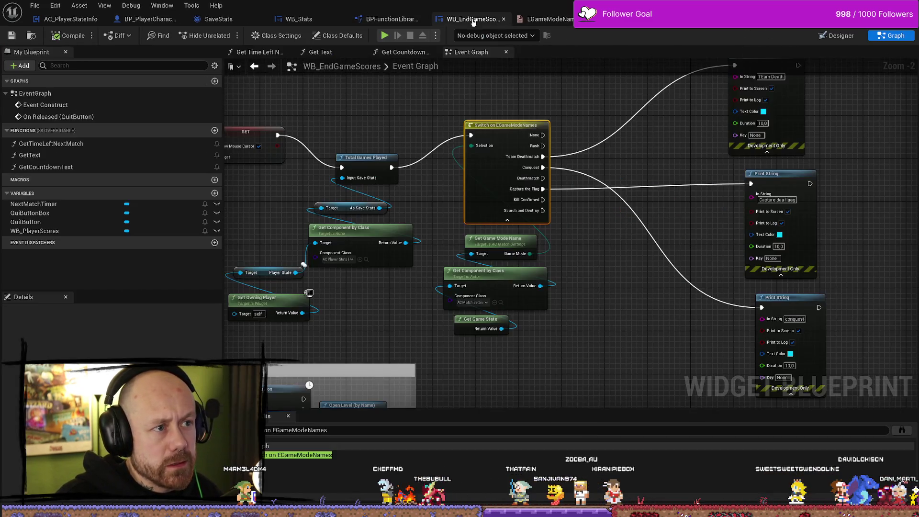
pyautogui.click(512, 127)
pyautogui.press('Delete')
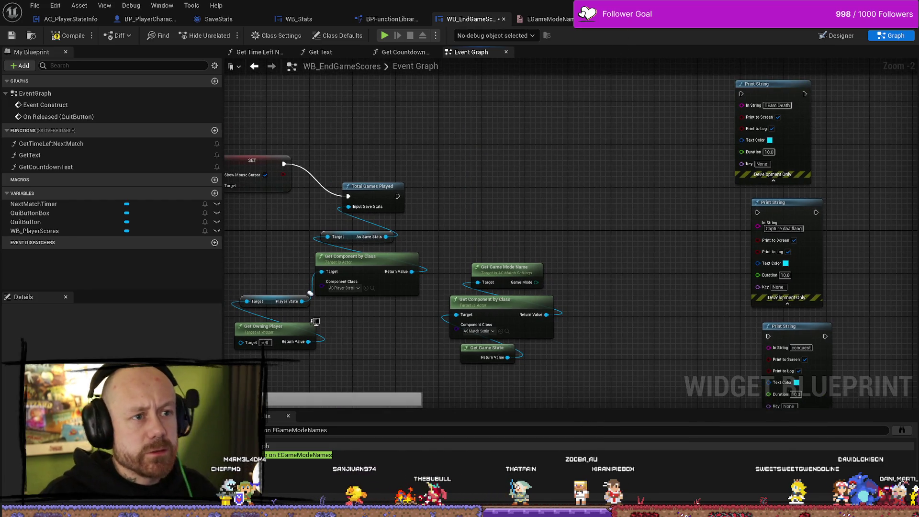
pyautogui.click(551, 19)
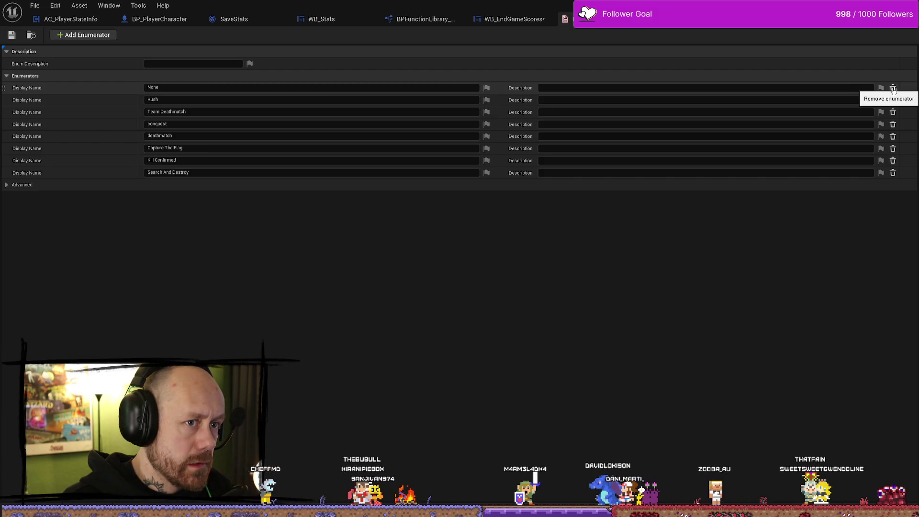
# Step: Check the EGameModes enum, locate it with an 'egamemode' Content Drawer search, then return to WB_CreateMatchMenu
pyautogui.click(702, 22)
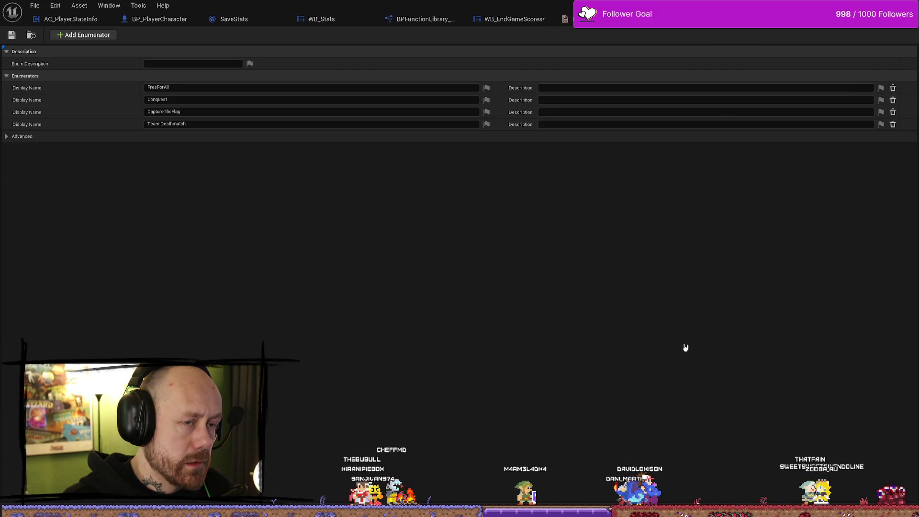
pyautogui.hotkey('ctrl', 'space')
pyautogui.write('egamemode')
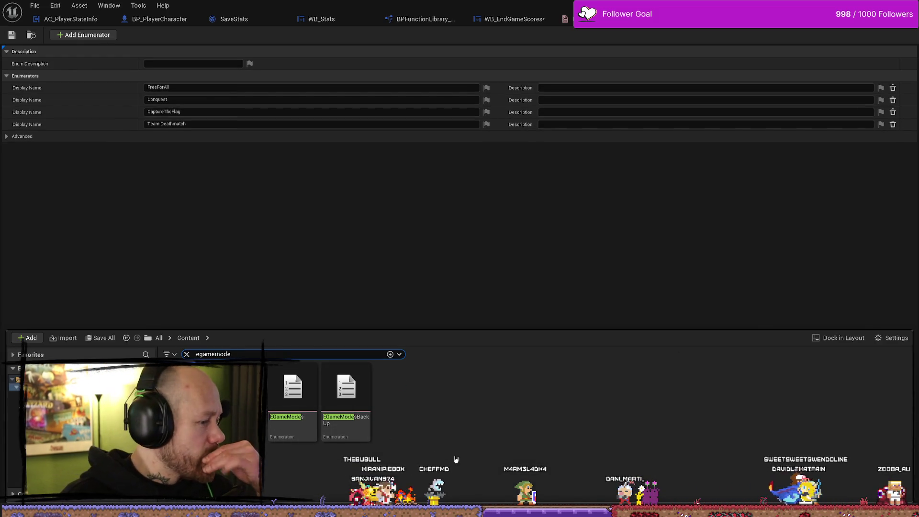
pyautogui.rightClick(295, 390)
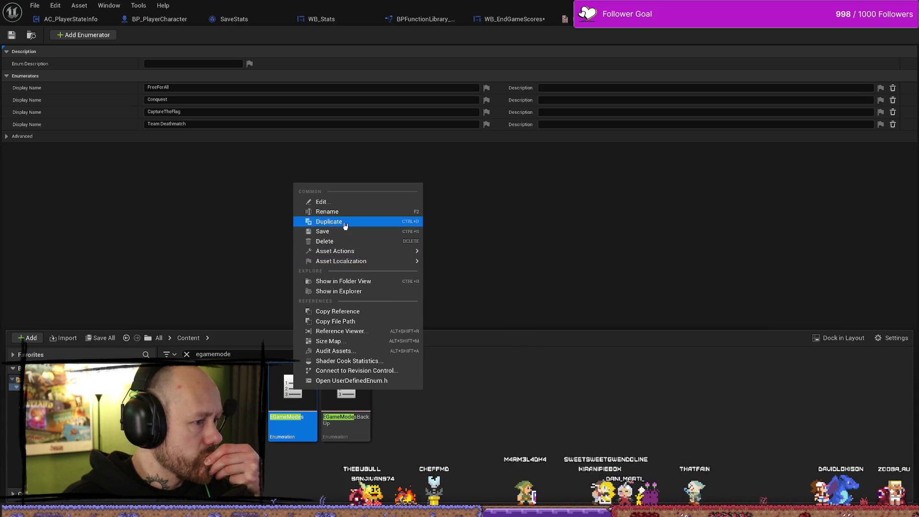
pyautogui.click(234, 228)
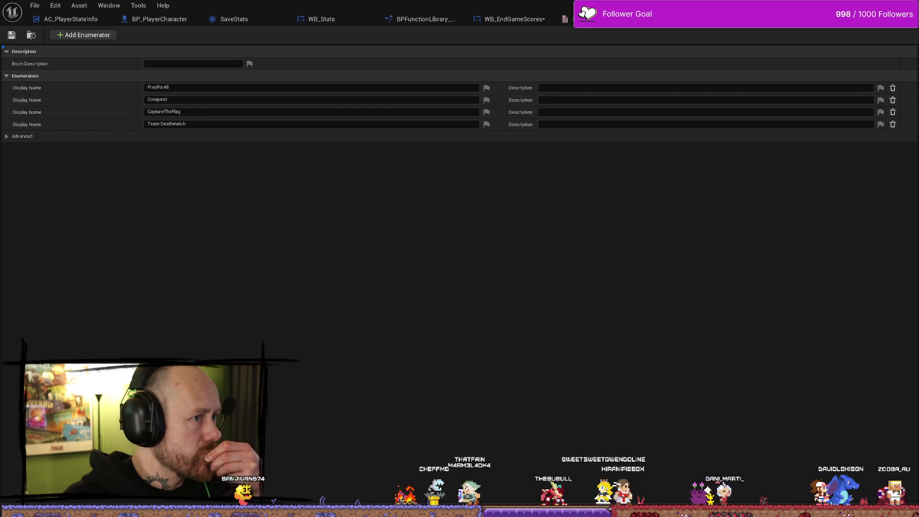
pyautogui.click(640, 19)
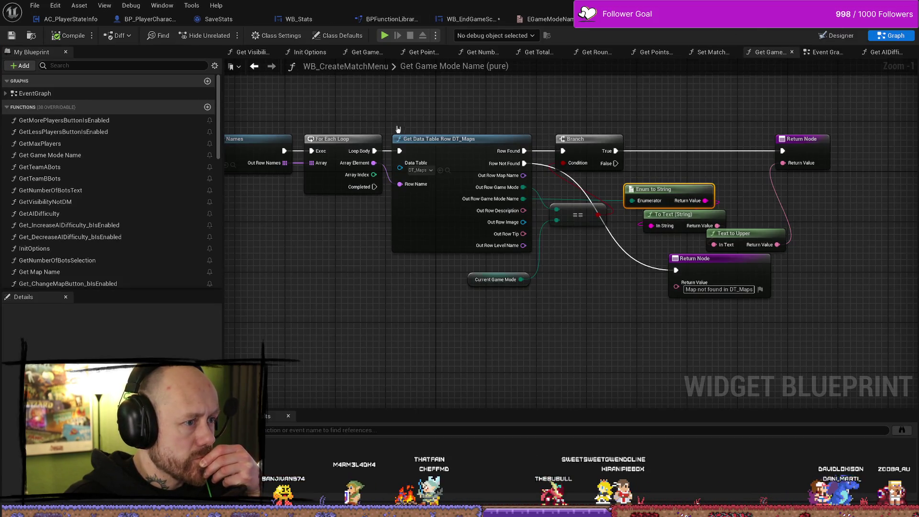
# Step: In WB_EndGameScores' Designer, select the WB_PlayerScores widget and open it for editing
pyautogui.moveTo(624, 118); pyautogui.dragTo(579, 124)
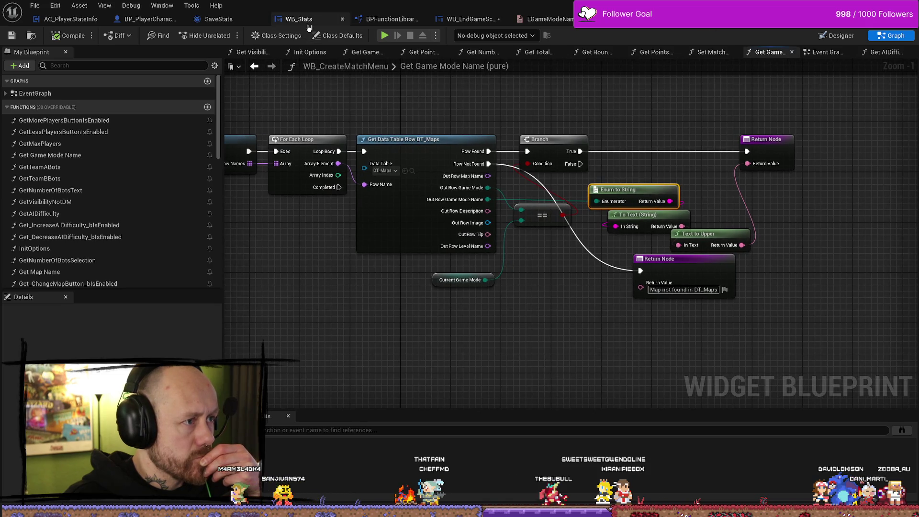
pyautogui.click(472, 18)
pyautogui.moveTo(314, 321)
pyautogui.mouseDown()
pyautogui.moveTo(509, 133)
pyautogui.moveTo(583, 168)
pyautogui.moveTo(570, 162)
pyautogui.mouseUp()
pyautogui.moveTo(468, 209); pyautogui.dragTo(592, 222)
pyautogui.moveTo(774, 200); pyautogui.dragTo(700, 254)
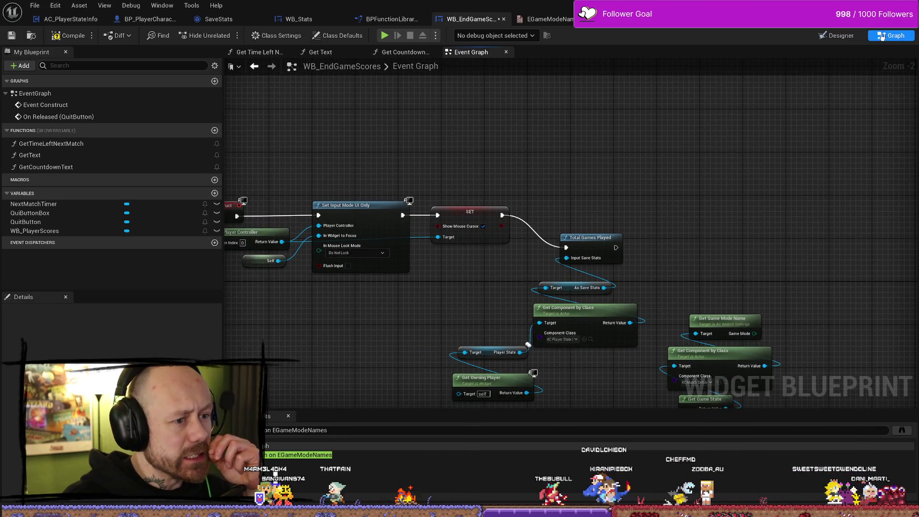
pyautogui.click(838, 35)
pyautogui.click(564, 169)
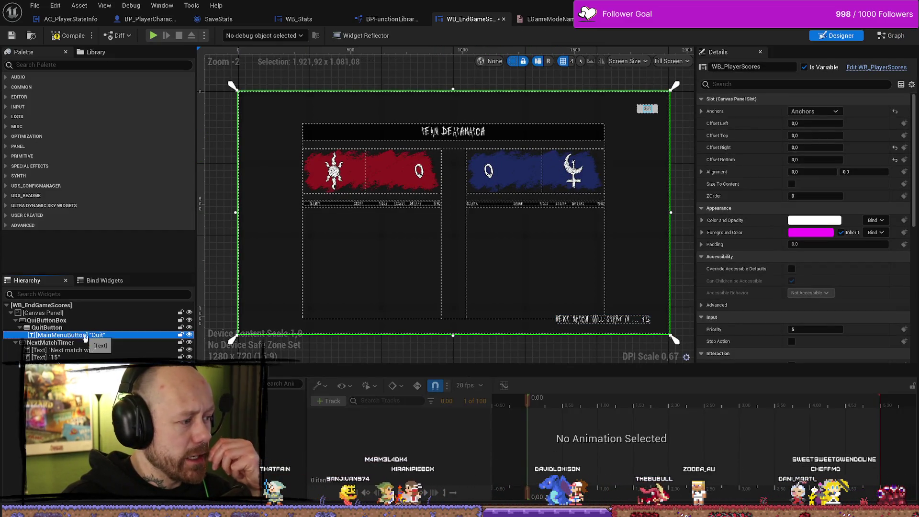
pyautogui.click(46, 321)
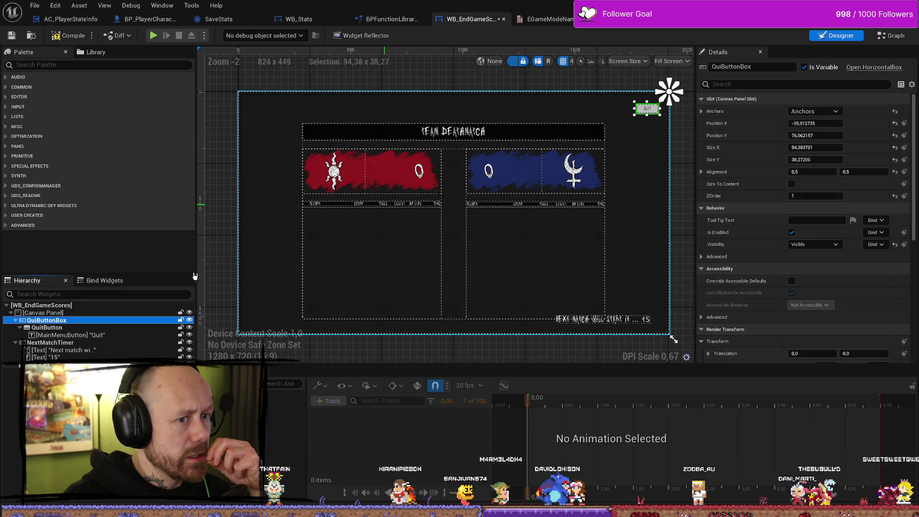
pyautogui.click(43, 365)
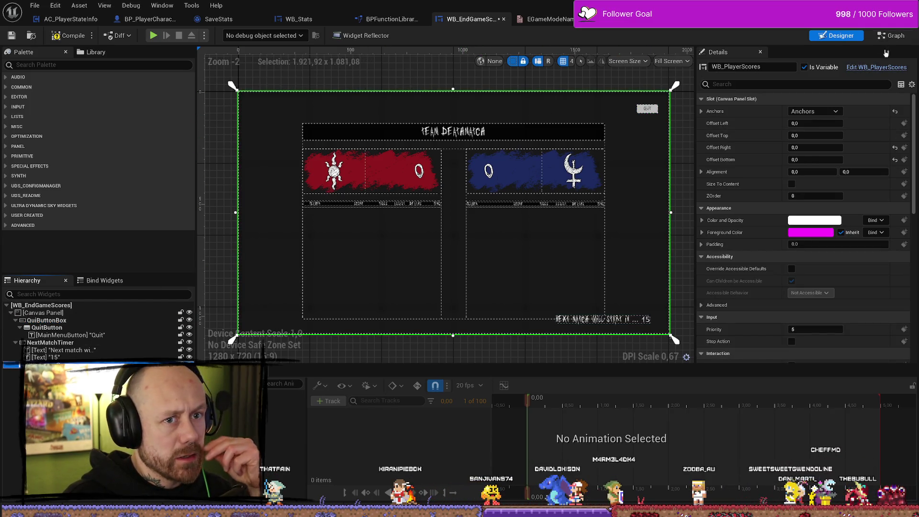
pyautogui.click(880, 68)
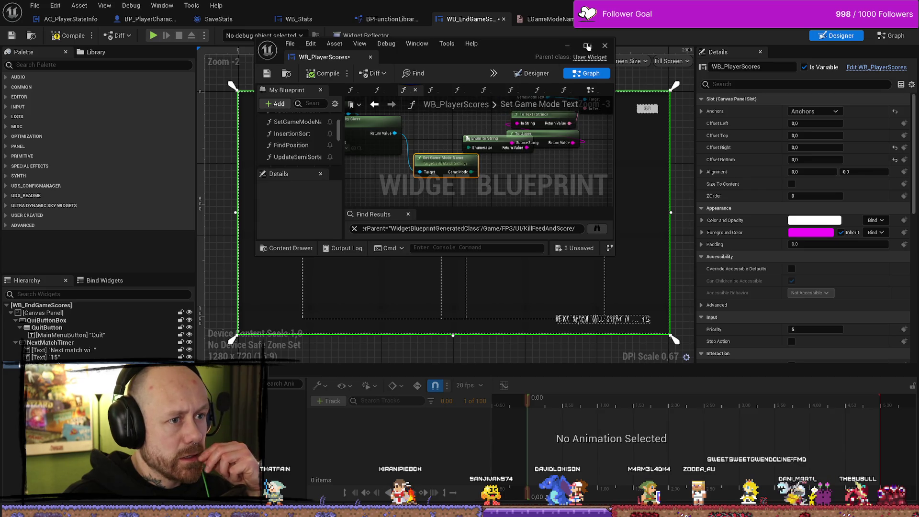
# Step: Maximize the WB_PlayerScores editor and move Enum to String clear of To Upper
pyautogui.click(588, 47)
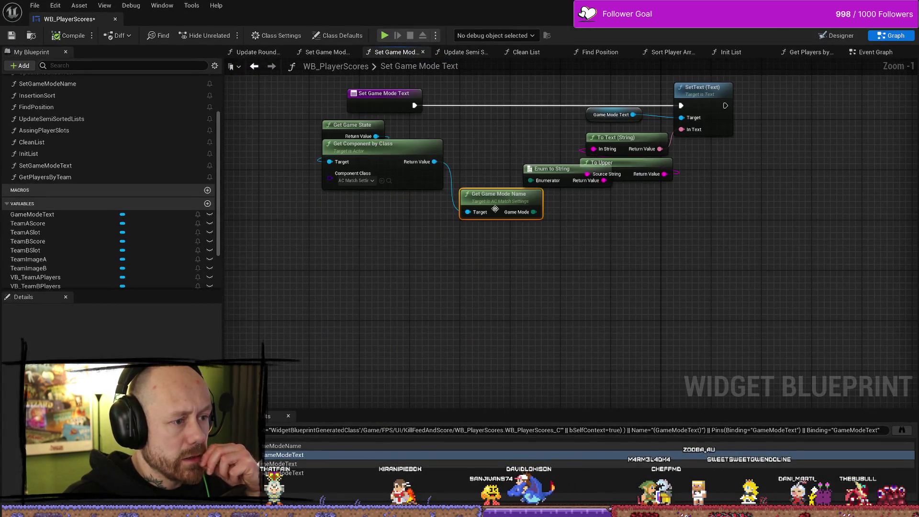
pyautogui.moveTo(495, 208); pyautogui.dragTo(531, 244)
pyautogui.moveTo(340, 146); pyautogui.dragTo(510, 168)
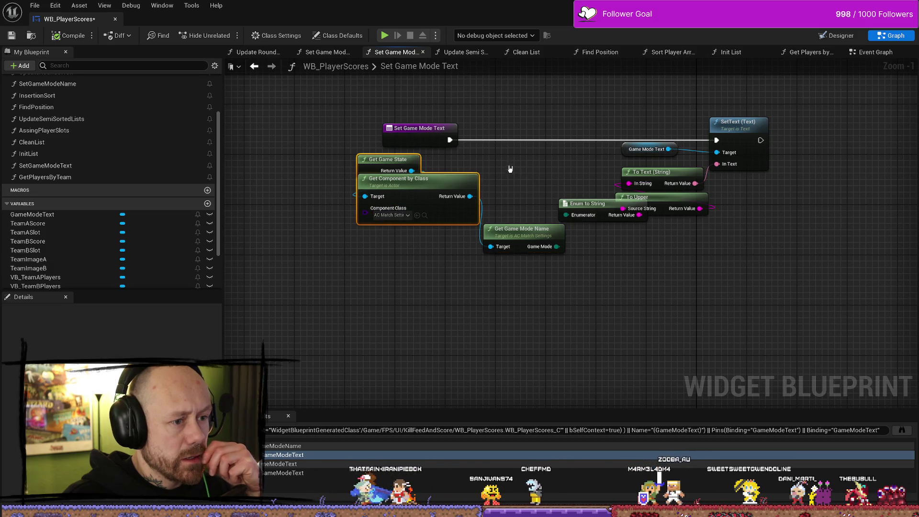
pyautogui.click(525, 243)
pyautogui.moveTo(524, 243)
pyautogui.mouseDown()
pyautogui.moveTo(472, 238)
pyautogui.moveTo(439, 213)
pyautogui.mouseUp()
pyautogui.moveTo(507, 178); pyautogui.dragTo(461, 160)
pyautogui.moveTo(536, 261); pyautogui.dragTo(559, 288)
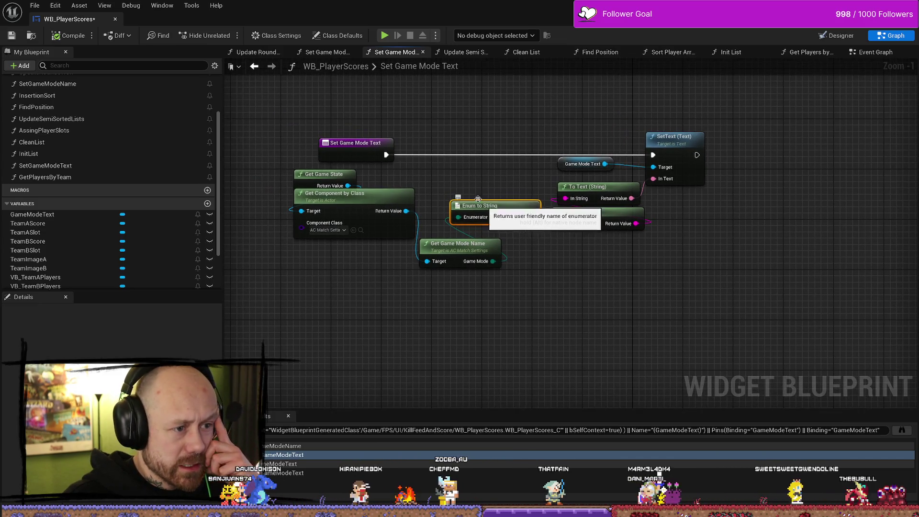
pyautogui.click(335, 193)
# Step: Go to the definition of the Get Game Mode Name function in AC_MatchSettings
pyautogui.click(319, 174)
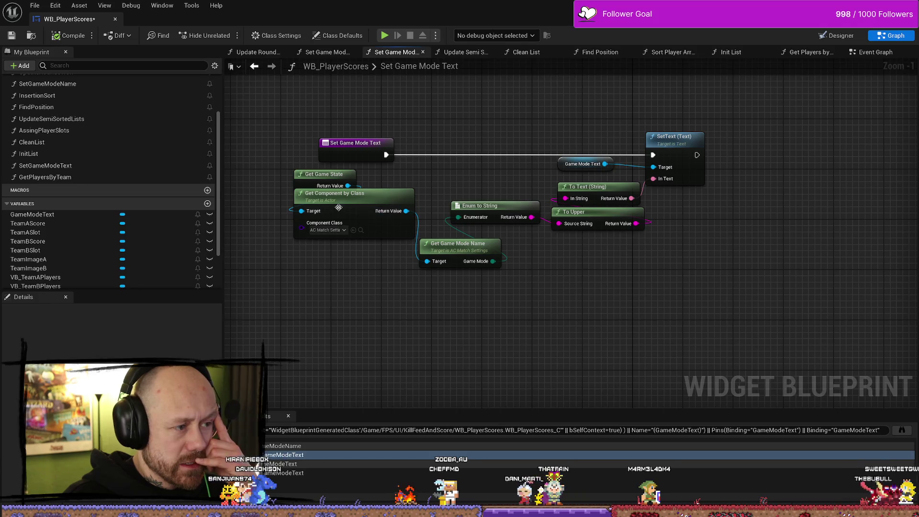
pyautogui.click(497, 247)
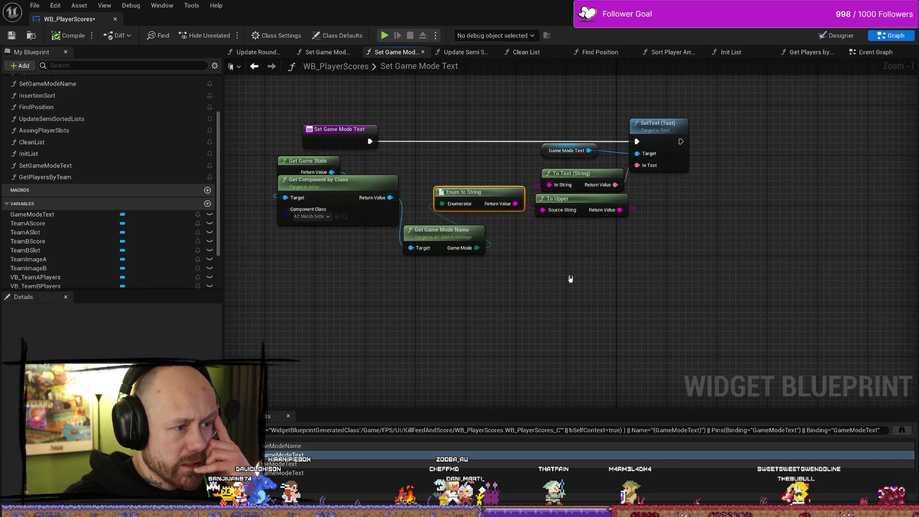
pyautogui.rightClick(441, 233)
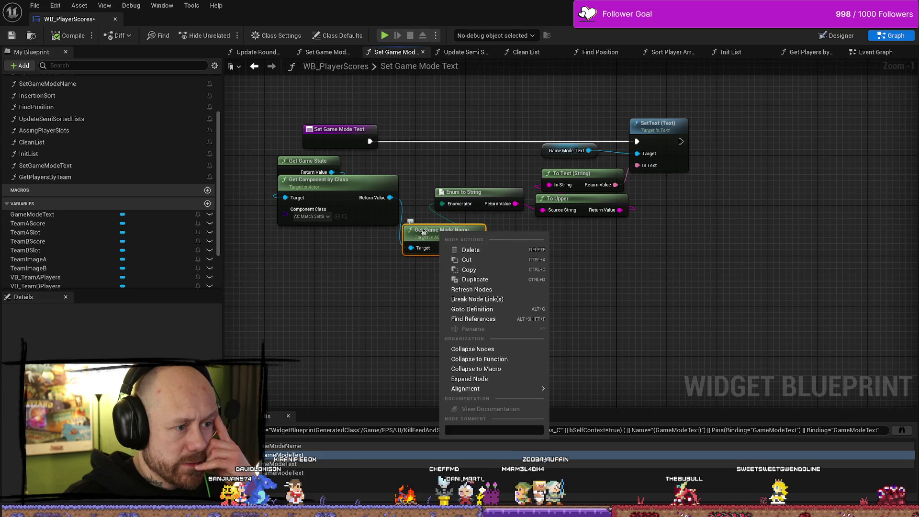
pyautogui.click(460, 307)
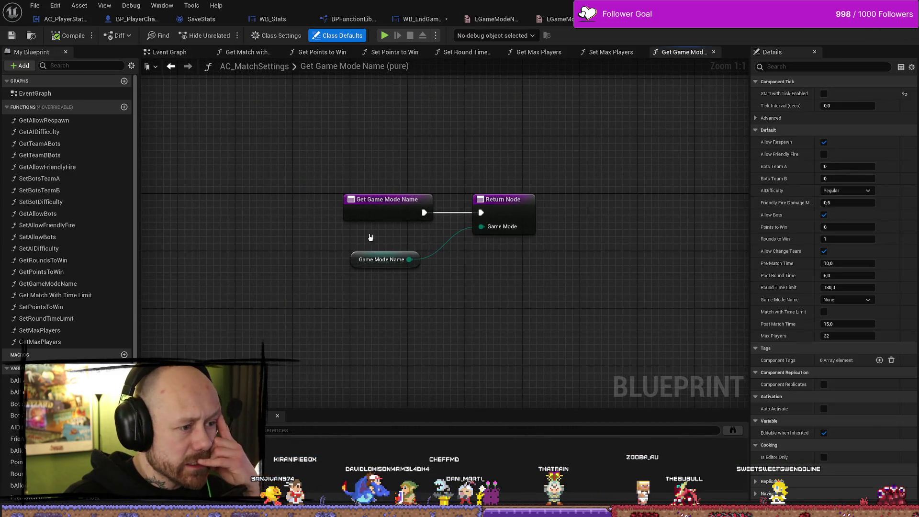
# Step: Find references to the GameModeName variable, including a search across all blueprints
pyautogui.click(364, 266)
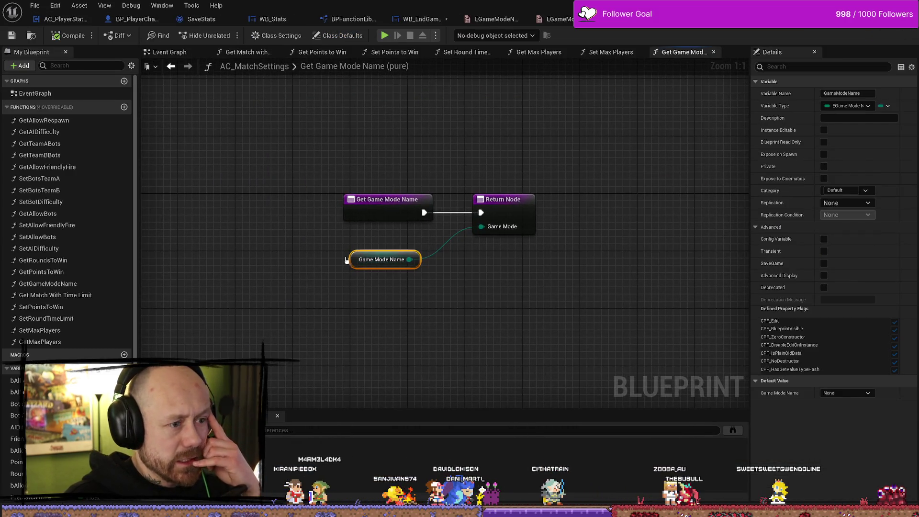
pyautogui.rightClick(353, 263)
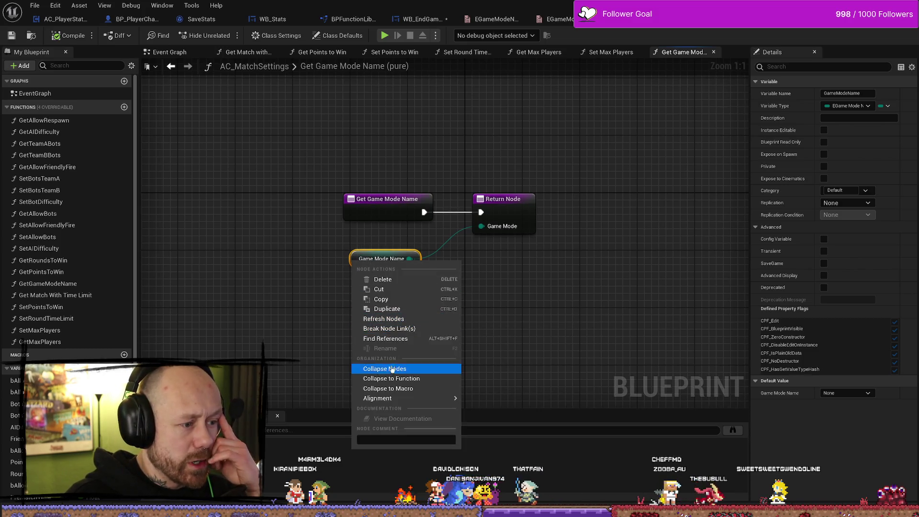
pyautogui.click(401, 338)
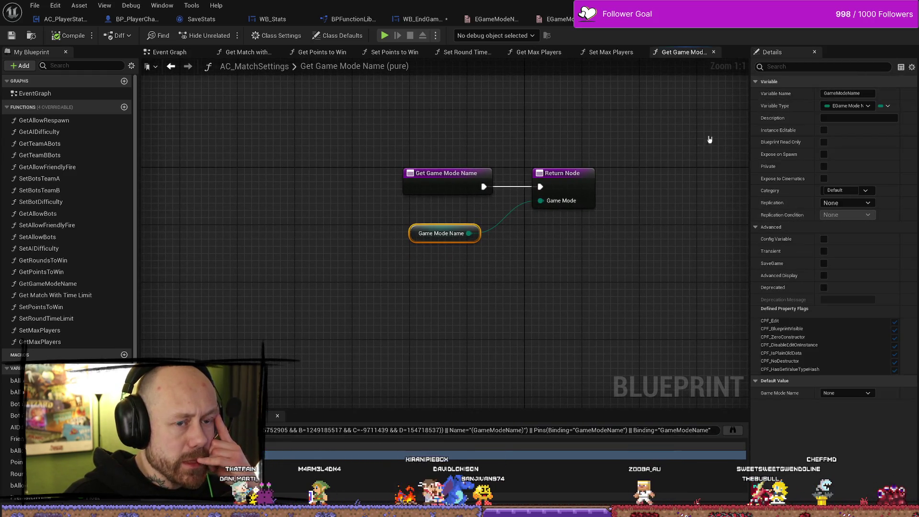
pyautogui.moveTo(414, 238); pyautogui.dragTo(422, 231)
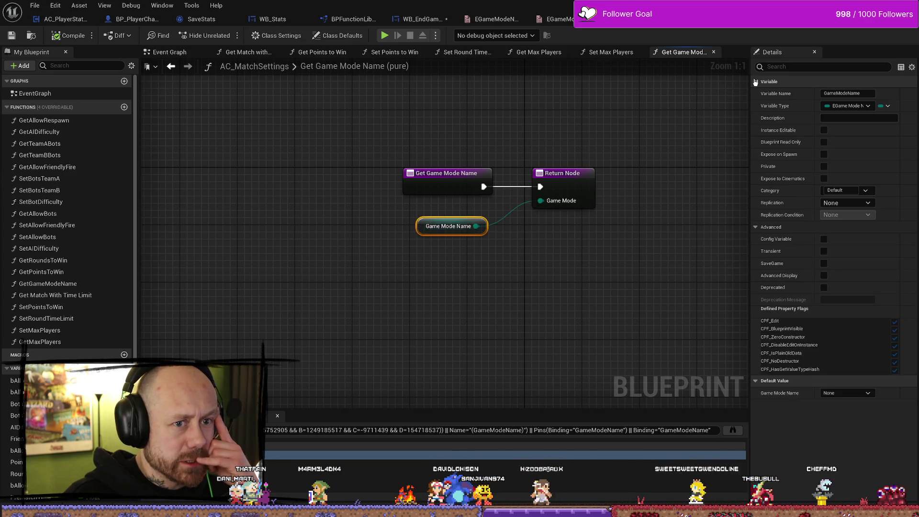
pyautogui.rightClick(421, 226)
pyautogui.click(678, 350)
pyautogui.click(732, 431)
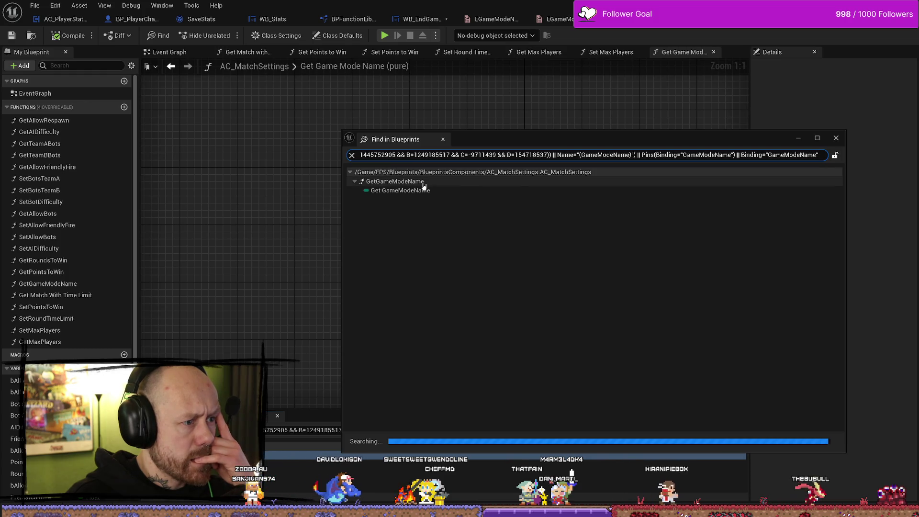
pyautogui.click(836, 139)
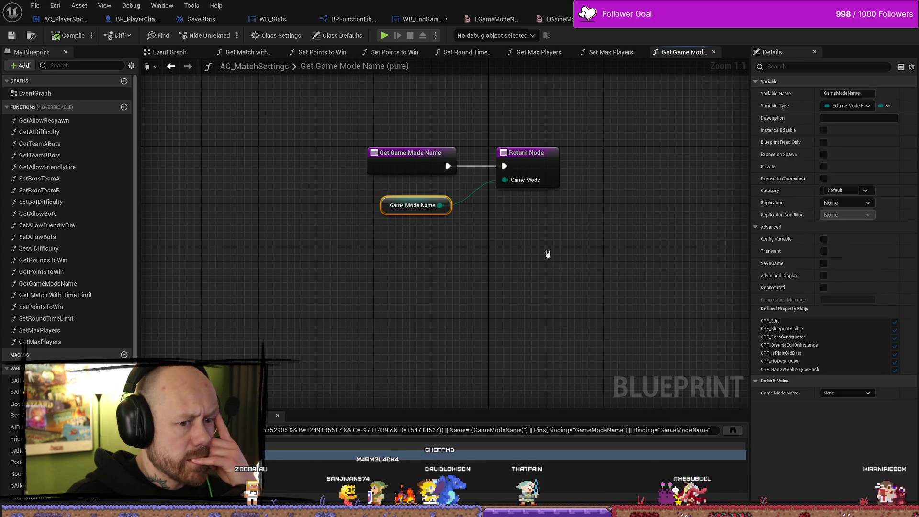
# Step: Inspect the Game Mode Name variable's properties and jump back to its node
pyautogui.click(410, 219)
pyautogui.click(386, 205)
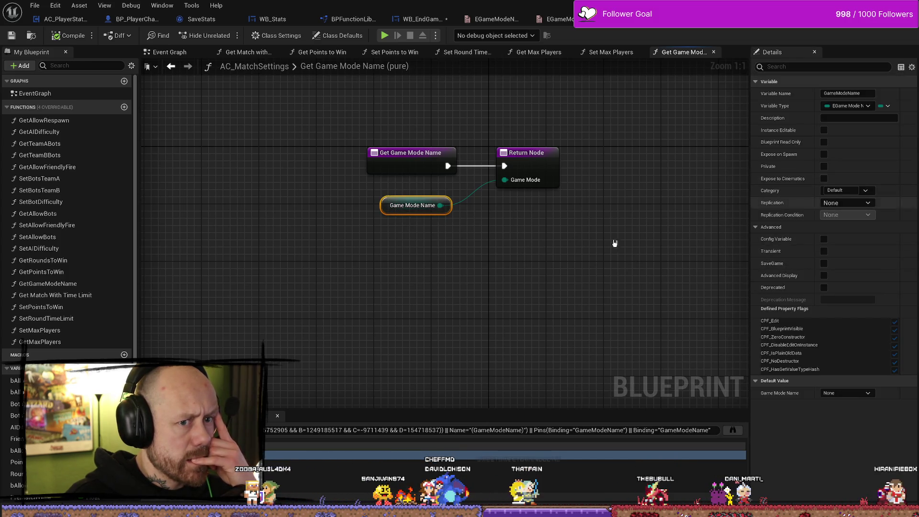
pyautogui.scroll(-5, 94, 249)
pyautogui.scroll(5, 89, 242)
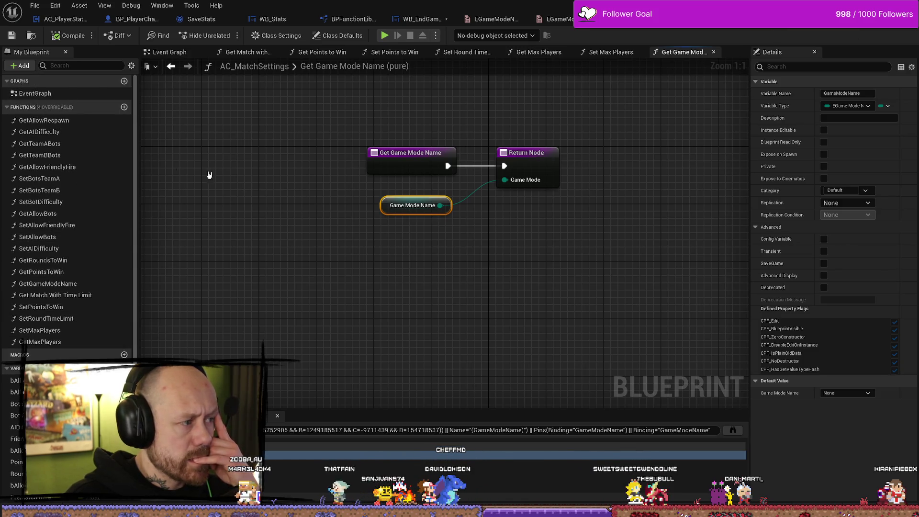
pyautogui.scroll(-4, 41, 272)
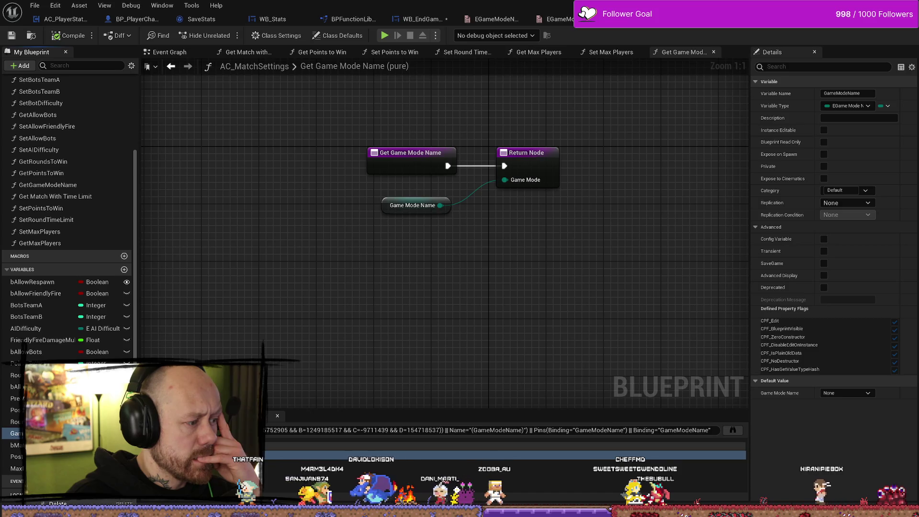
pyautogui.click(349, 381)
pyautogui.click(383, 454)
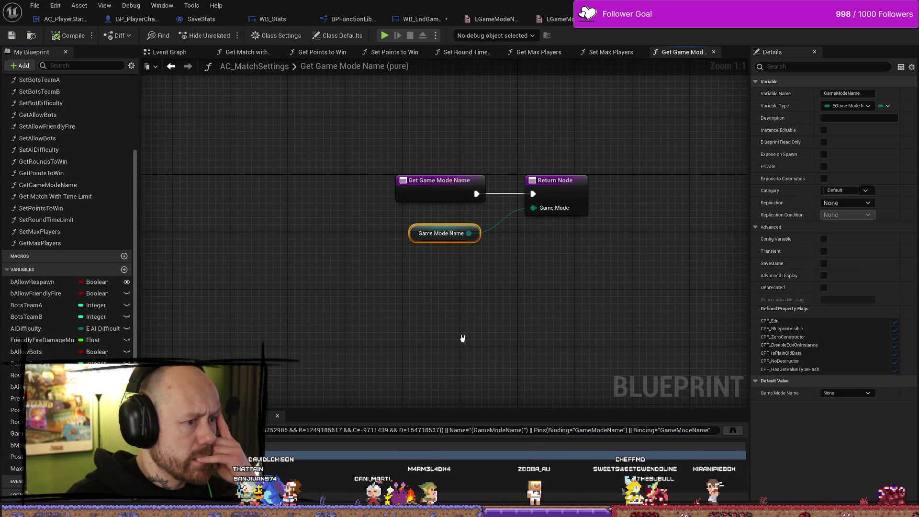
# Step: Search all blueprints for references to the Get Game Mode Name function
pyautogui.rightClick(394, 183)
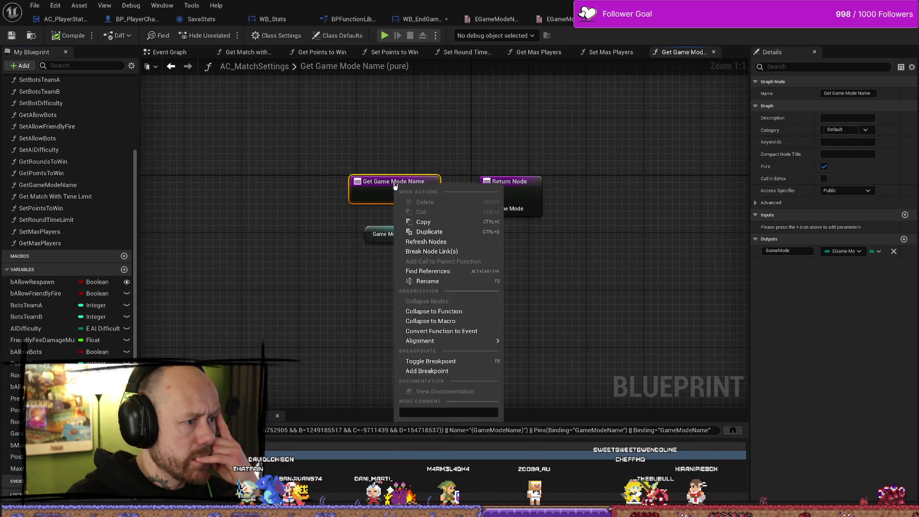
pyautogui.click(434, 270)
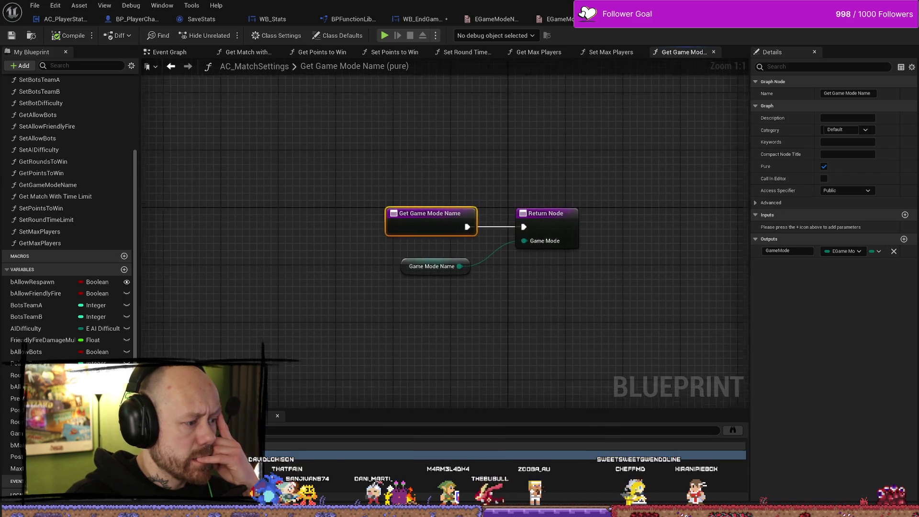
pyautogui.click(440, 233)
pyautogui.click(433, 191)
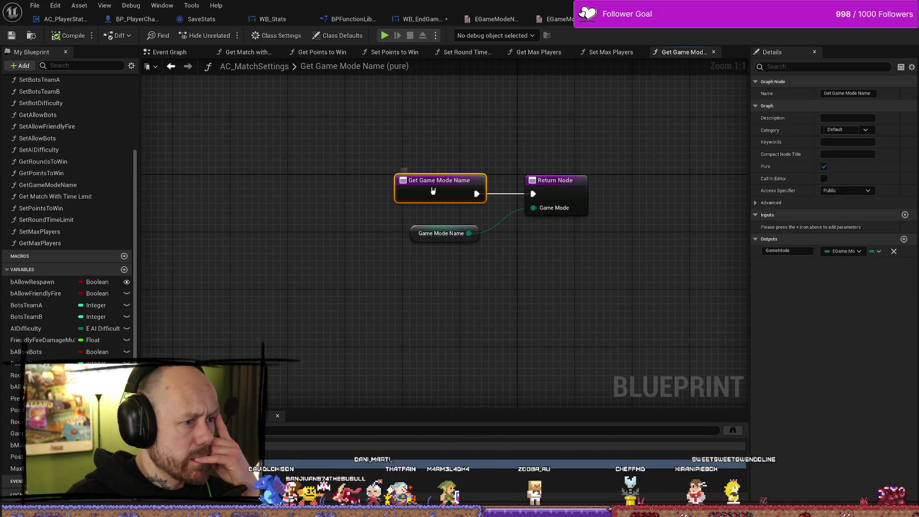
pyautogui.rightClick(433, 191)
pyautogui.click(460, 277)
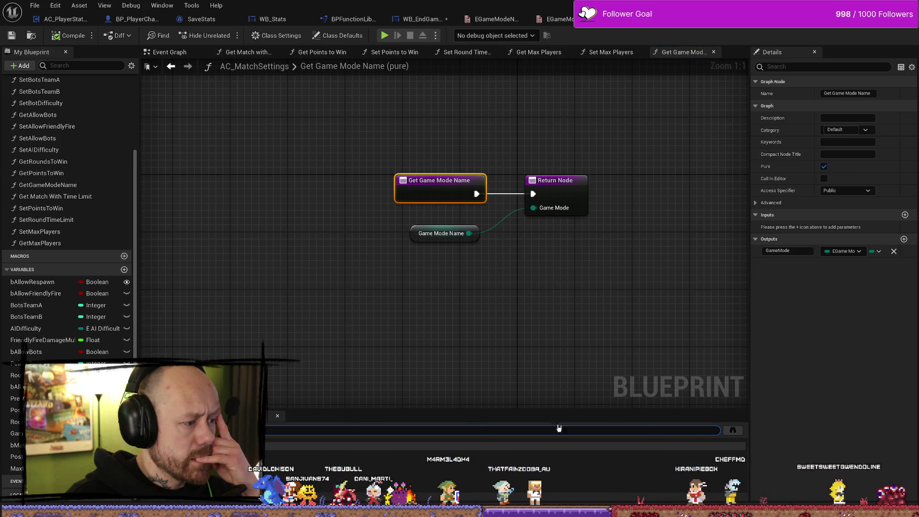
pyautogui.click(738, 432)
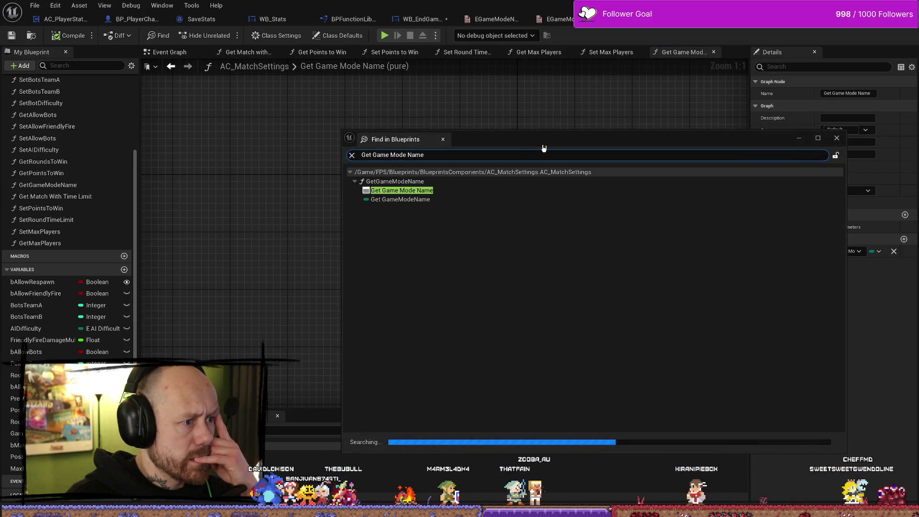
pyautogui.moveTo(544, 148); pyautogui.dragTo(441, 124)
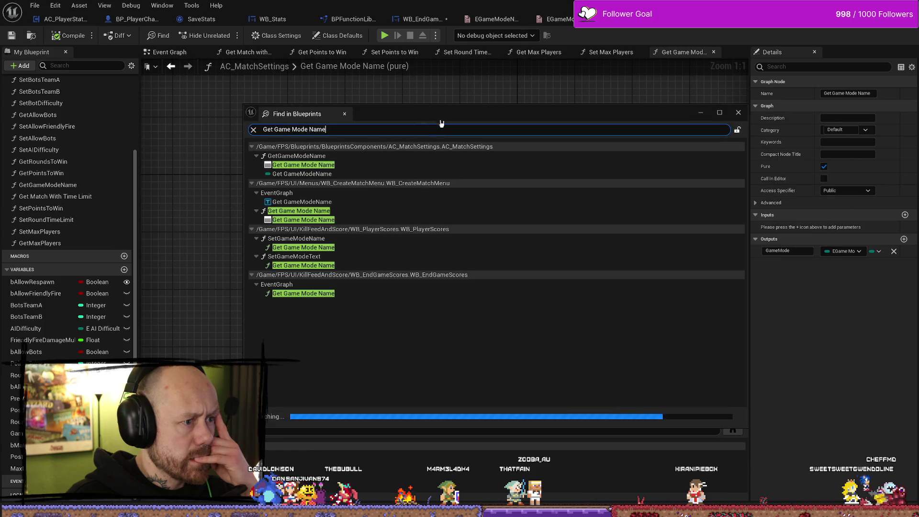
# Step: Open the Game Mode Name usage in WB_CreateMatchMenu and follow its DT_Maps lookup to the Set Brush node
pyautogui.doubleClick(322, 203)
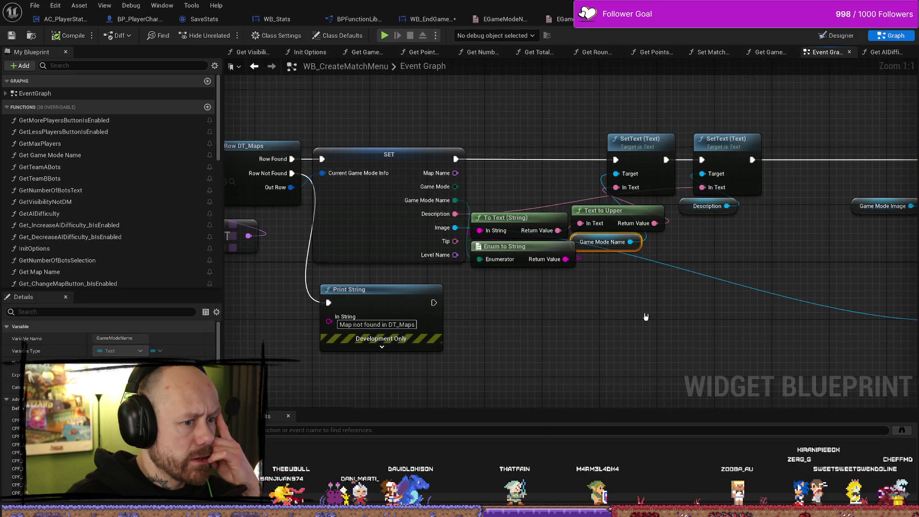
pyautogui.moveTo(646, 317)
pyautogui.mouseDown()
pyautogui.moveTo(622, 312)
pyautogui.moveTo(810, 301)
pyautogui.mouseUp()
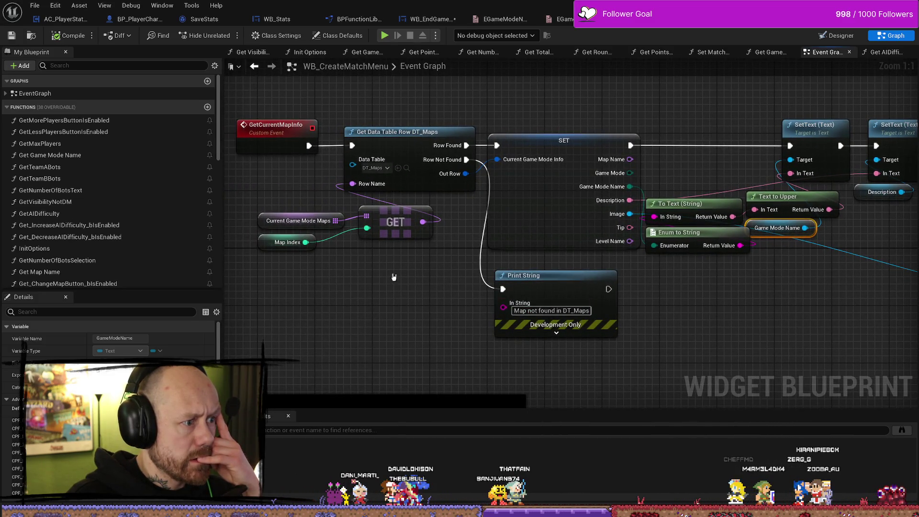
pyautogui.moveTo(393, 277); pyautogui.dragTo(258, 274)
pyautogui.moveTo(597, 302)
pyautogui.mouseDown()
pyautogui.moveTo(490, 291)
pyautogui.moveTo(603, 291)
pyautogui.mouseUp()
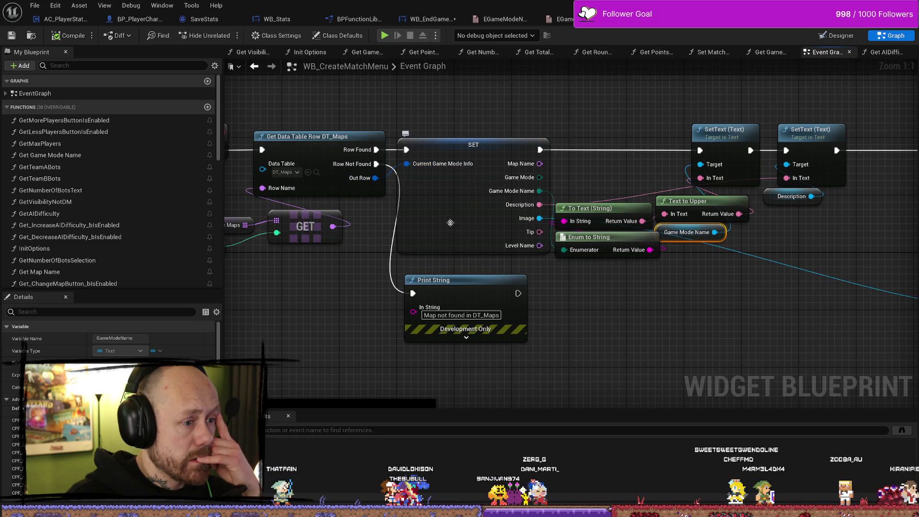
pyautogui.moveTo(628, 347); pyautogui.dragTo(473, 334)
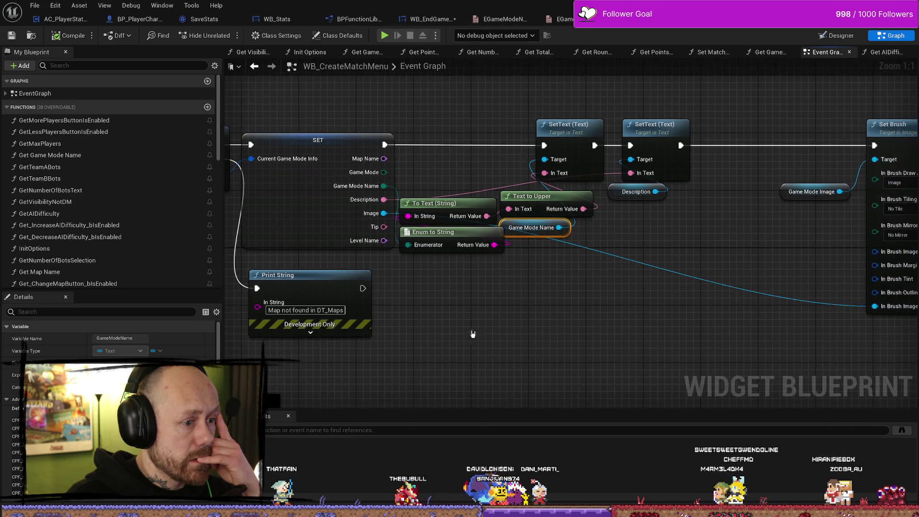
pyautogui.moveTo(585, 315); pyautogui.dragTo(544, 315)
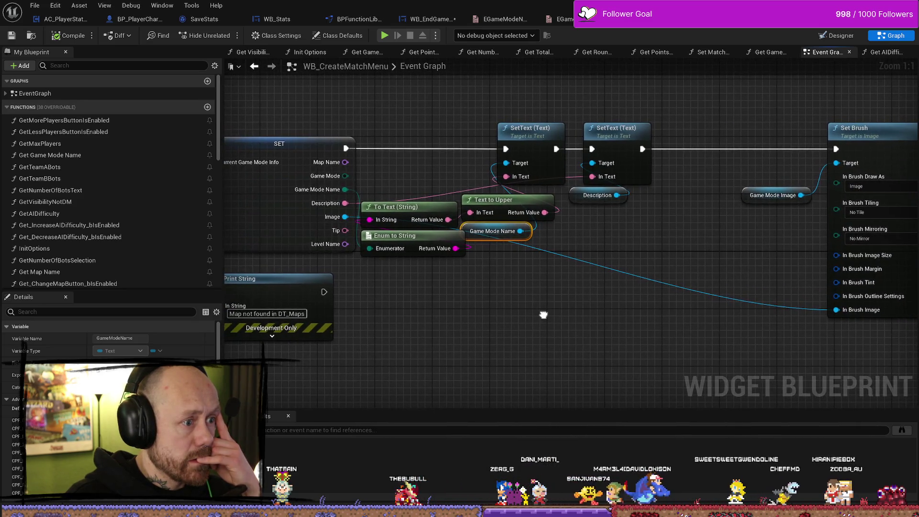
pyautogui.moveTo(608, 318)
pyautogui.mouseDown()
pyautogui.moveTo(435, 307)
pyautogui.moveTo(645, 312)
pyautogui.mouseUp()
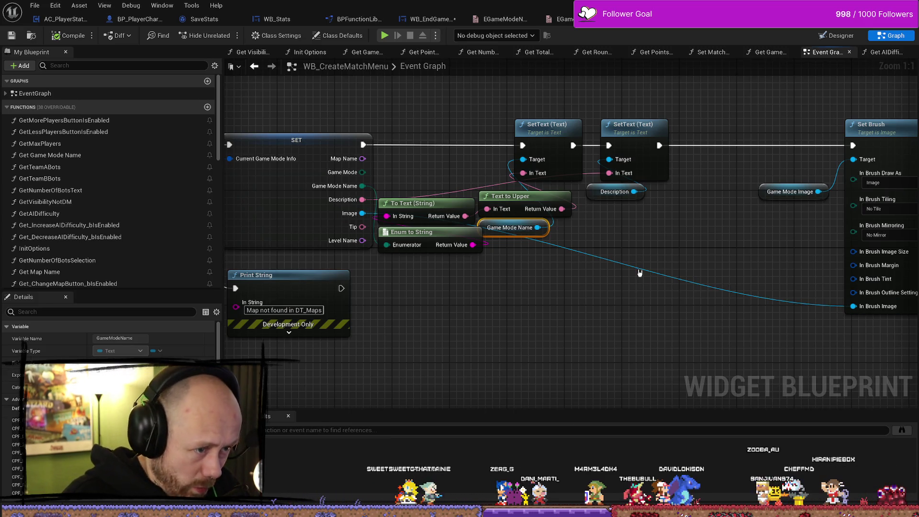
pyautogui.moveTo(708, 246); pyautogui.dragTo(684, 246)
pyautogui.scroll(-1, 542, 263)
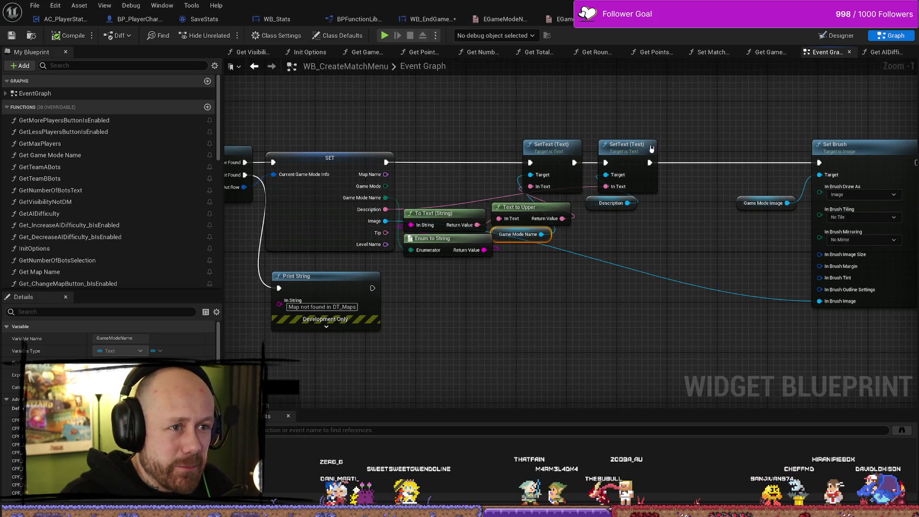
# Step: Search all blueprints for Get Game Mode Name and open WB_PlayerScores' SetGameModeName function
pyautogui.hotkey('alt', 'shift', 'f')
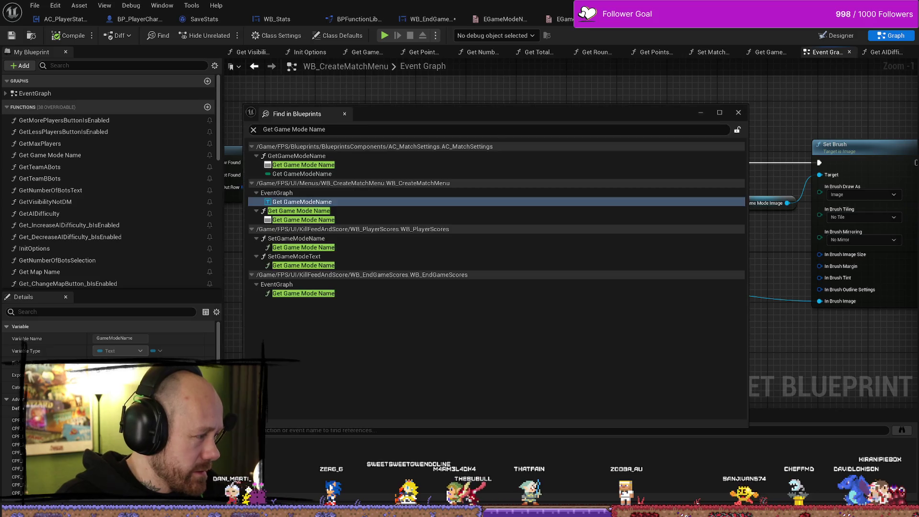
pyautogui.click(330, 202)
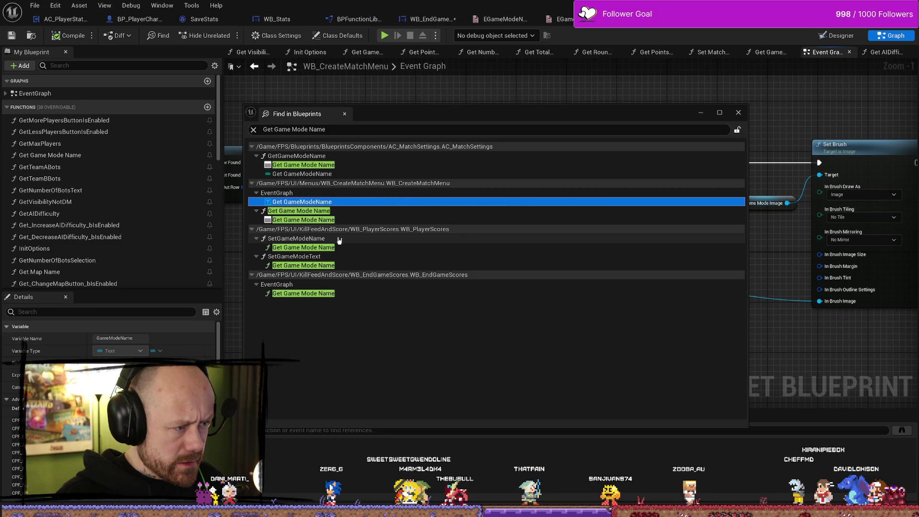
pyautogui.doubleClick(339, 239)
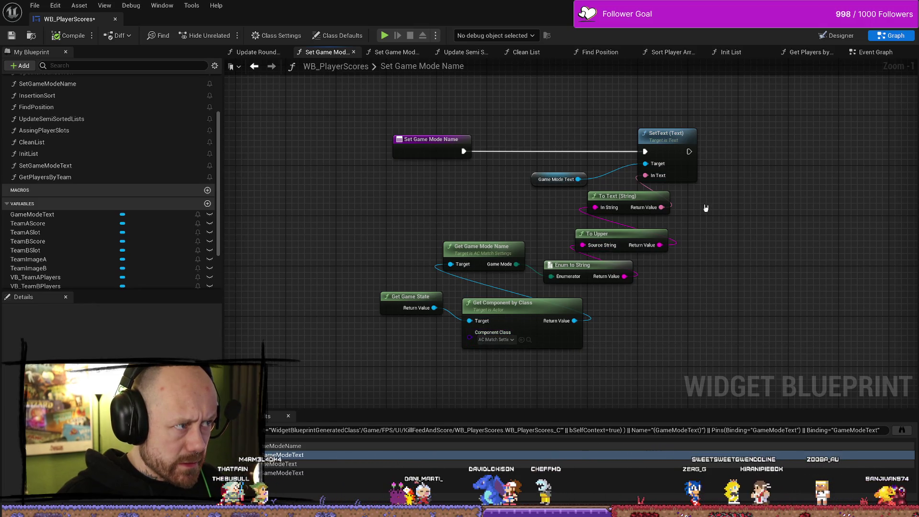
# Step: Dock the WB_PlayerScores editor into the main window and find references to Get Game Mode Name
pyautogui.moveTo(513, 22)
pyautogui.mouseDown()
pyautogui.moveTo(526, 96)
pyautogui.moveTo(475, 156)
pyautogui.mouseUp()
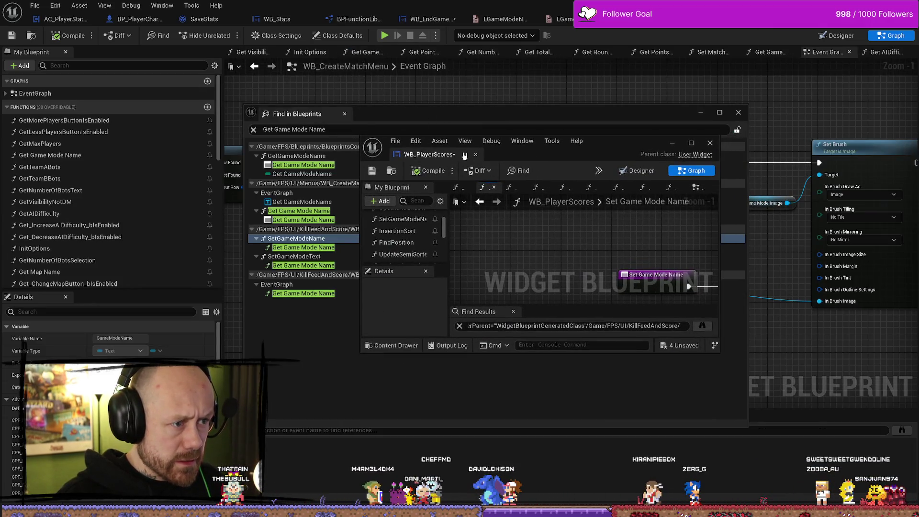
pyautogui.moveTo(525, 139); pyautogui.dragTo(599, 19)
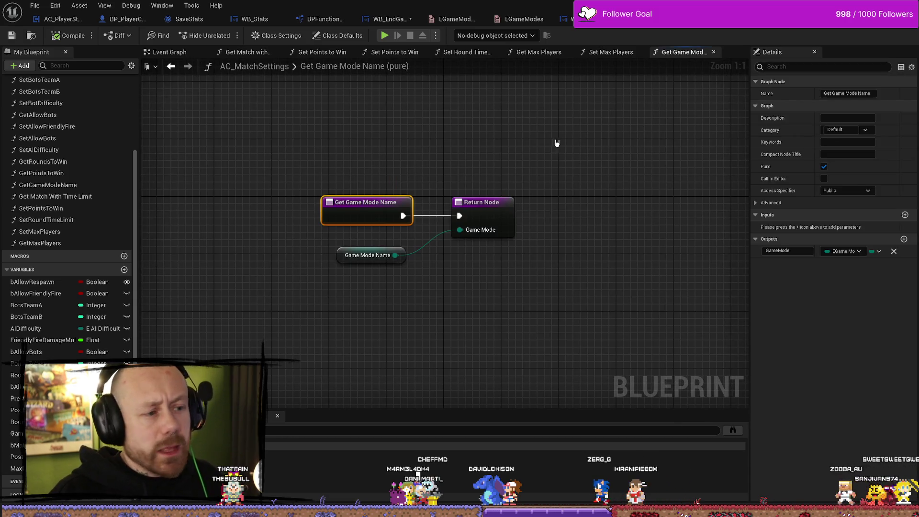
pyautogui.rightClick(368, 213)
pyautogui.click(416, 261)
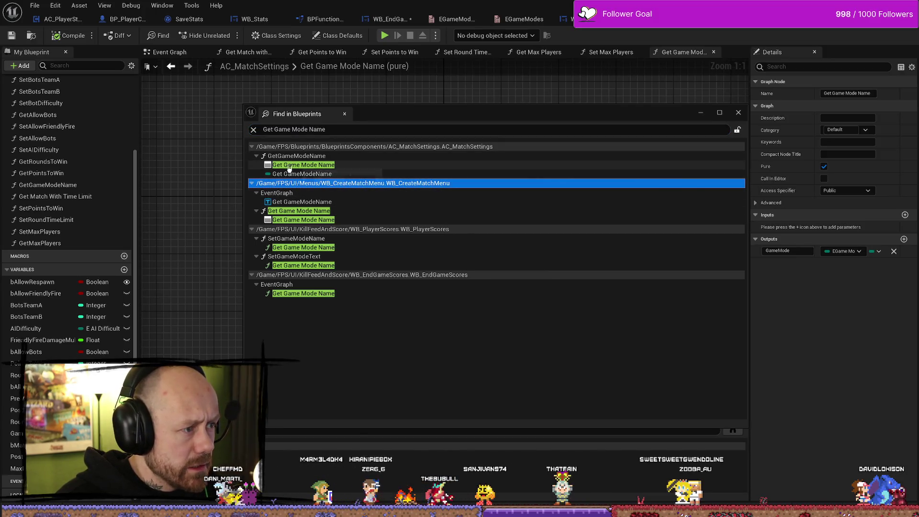
# Step: Open WB_CreateMatchMenu's Get Game Mode Name function and locate the DT_Maps table asset
pyautogui.click(282, 212)
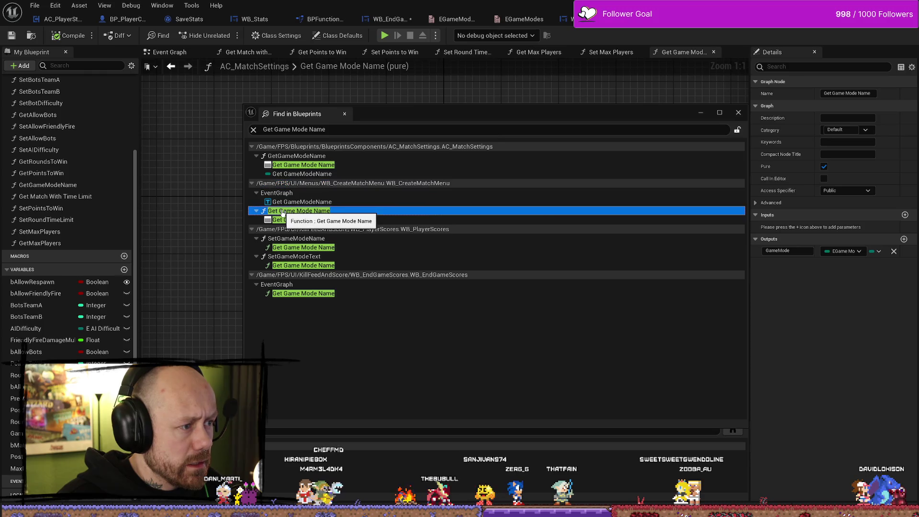
pyautogui.doubleClick(282, 212)
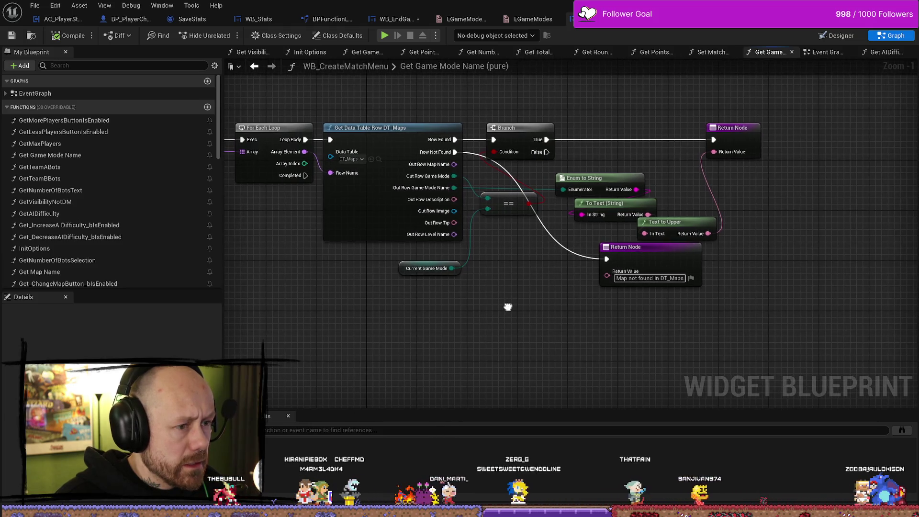
pyautogui.click(378, 159)
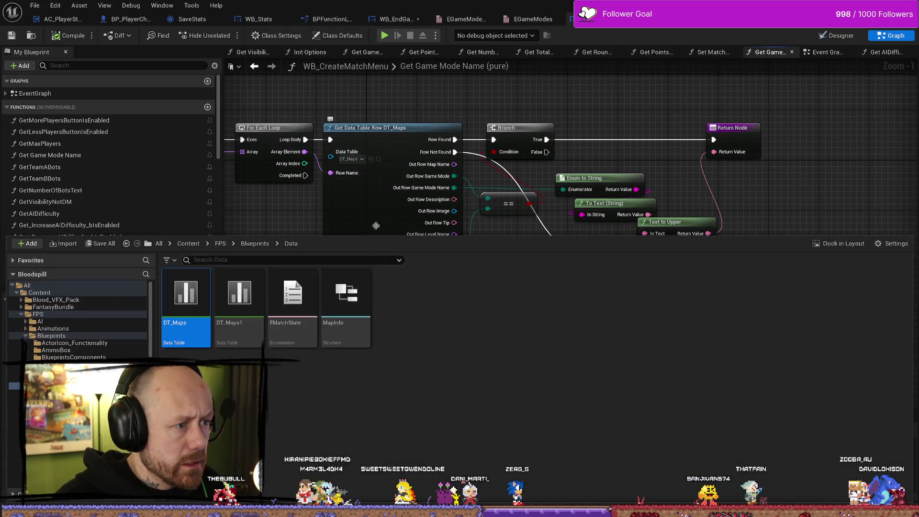
# Step: Open DT_Maps and widen its MapName, GameModeName and GameMode columns
pyautogui.doubleClick(184, 325)
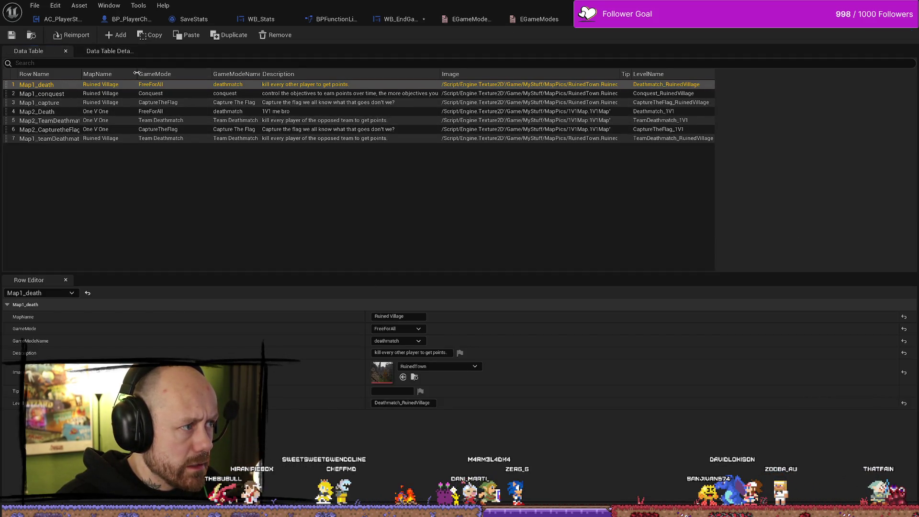
pyautogui.moveTo(136, 73)
pyautogui.mouseDown()
pyautogui.moveTo(197, 73)
pyautogui.moveTo(174, 73)
pyautogui.mouseUp()
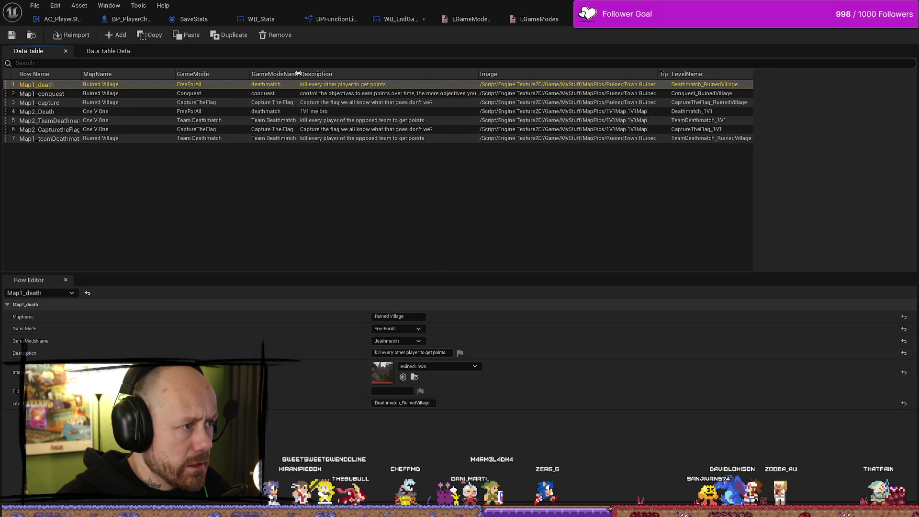
pyautogui.moveTo(298, 74); pyautogui.dragTo(393, 73)
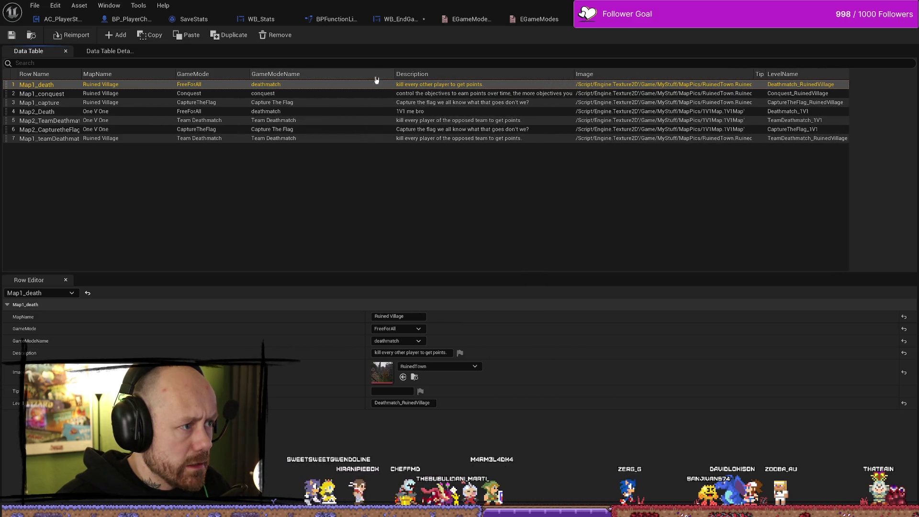
pyautogui.click(253, 78)
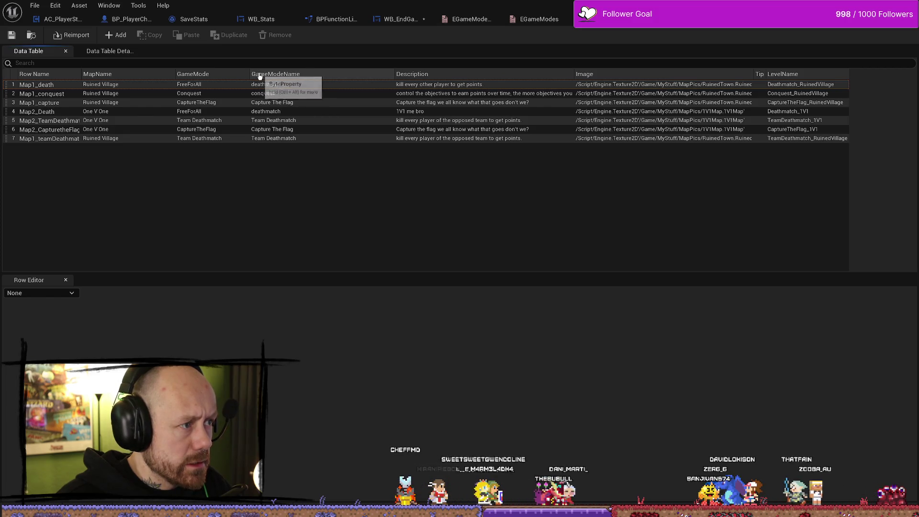
pyautogui.moveTo(250, 74); pyautogui.dragTo(265, 74)
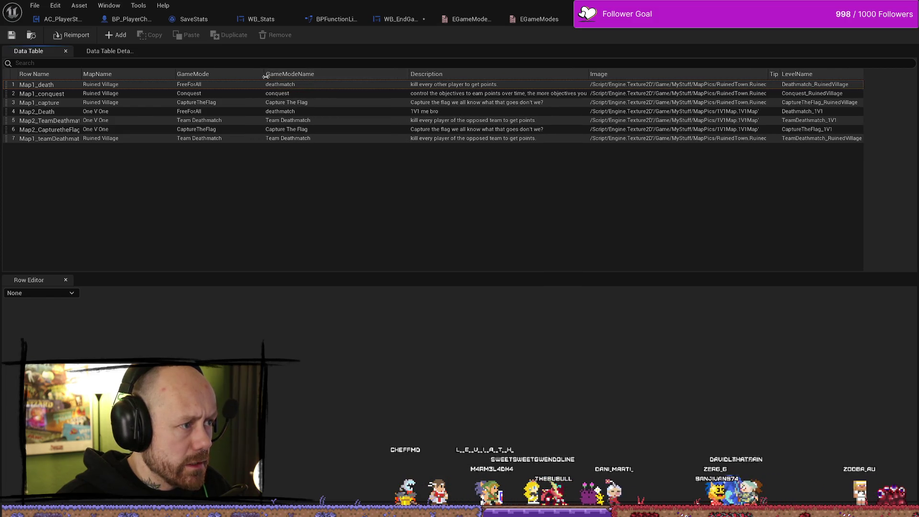
# Step: Set the Map1_capture row's GameModeName to Capture The Flag
pyautogui.click(289, 103)
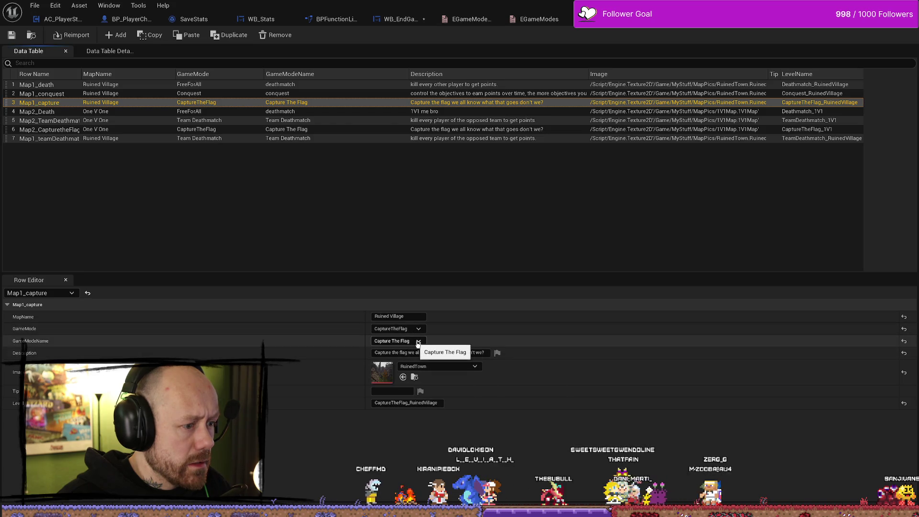
pyautogui.click(418, 342)
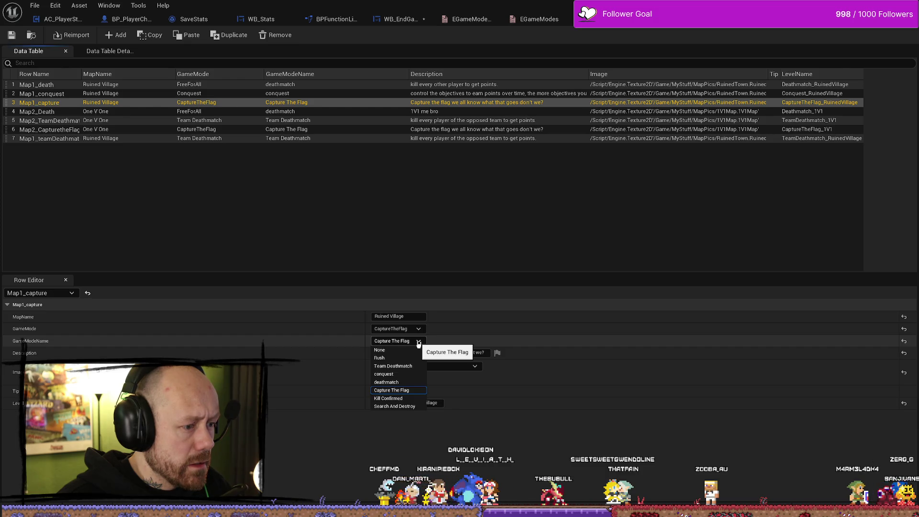
pyautogui.click(418, 342)
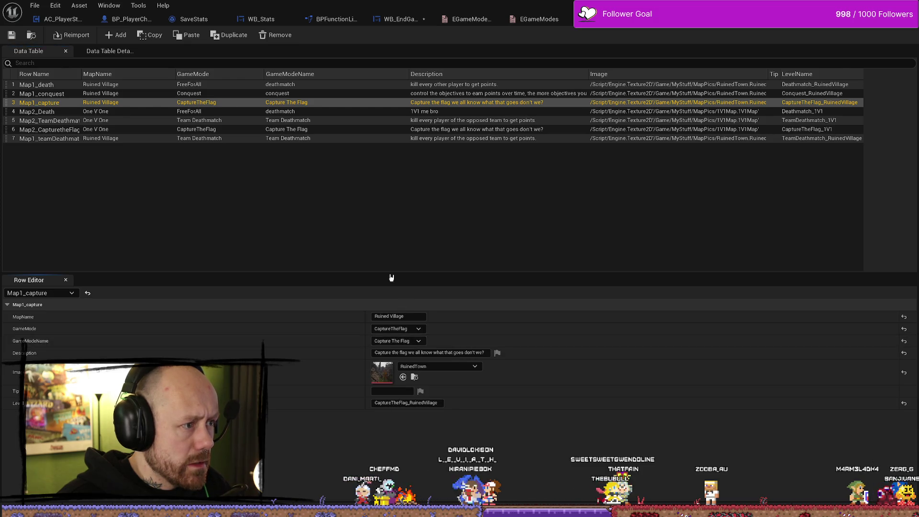
pyautogui.click(377, 237)
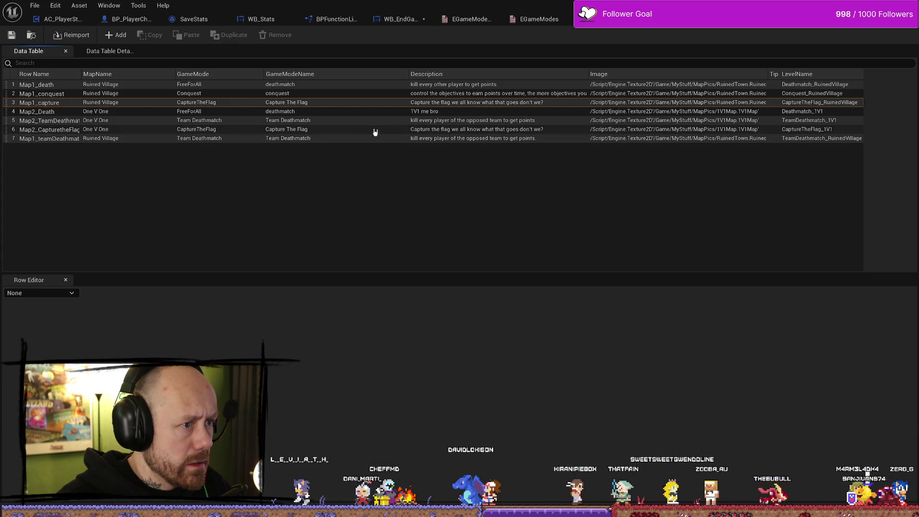
# Step: Check the Map2_CapturetheFlag row, widen Row Name, and return to the WB_CreateMatchMenu graph
pyautogui.click(303, 130)
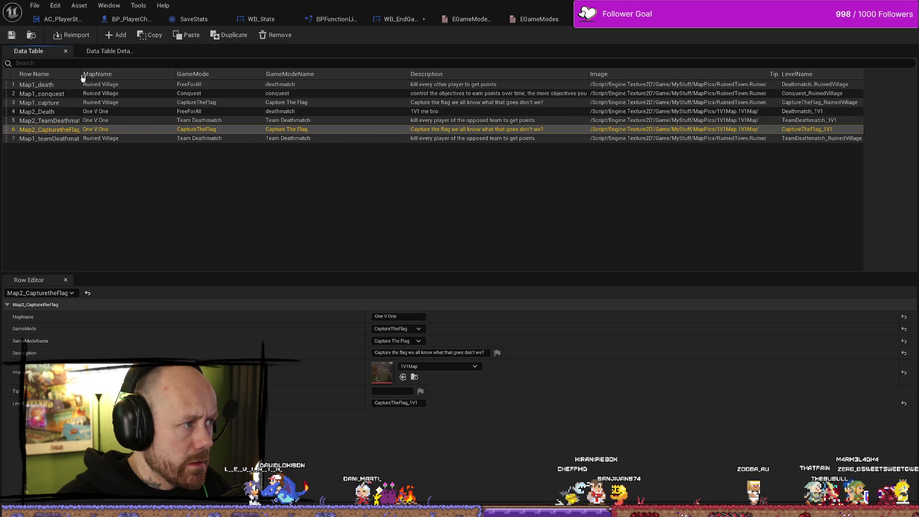
pyautogui.moveTo(84, 78); pyautogui.dragTo(138, 78)
pyautogui.click(217, 184)
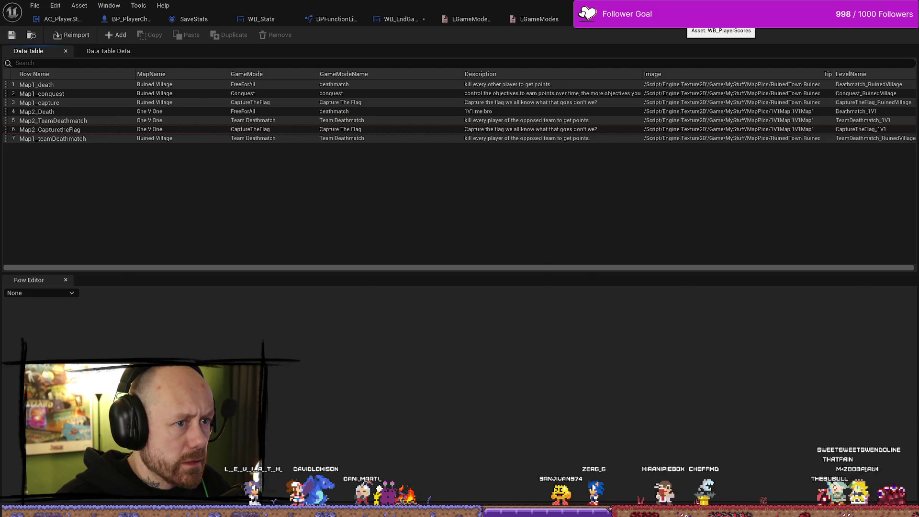
pyautogui.click(672, 27)
pyautogui.click(614, 20)
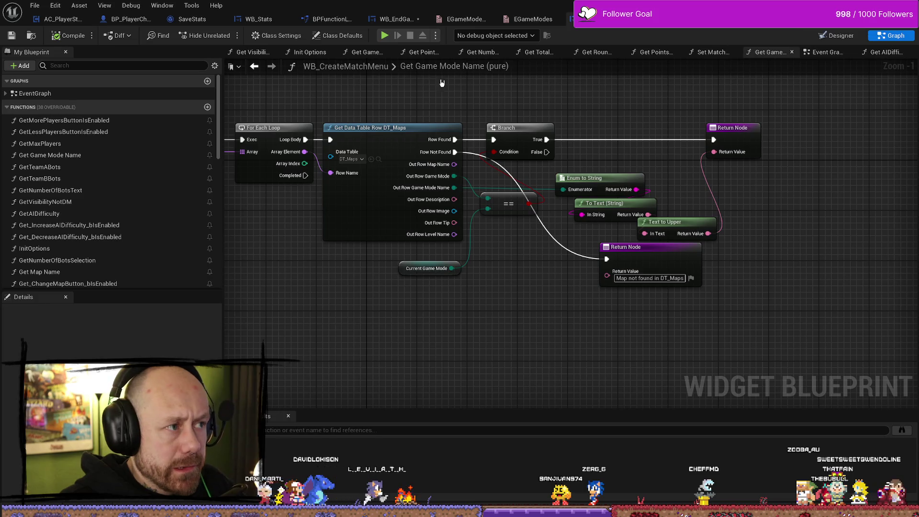
# Step: Remove the None, Rush and Kill Confirmed entries from the EGameModeNames enum
pyautogui.click(501, 22)
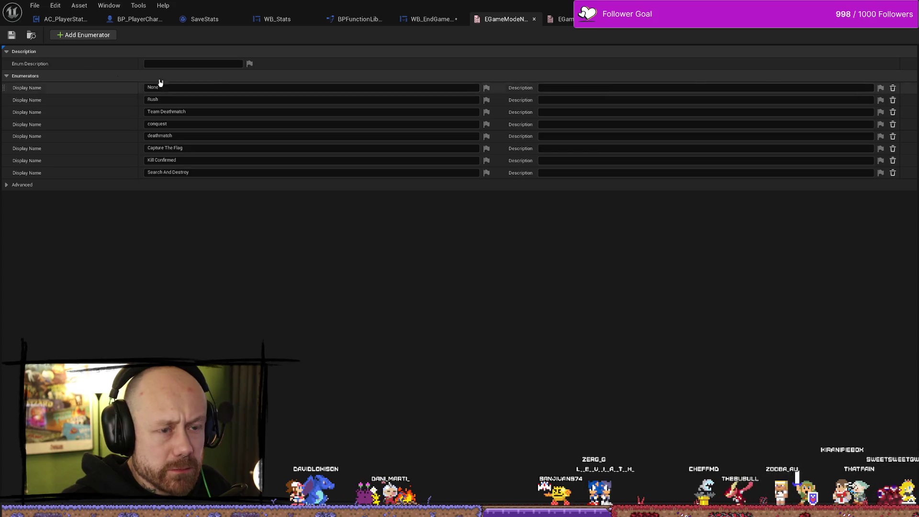
pyautogui.click(893, 87)
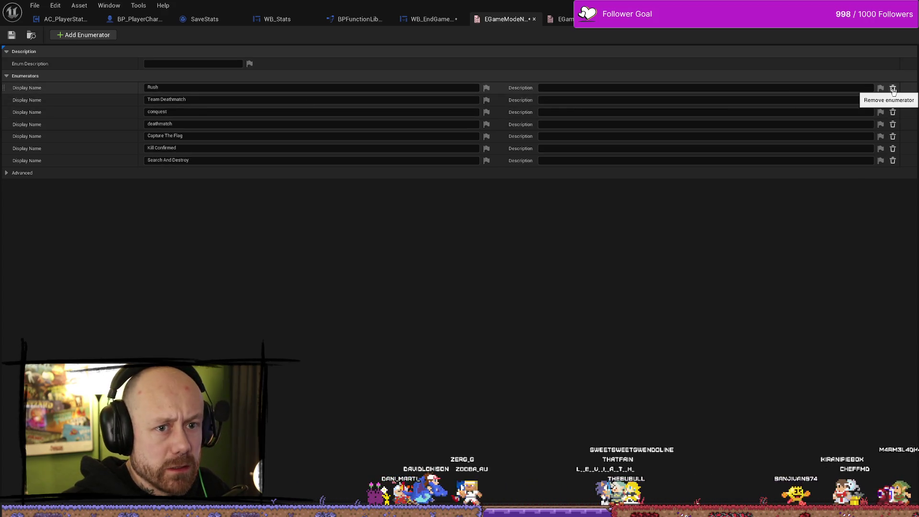
pyautogui.click(893, 89)
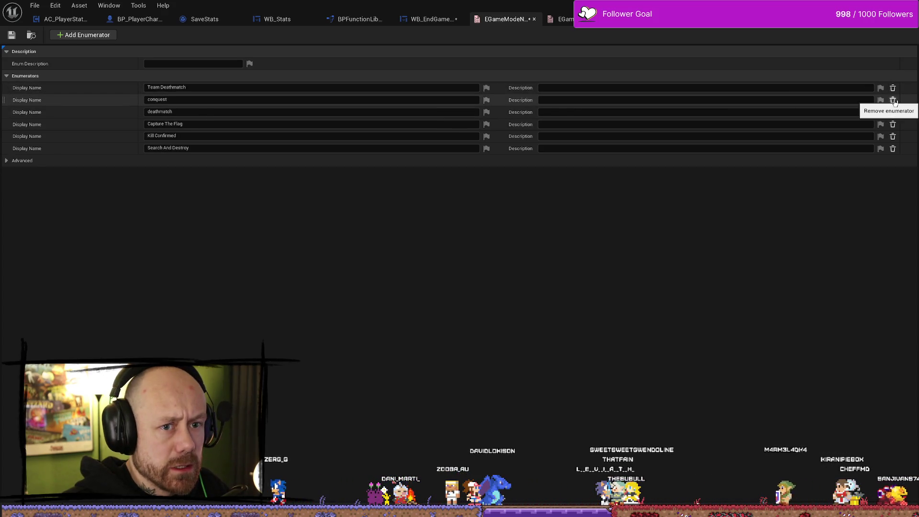
pyautogui.click(893, 137)
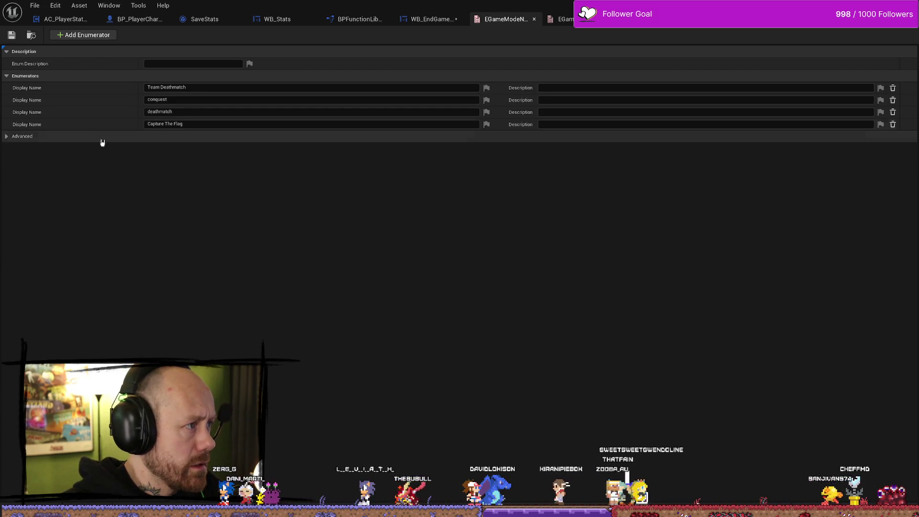
# Step: Save all modified assets and restore the enum editor to a smaller window
pyautogui.click(30, 4)
pyautogui.click(51, 59)
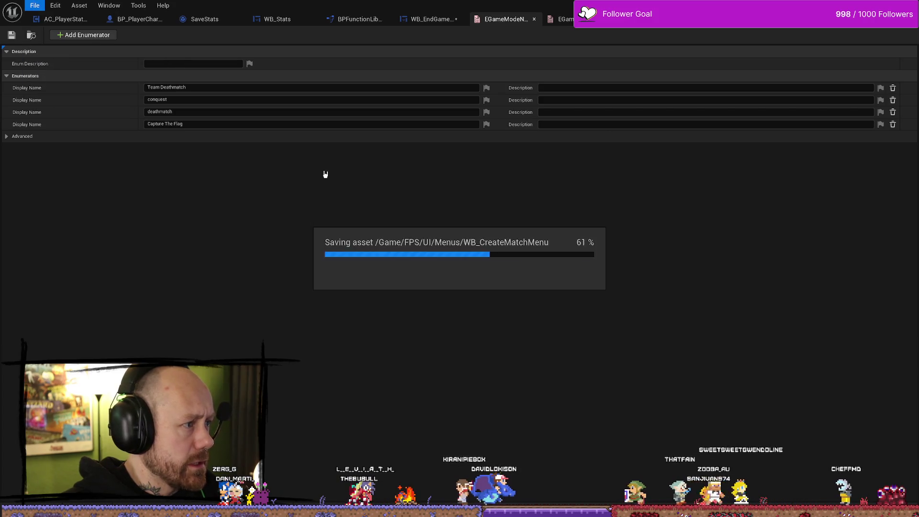
pyautogui.click(35, 6)
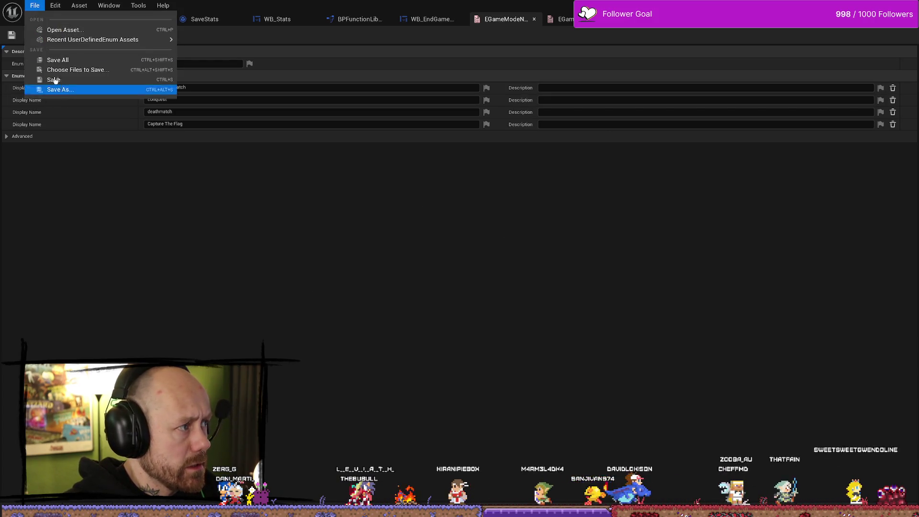
pyautogui.click(60, 59)
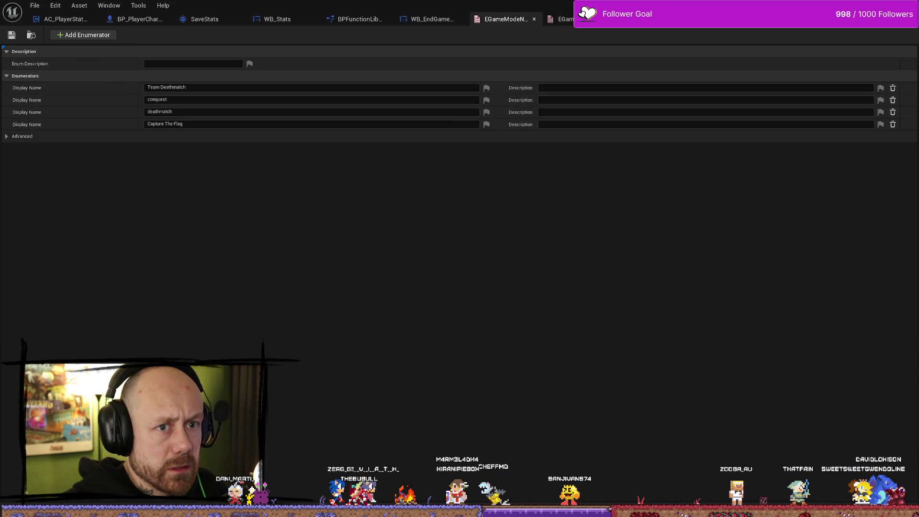
pyautogui.press('super+Down')
# Step: Close Find in Blueprints and start a play test from the MainMenu level
pyautogui.click(738, 117)
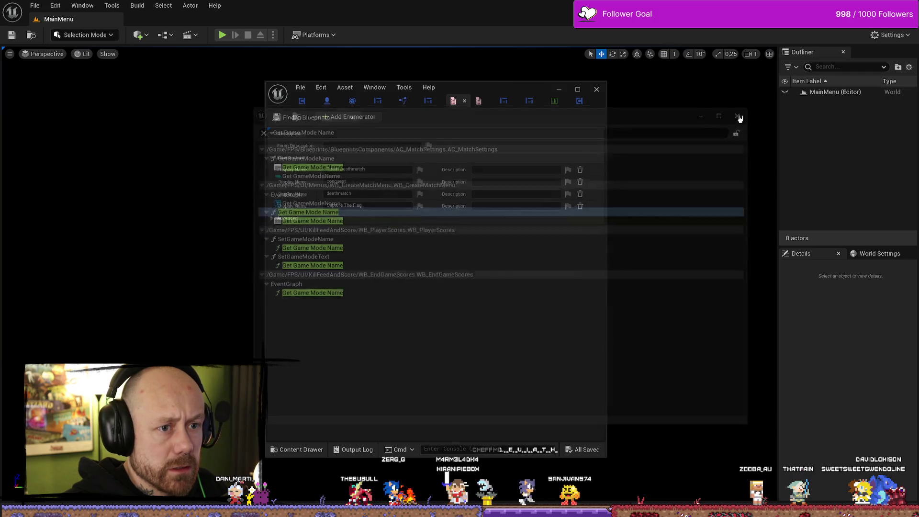
pyautogui.press('super+Up')
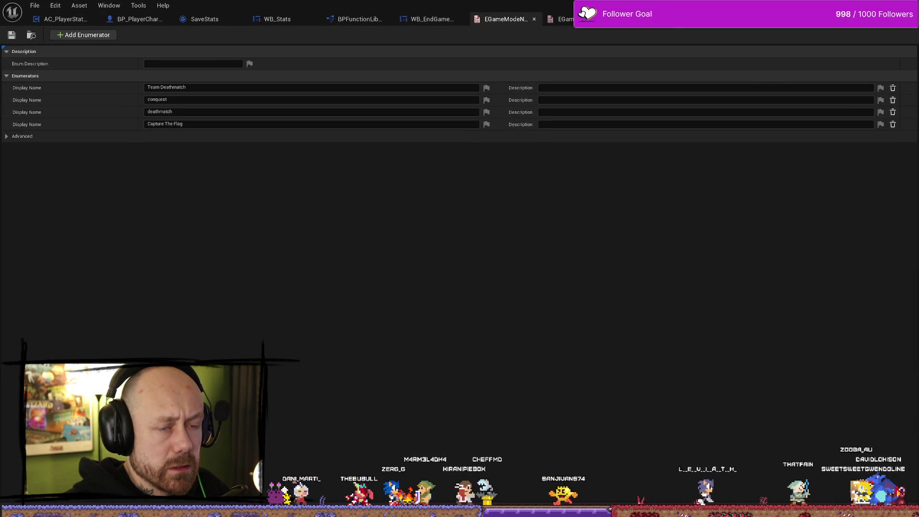
pyautogui.hotkey('alt', 'Tab')
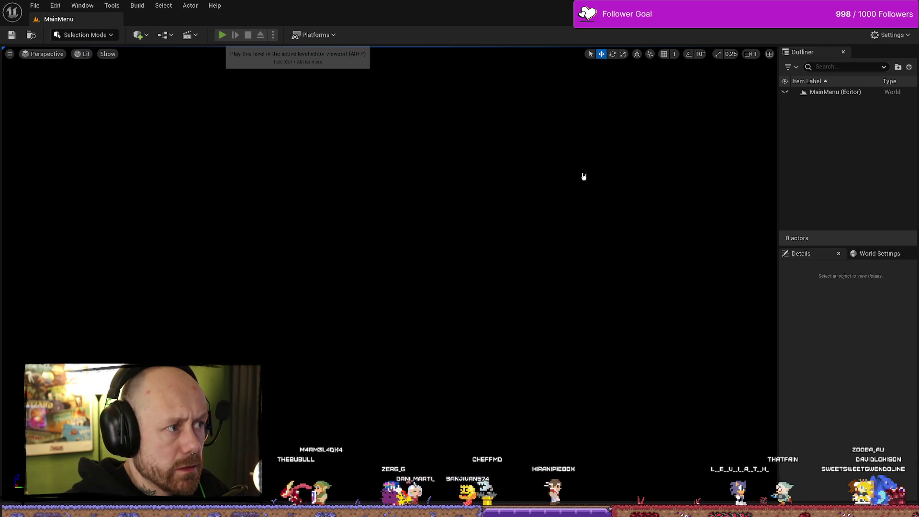
pyautogui.hotkey('alt', 'p')
# Step: Choose Singleplayer, cycle the game modes left and right, and start the Ruined Village match
pyautogui.click(86, 293)
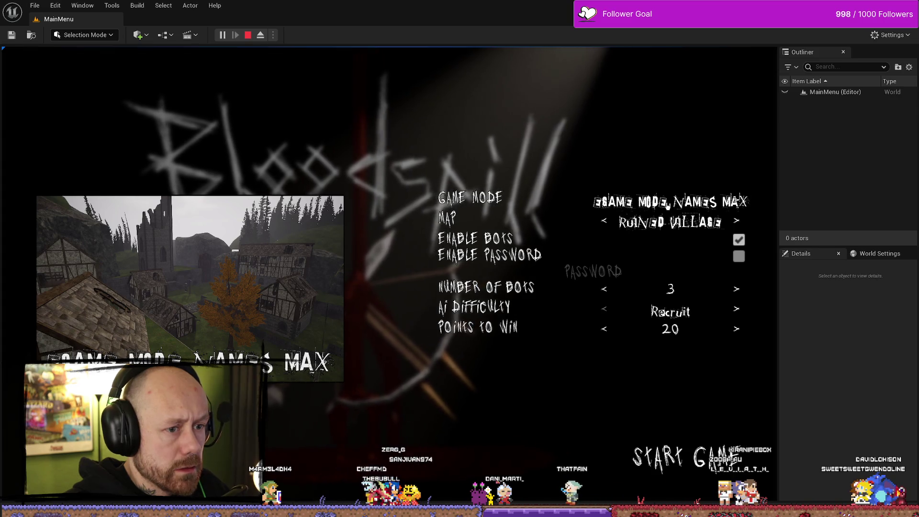
pyautogui.press('Right')
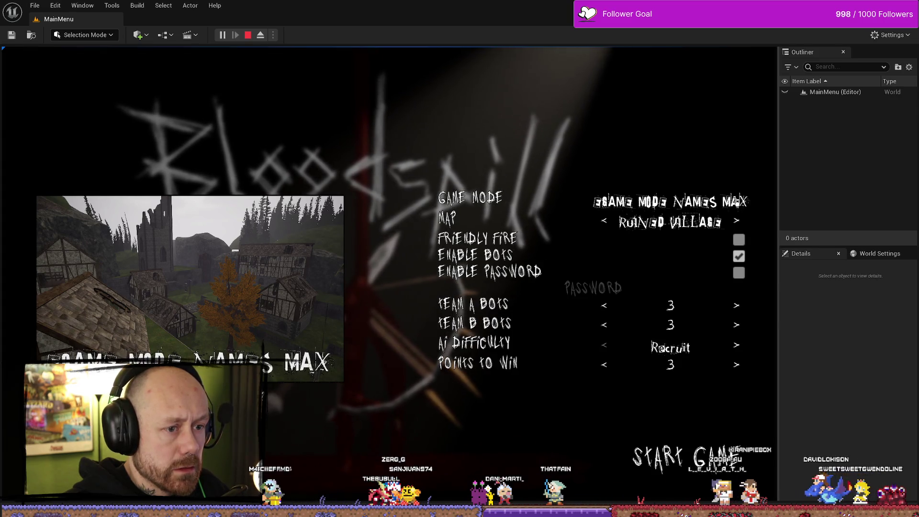
pyautogui.press('Right')
pyautogui.press('Left')
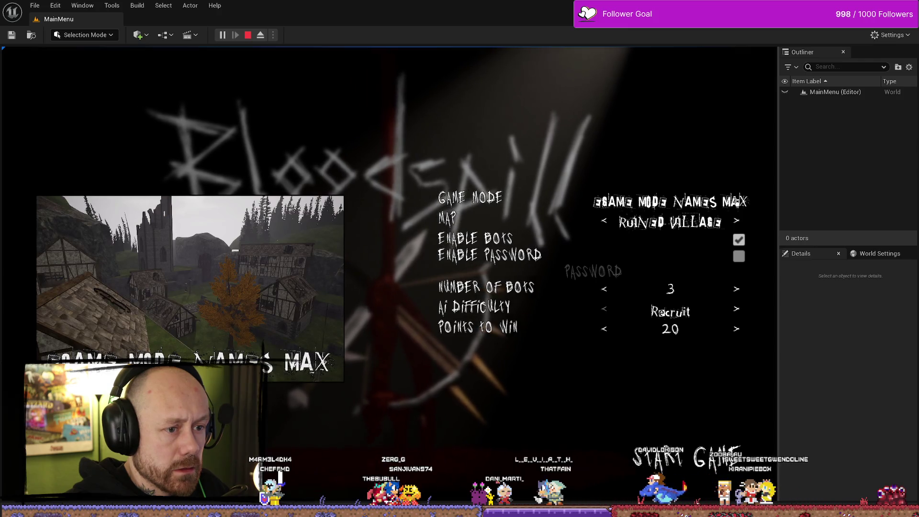
pyautogui.press('Left')
pyautogui.press('Left')
pyautogui.press('Left')
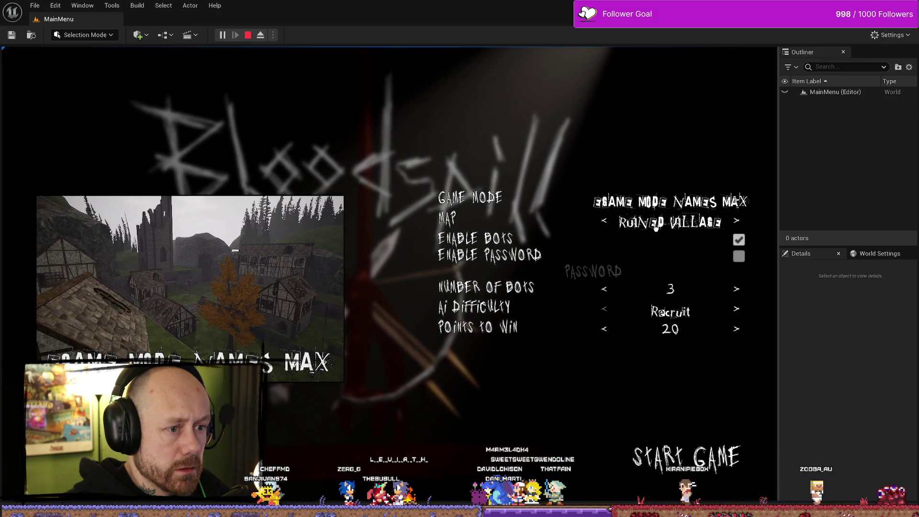
pyautogui.click(720, 466)
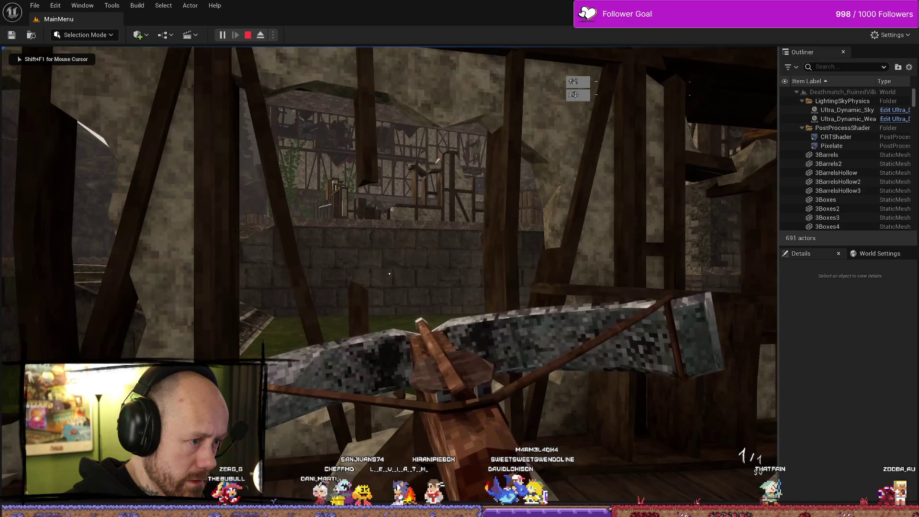
# Step: Check the scoreboard, end the play test, and bring up the Data folder in the content drawer
pyautogui.press('Tab')
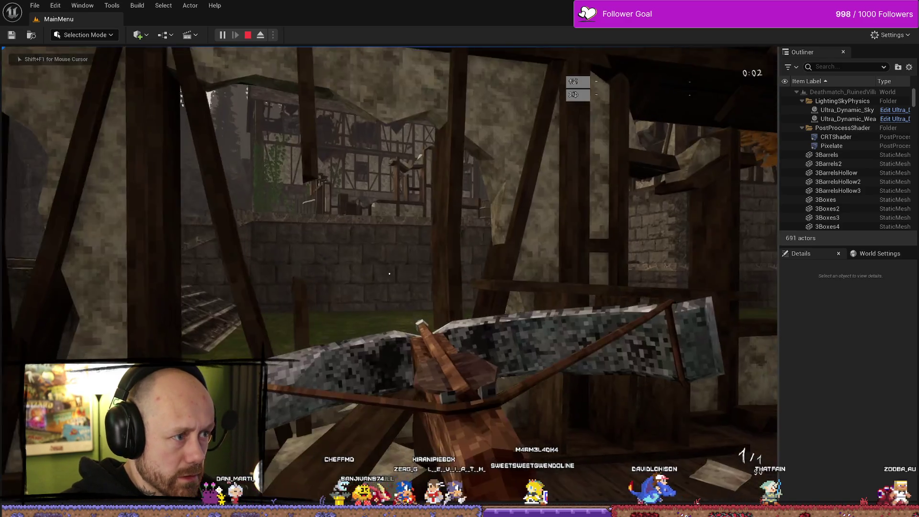
pyautogui.press('Escape')
pyautogui.hotkey('ctrl', 'space')
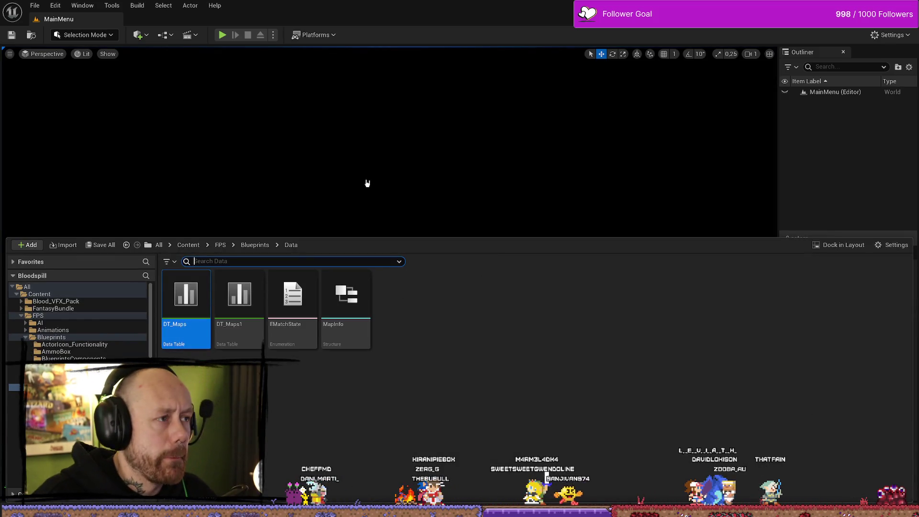
# Step: Open DT_Maps, sort rows by GameModeName and inspect rows such as Map1_conquest
pyautogui.doubleClick(203, 302)
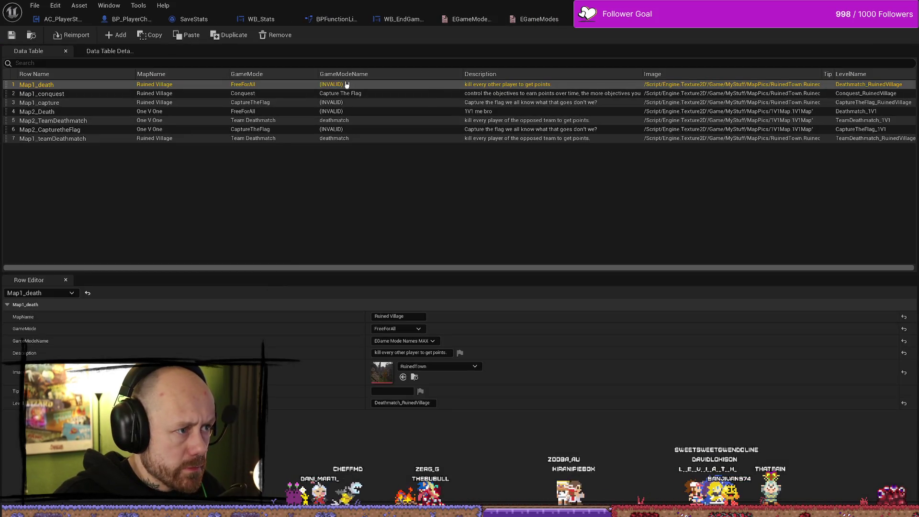
pyautogui.click(383, 149)
pyautogui.click(364, 74)
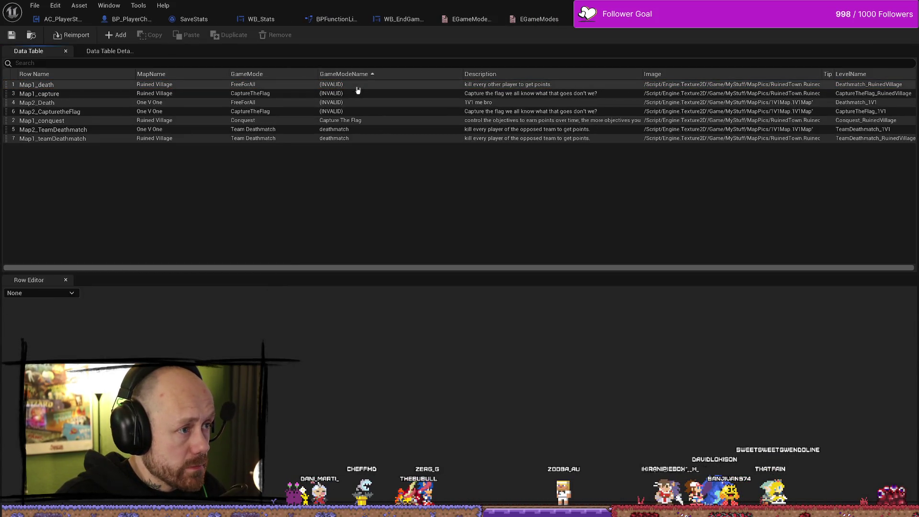
pyautogui.click(367, 74)
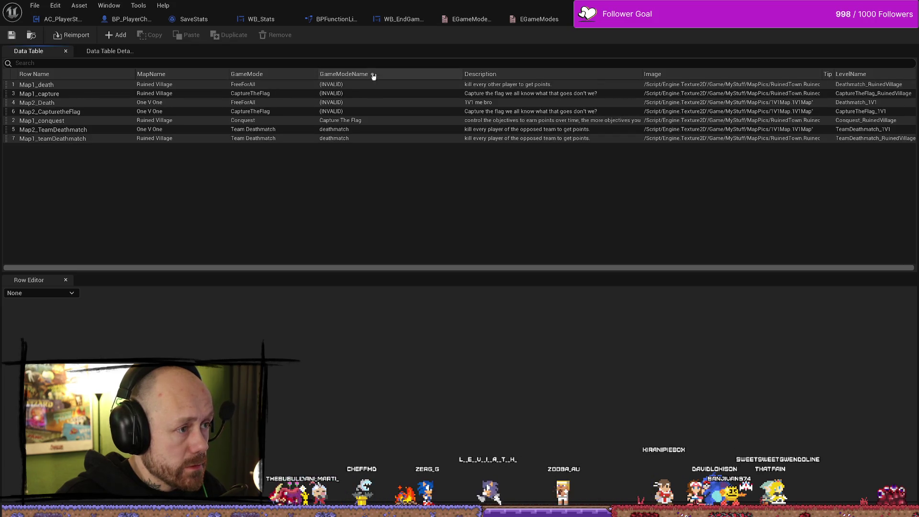
pyautogui.click(372, 75)
pyautogui.click(362, 113)
pyautogui.click(363, 122)
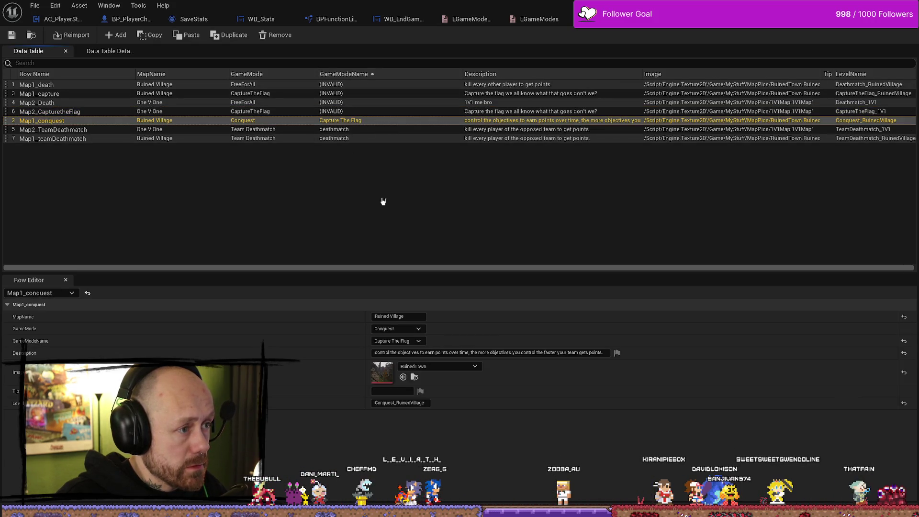
pyautogui.click(382, 199)
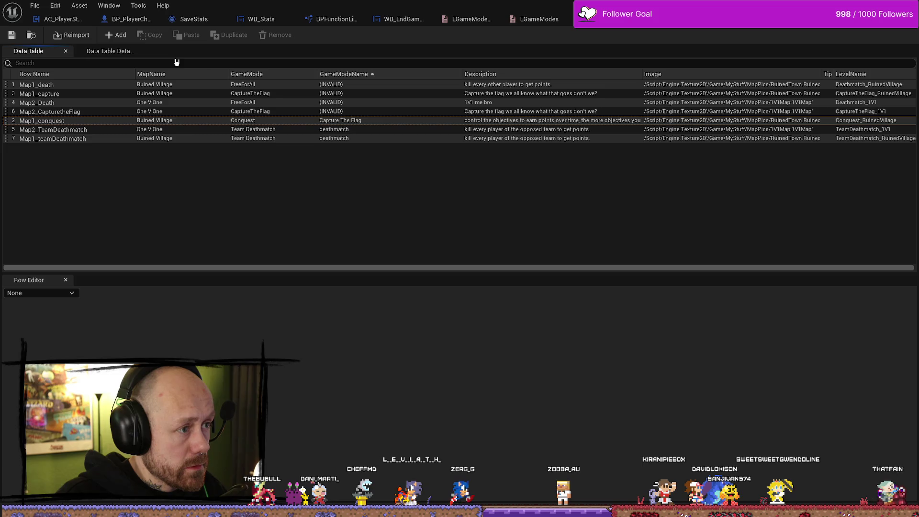
# Step: Reverse the sort, check Map2_CapturetheFlag, then close all the asset editor tabs
pyautogui.click(366, 75)
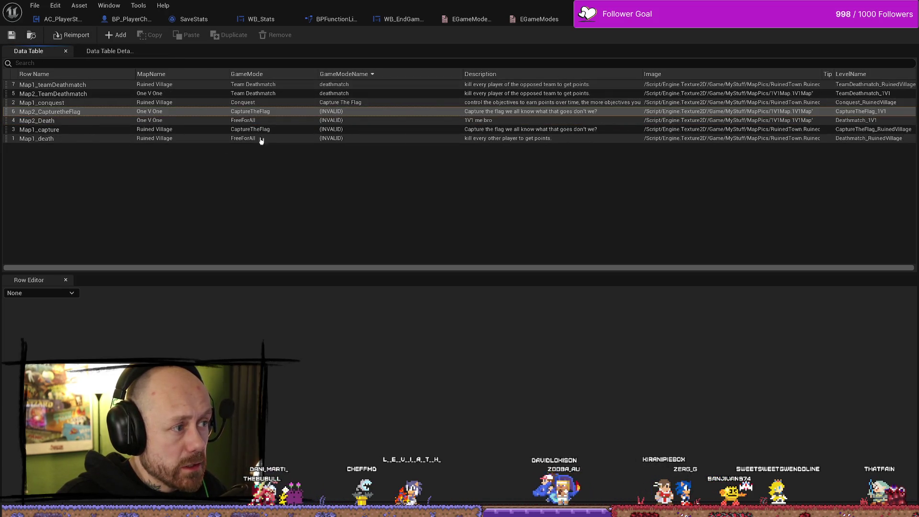
pyautogui.click(182, 112)
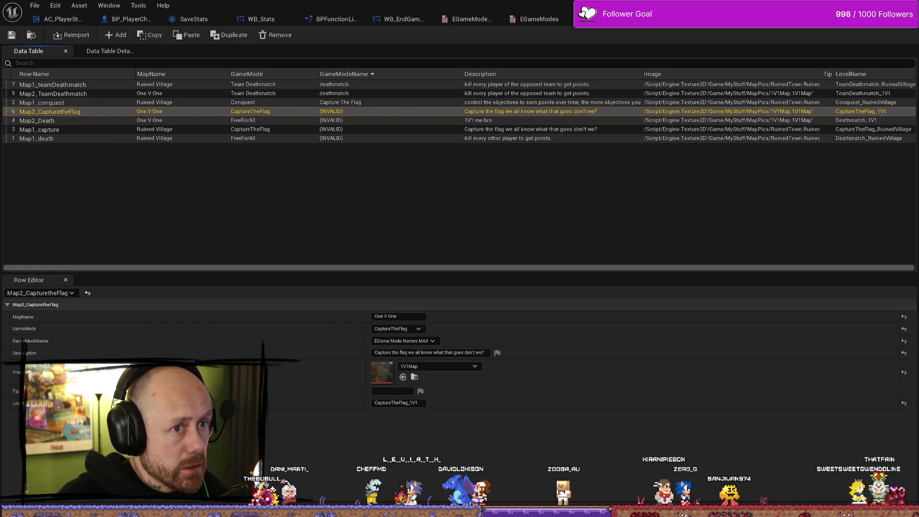
pyautogui.rightClick(749, 20)
pyautogui.click(781, 68)
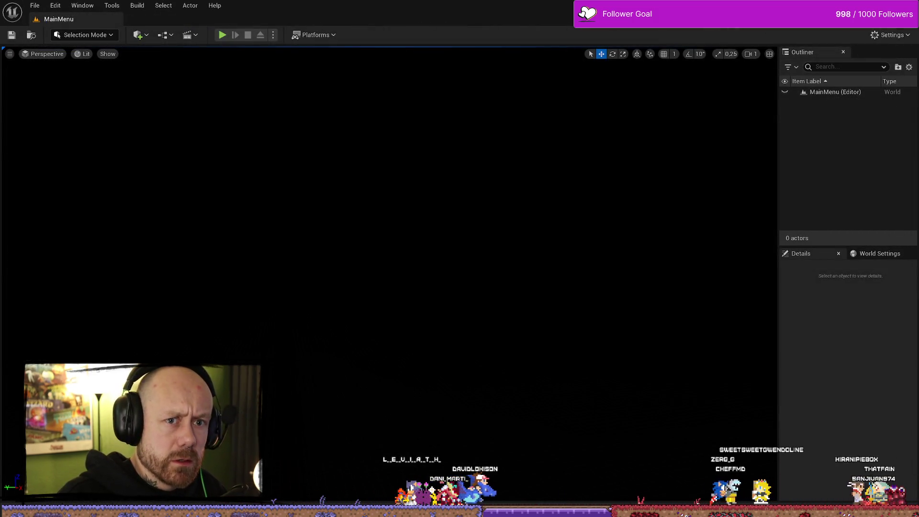
# Step: Switch from Unreal Engine over to the Sourcetree git client
pyautogui.hotkey('alt', 'Tab')
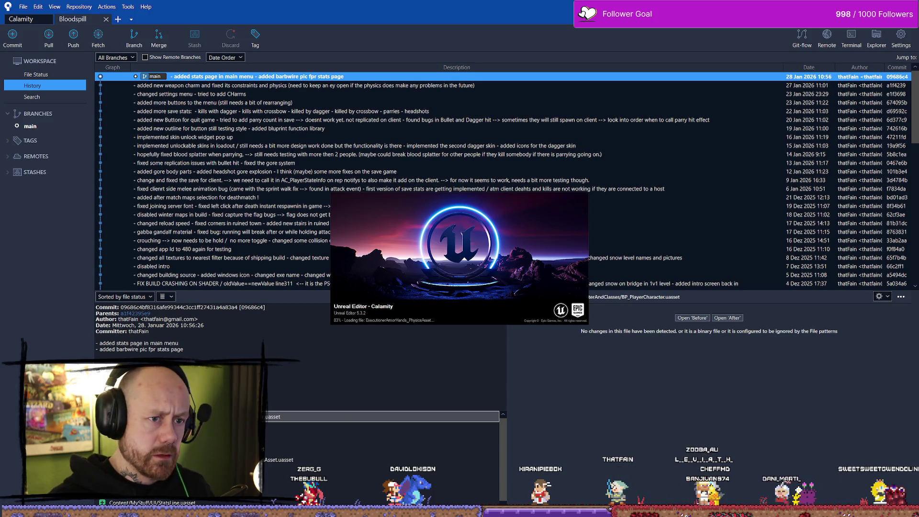
# Step: Close Sourcetree while Unreal Editor finishes loading Deathmatch_RuinedVillage
pyautogui.press('super+d')
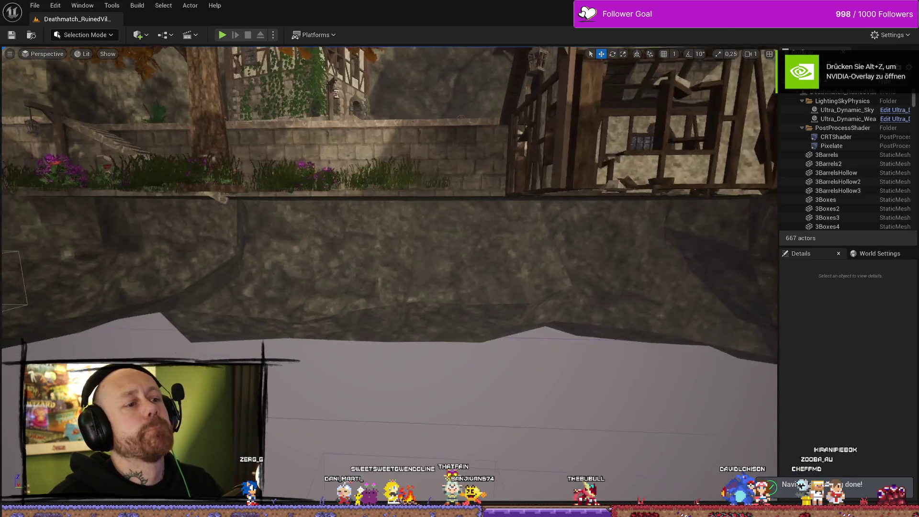
# Step: Open the content drawer to the Data folder's DT_Maps tables and select EMatchState
pyautogui.moveTo(489, 171)
pyautogui.mouseDown()
pyautogui.moveTo(479, 220)
pyautogui.moveTo(479, 172)
pyautogui.mouseUp()
pyautogui.hotkey('ctrl', 'space')
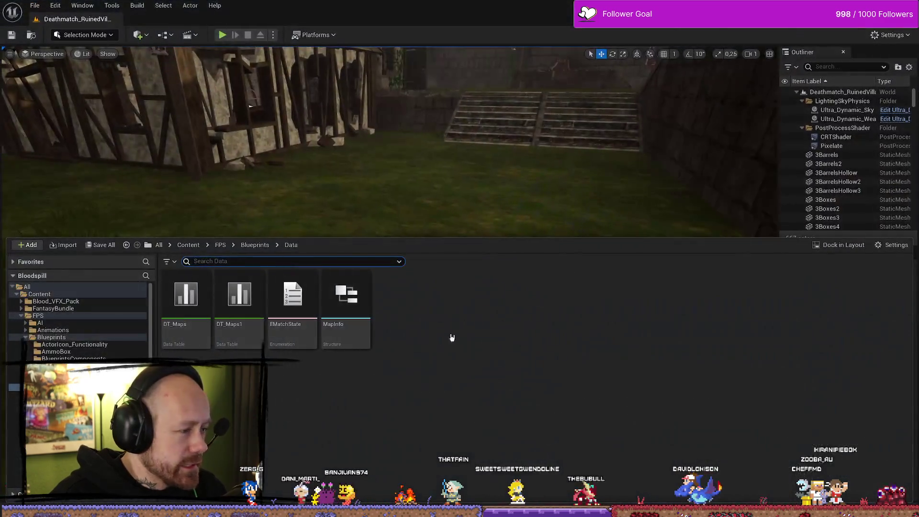
pyautogui.click(479, 347)
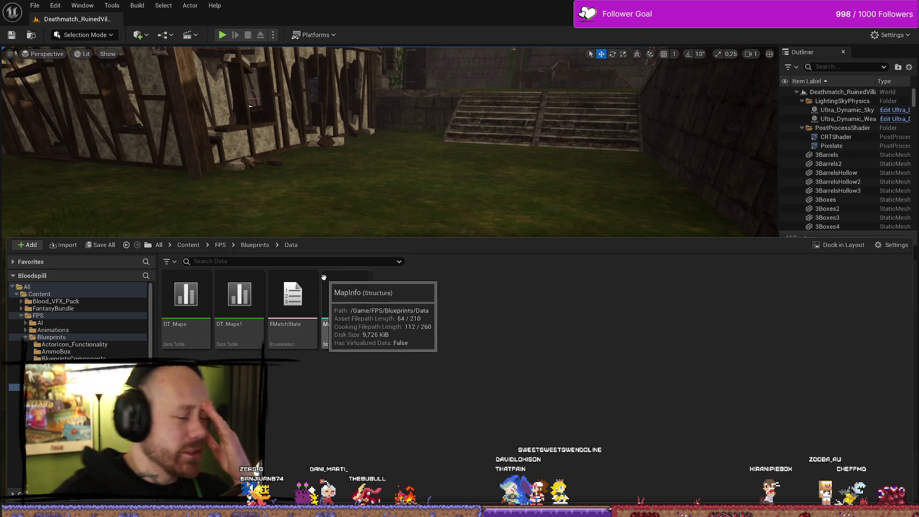
pyautogui.click(310, 299)
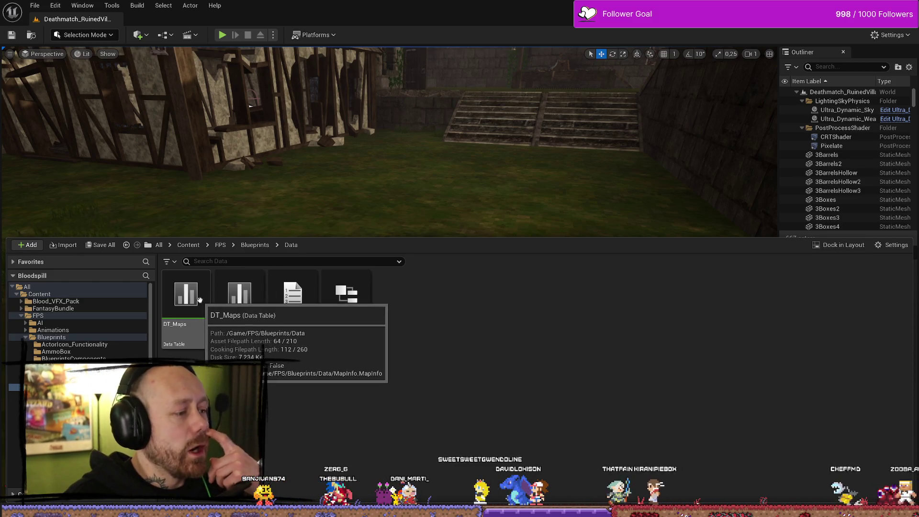
# Step: In the Blueprints folder, search for 'enum' assets and select EGameModeNames
pyautogui.click(57, 337)
pyautogui.write('nema')
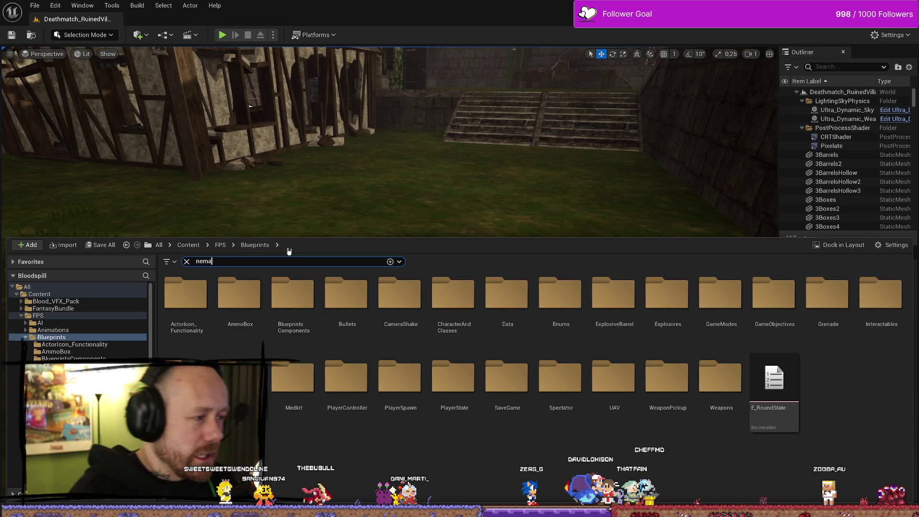
pyautogui.hotkey('ctrl', 'a')
pyautogui.press('BackSpace')
pyautogui.write('nemas')
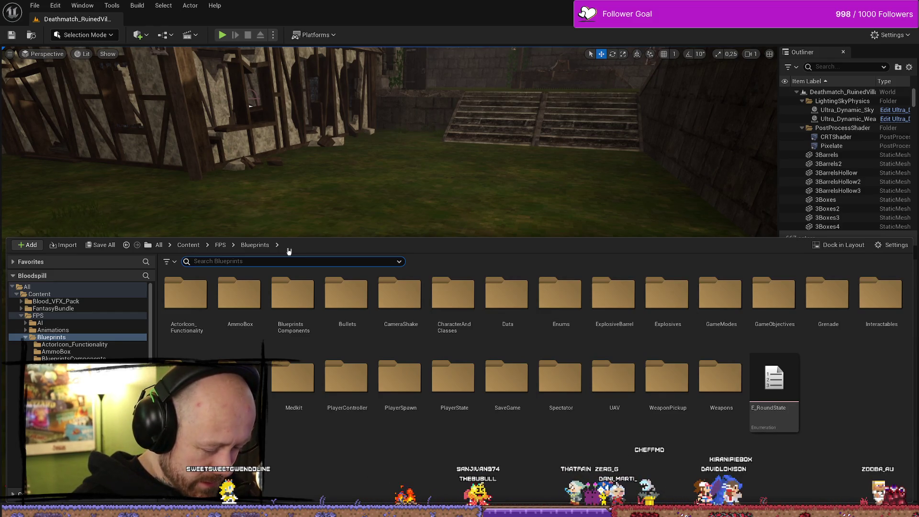
pyautogui.write('modes')
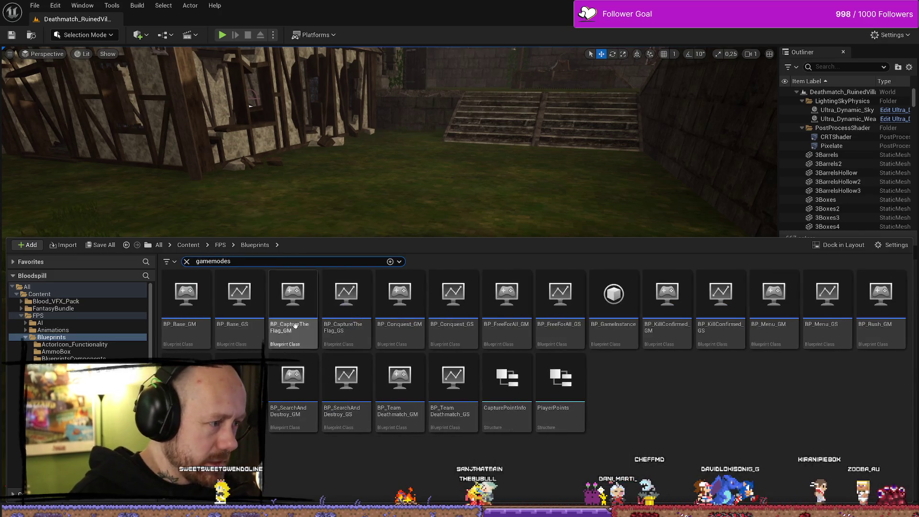
pyautogui.click(796, 400)
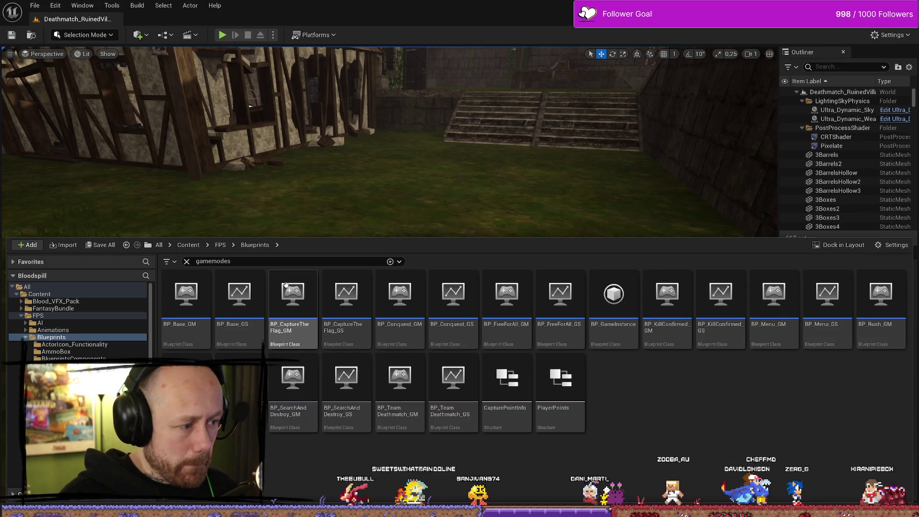
pyautogui.click(246, 262)
pyautogui.write('e')
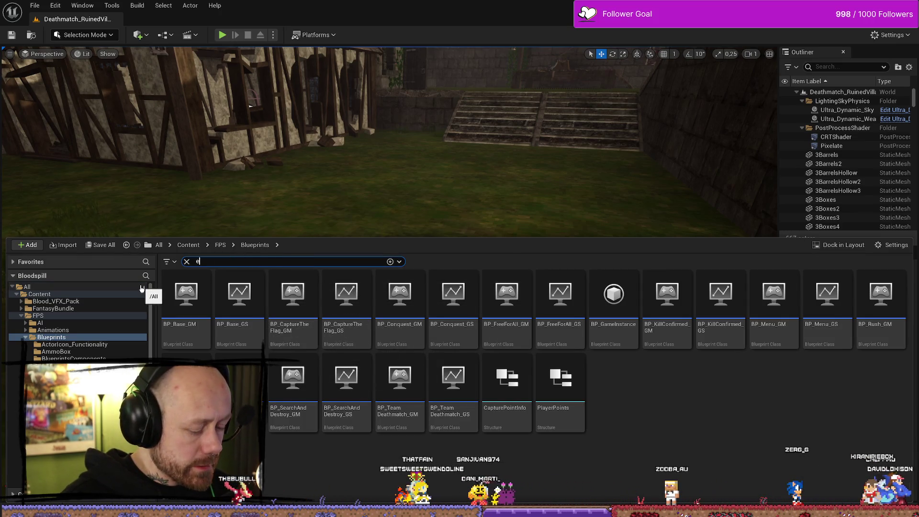
pyautogui.write('num')
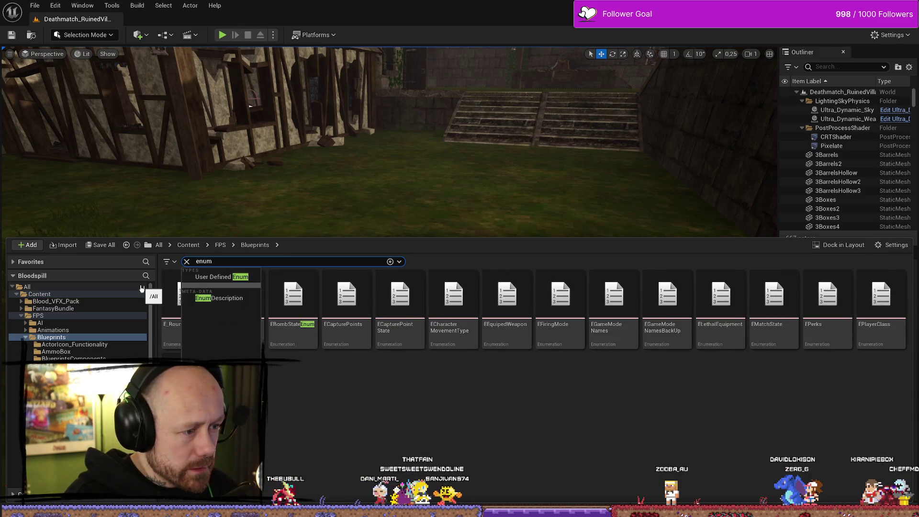
pyautogui.press('Escape')
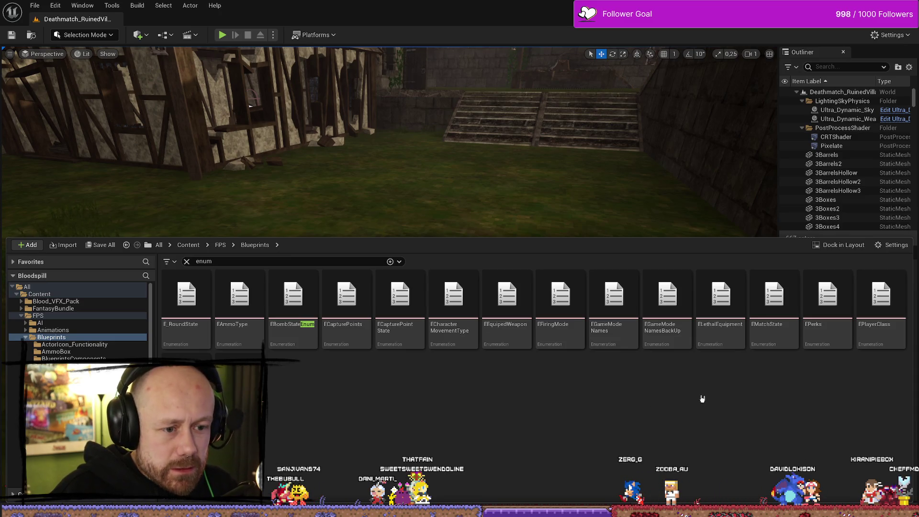
pyautogui.click(617, 306)
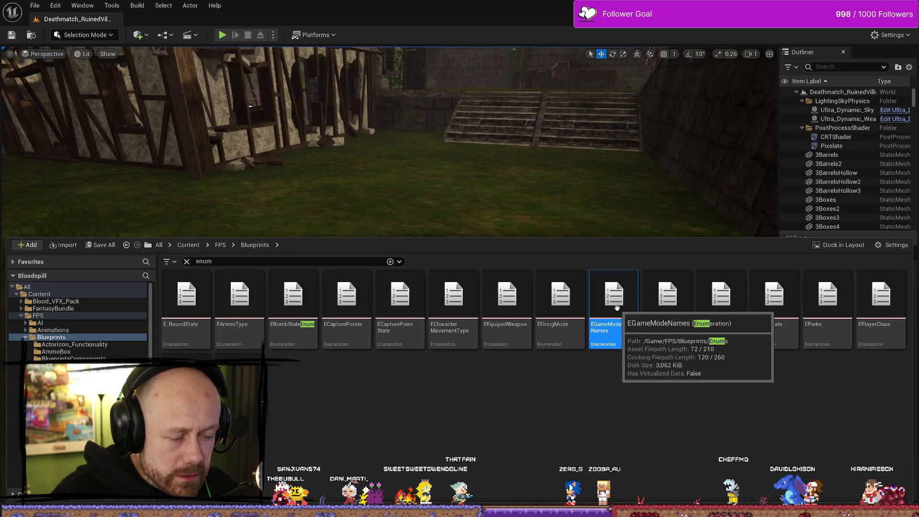
# Step: Open EGameModeNames, then search 'egamemode' across Content and open the EGameModes enum
pyautogui.doubleClick(617, 307)
pyautogui.hotkey('ctrl', 'space')
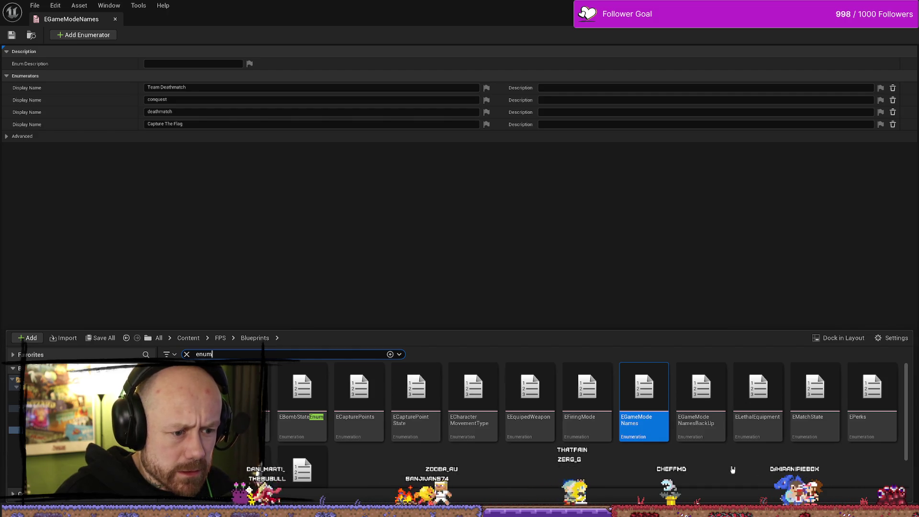
pyautogui.scroll(-1, 733, 470)
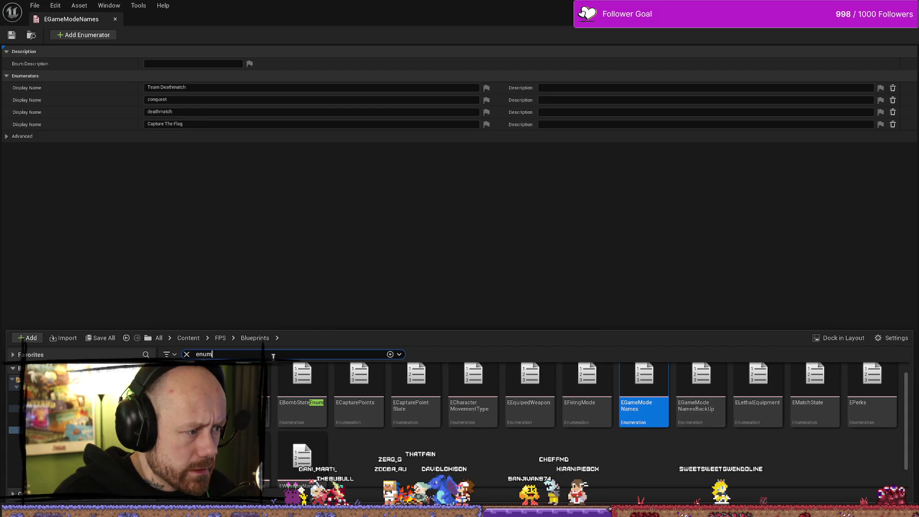
pyautogui.write('egame')
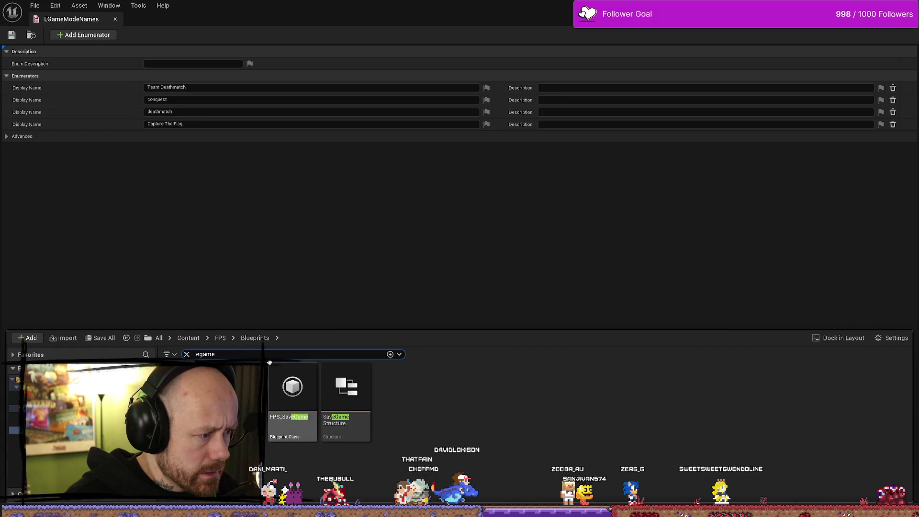
pyautogui.write('mode')
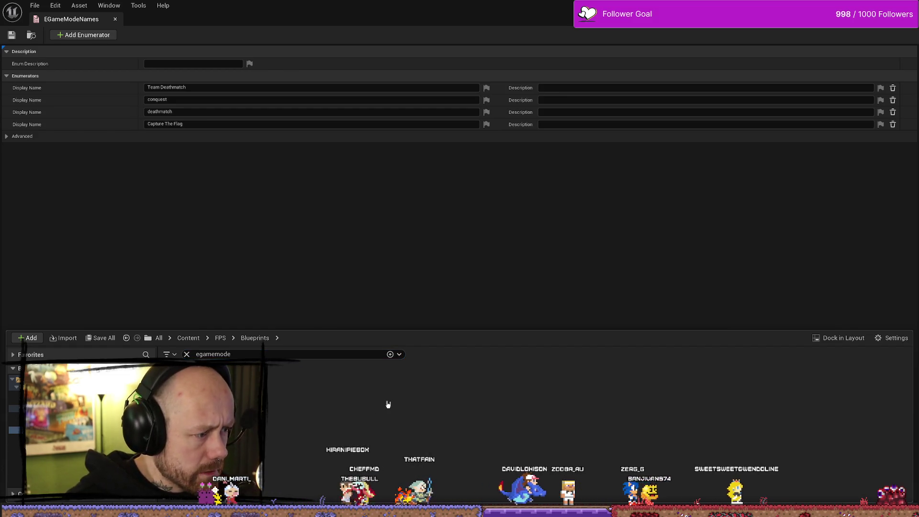
pyautogui.click(372, 416)
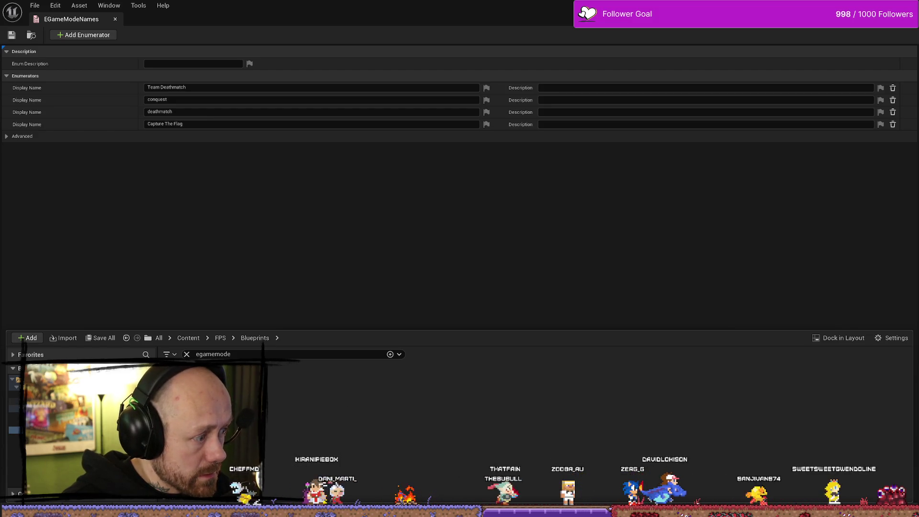
pyautogui.click(14, 386)
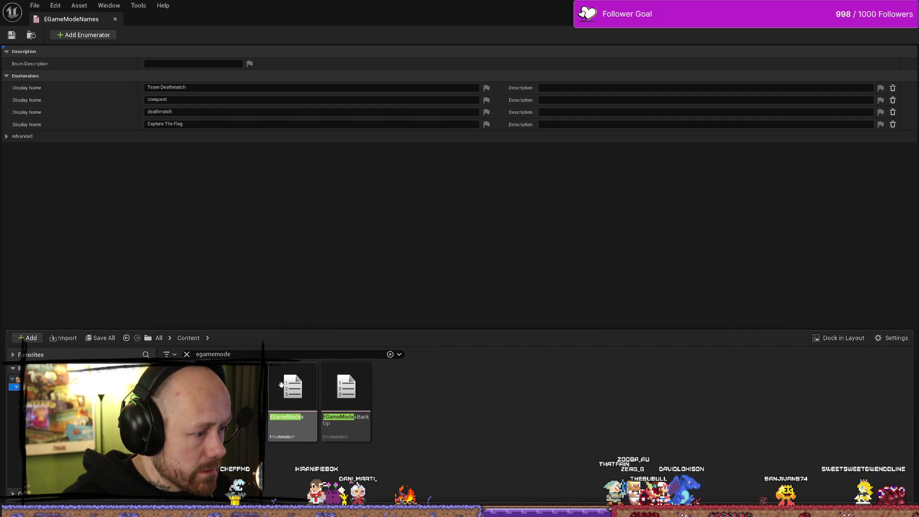
pyautogui.doubleClick(315, 401)
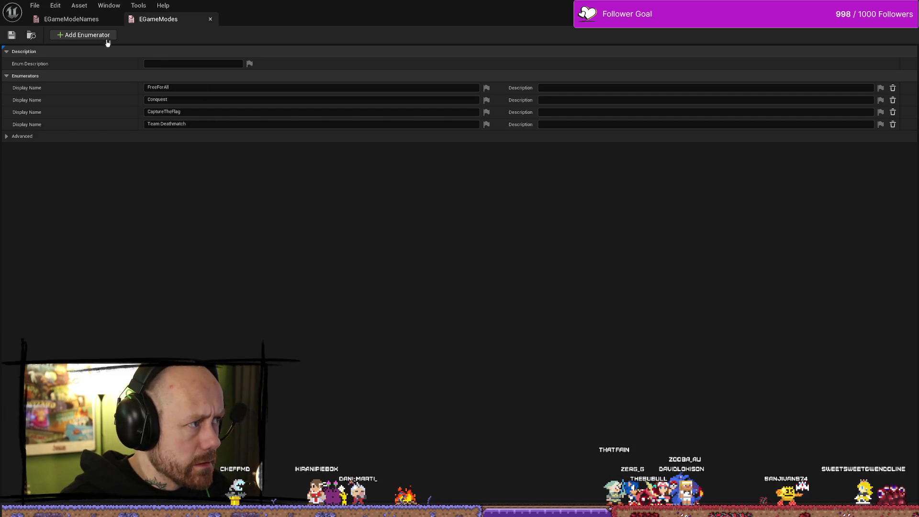
# Step: Compare the EGameModeNames and EGameModes enumerators, then play test the Ruined Village level
pyautogui.click(96, 23)
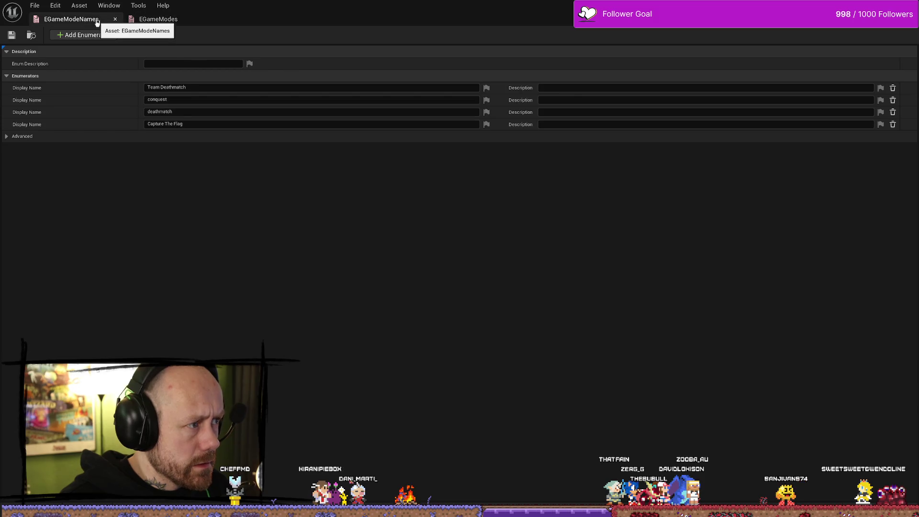
pyautogui.click(165, 20)
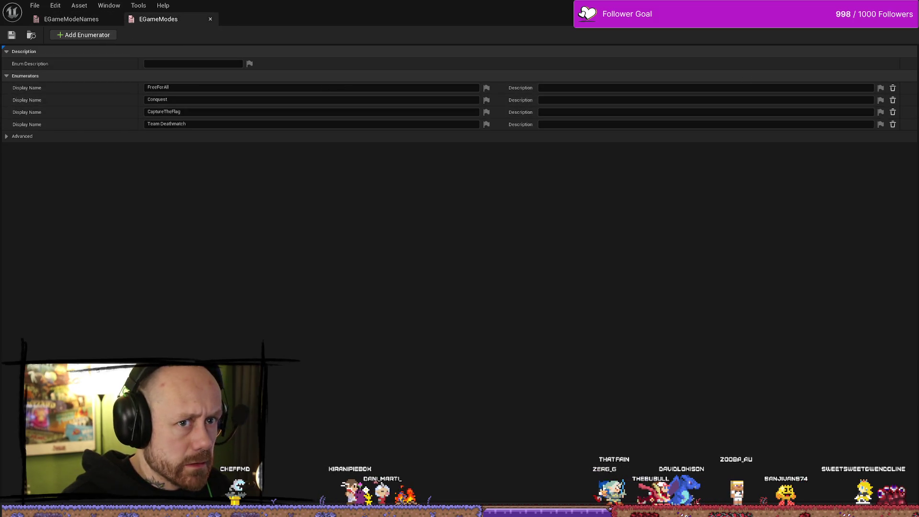
pyautogui.hotkey('alt', 'Tab')
pyautogui.click(222, 35)
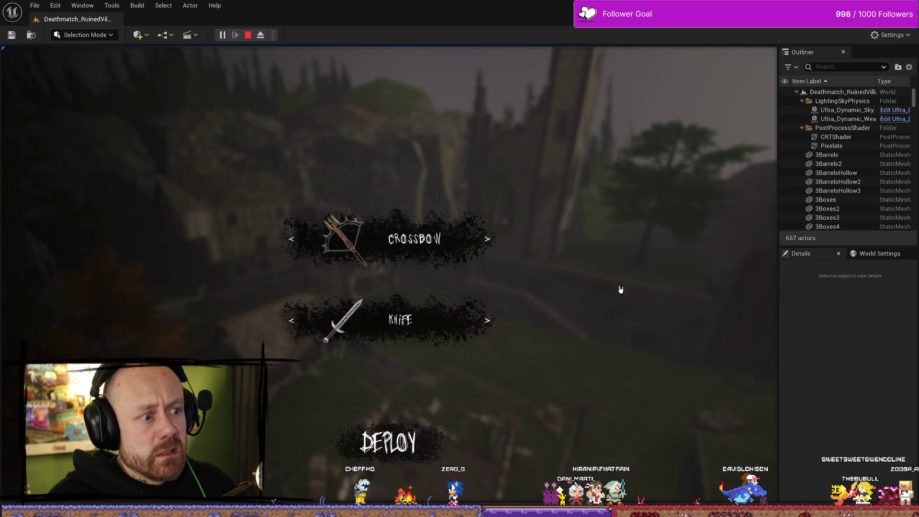
# Step: Quit the match, check the Singleplayer setup shows Capture The Flag, then stop the play test
pyautogui.press('Escape')
pyautogui.press('Up')
pyautogui.press('Up')
pyautogui.press('Up')
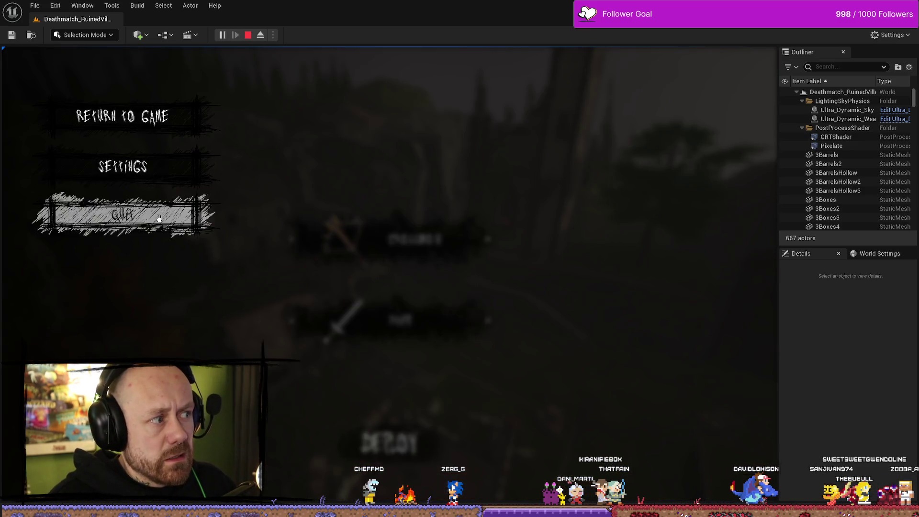
pyautogui.press('Return')
pyautogui.press('Left')
pyautogui.press('Return')
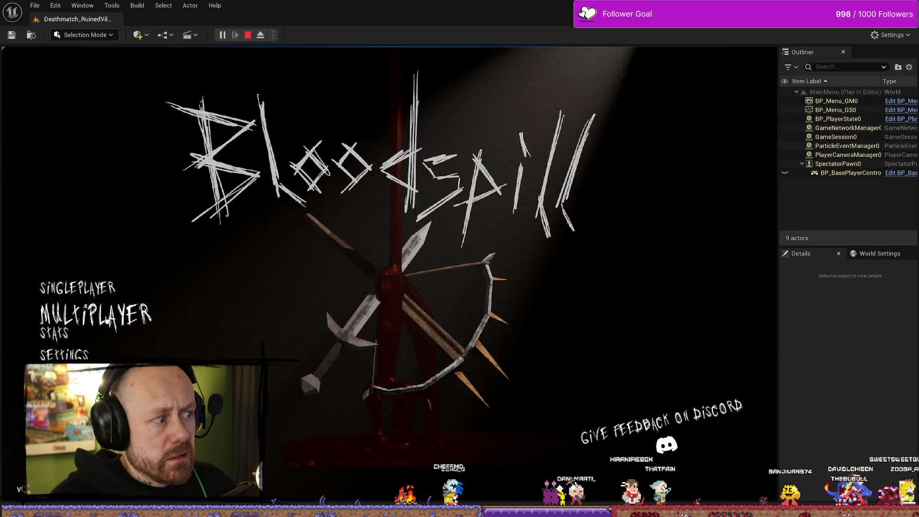
pyautogui.press('Return')
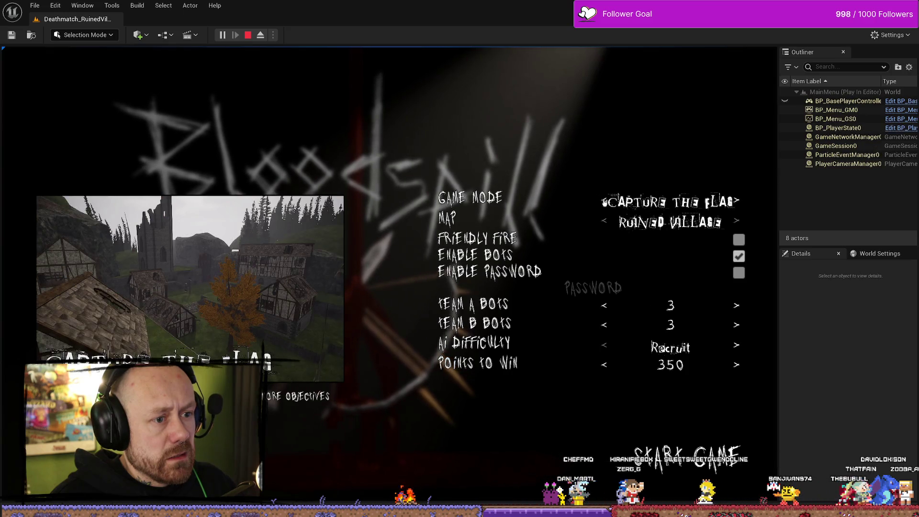
pyautogui.press('Escape')
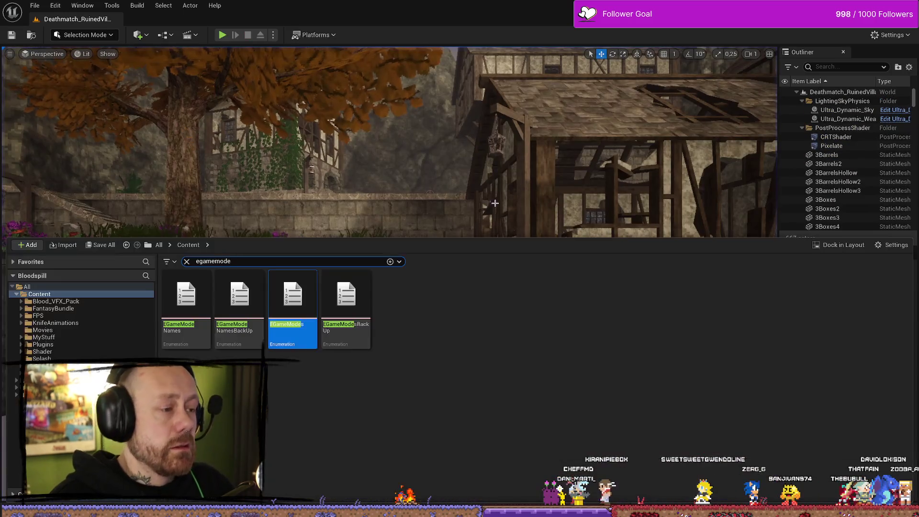
# Step: Search the content for 'main men' and open the MainMenu level
pyautogui.hotkey('ctrl', 'a')
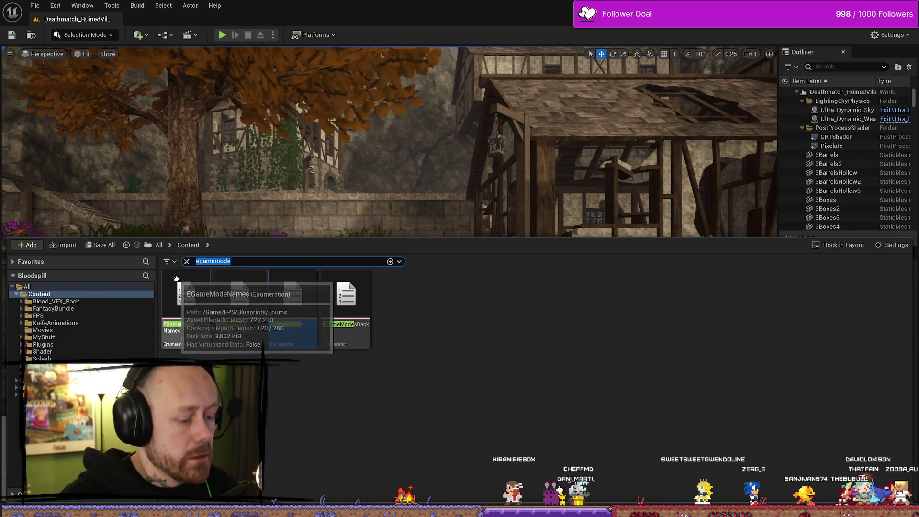
pyautogui.write('main men')
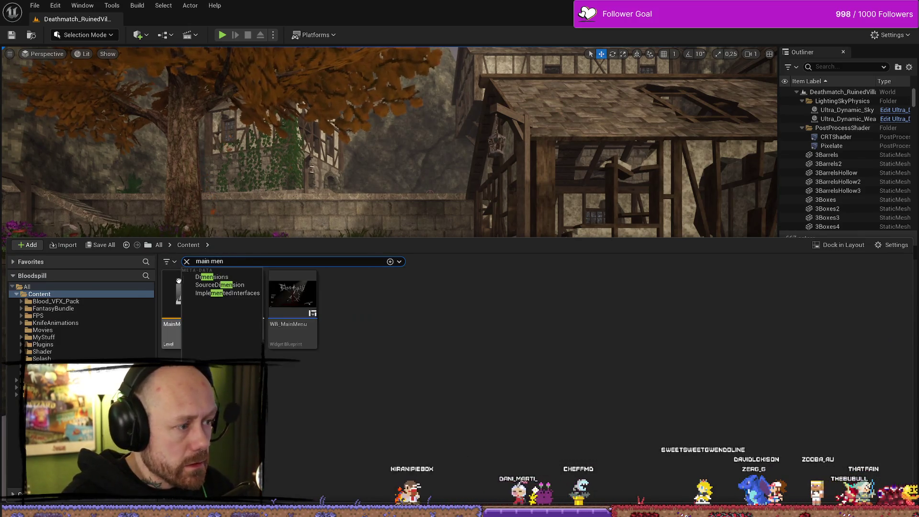
pyautogui.doubleClick(186, 297)
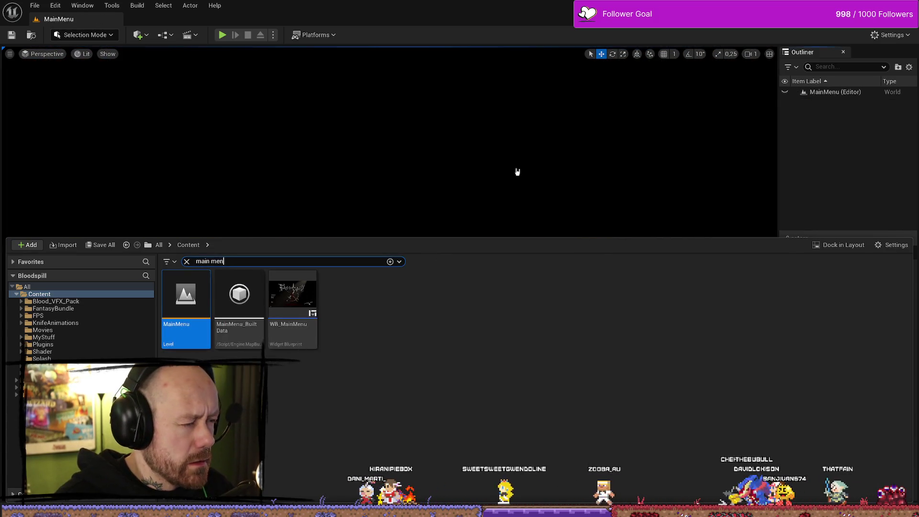
pyautogui.click(517, 172)
# Step: Open the WB_MainMenu widget blueprint in its editor
pyautogui.hotkey('ctrl', 'space')
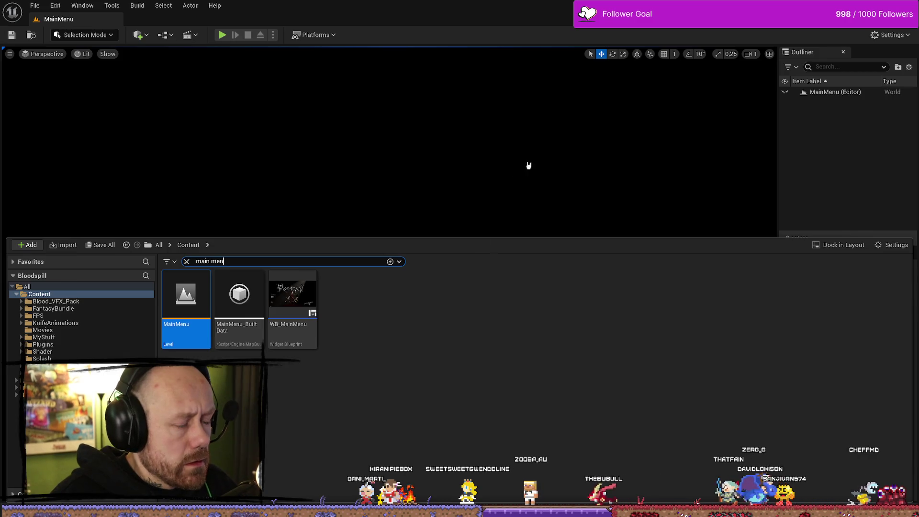
pyautogui.hotkey('ctrl', 'space')
pyautogui.hotkey('ctrl', 'space')
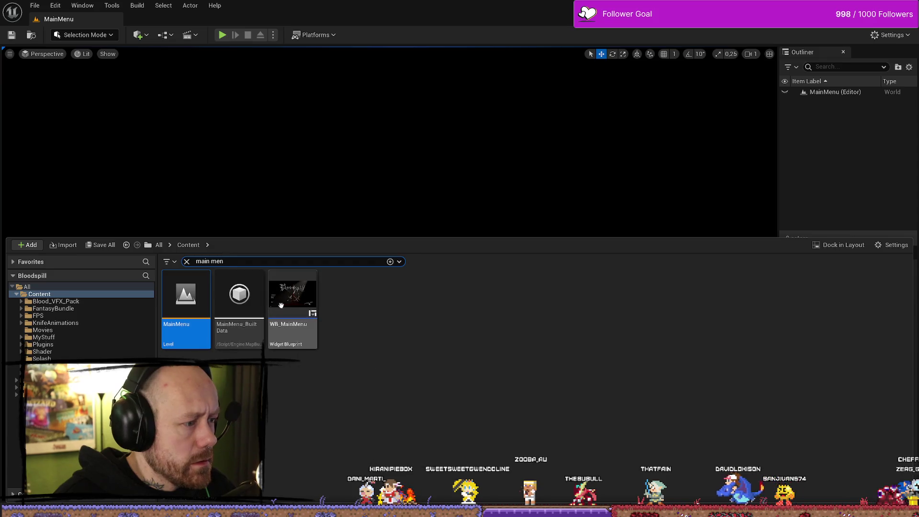
pyautogui.doubleClick(312, 322)
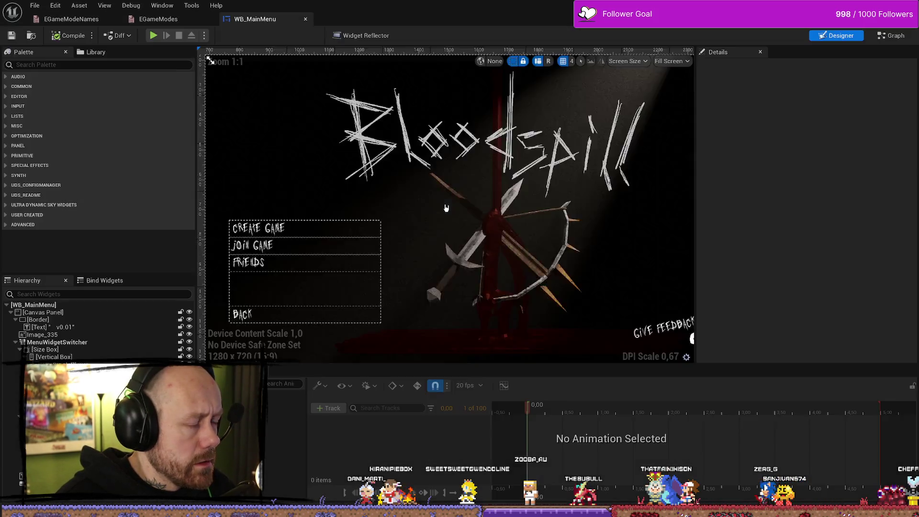
# Step: Search the Content Drawer for 'dt map' and open the DT_Maps data table
pyautogui.click(897, 38)
pyautogui.hotkey('ctrl', 'space')
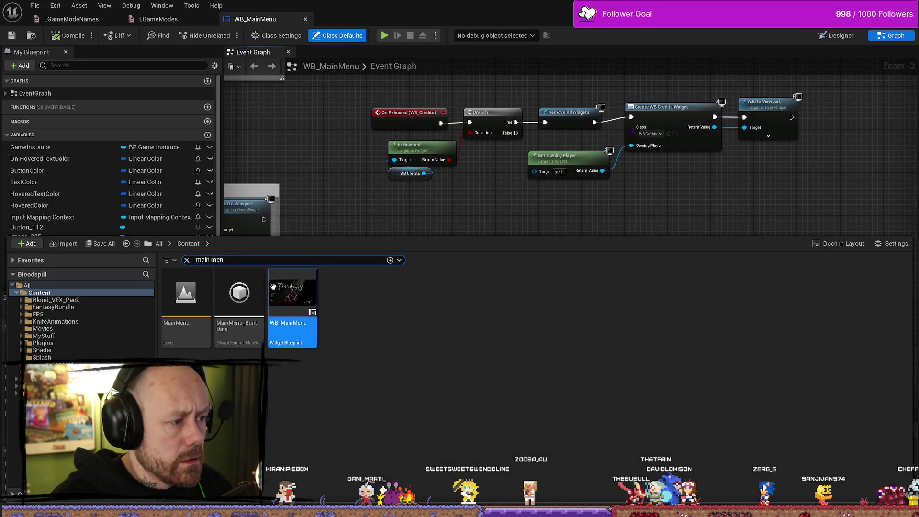
pyautogui.write('dt mn')
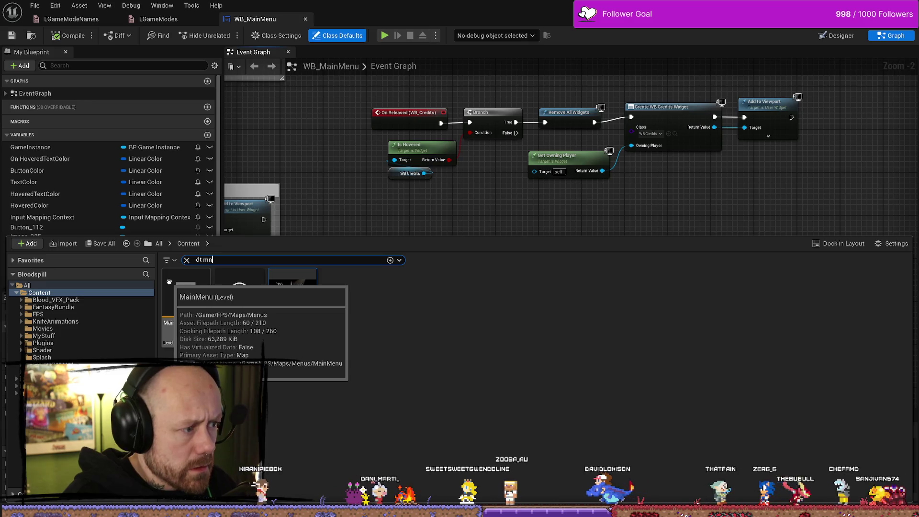
pyautogui.press('BackSpace')
pyautogui.write('ap')
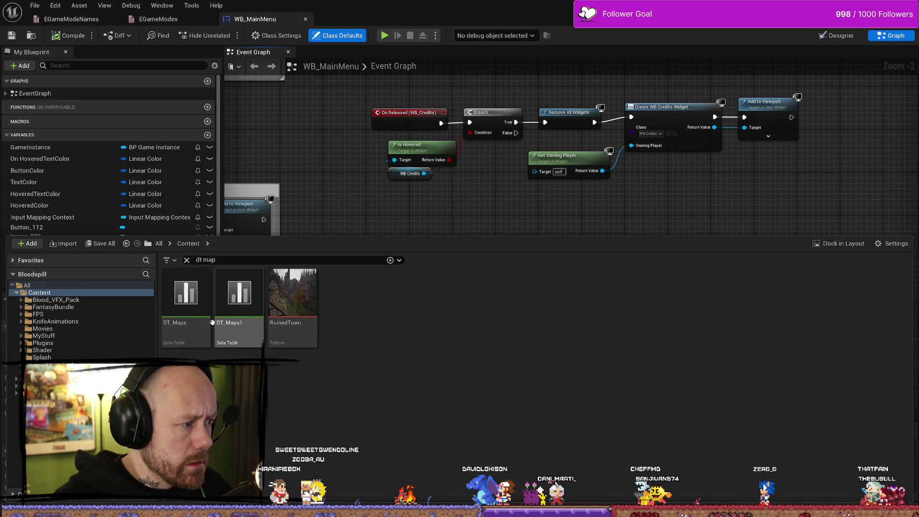
pyautogui.doubleClick(173, 297)
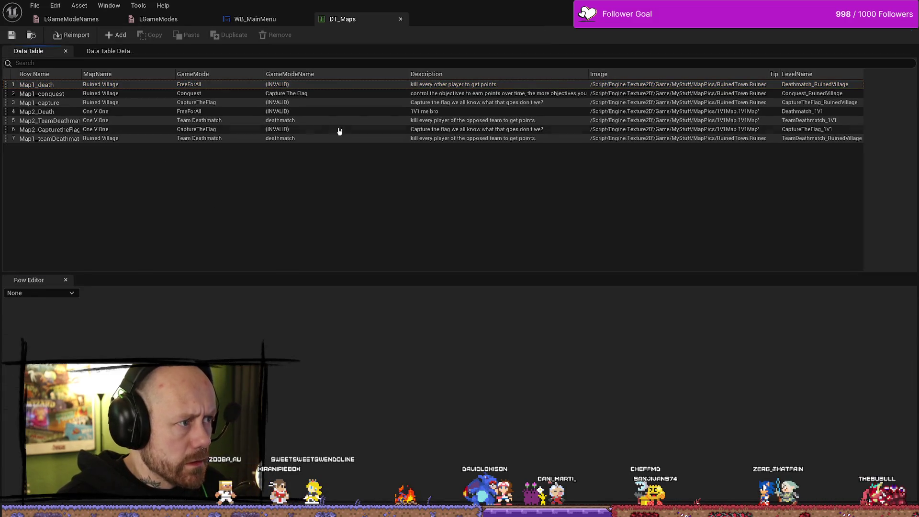
# Step: Set GameModeName to deathmatch for Map1_death and Map2_Death, and Capture The Flag for Map1_capture
pyautogui.click(306, 86)
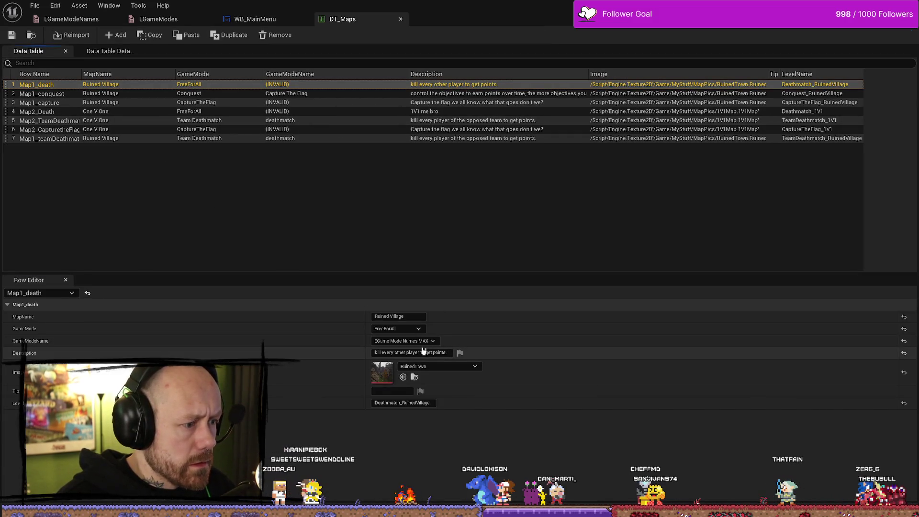
pyautogui.click(432, 341)
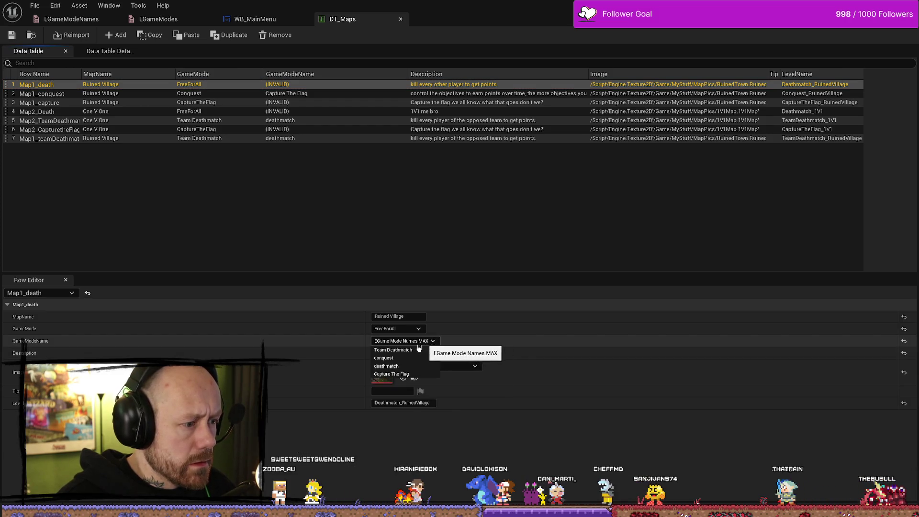
pyautogui.click(391, 366)
pyautogui.click(293, 104)
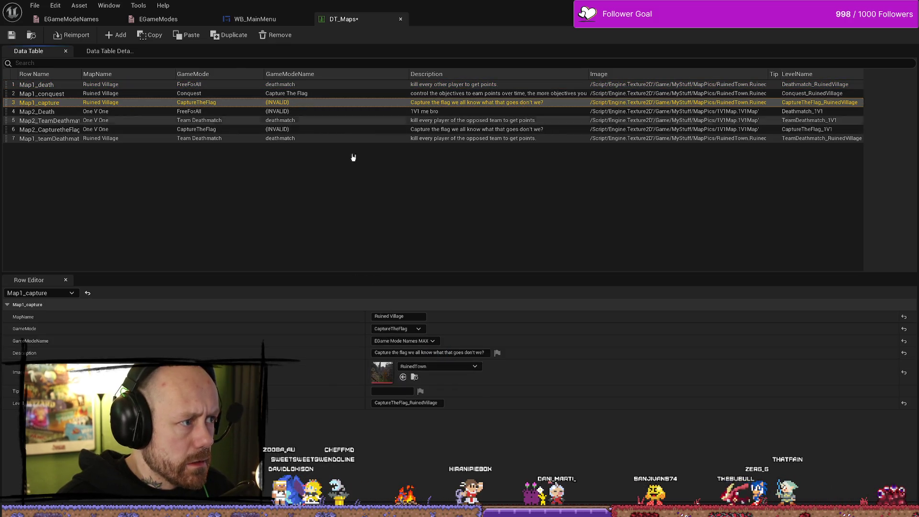
pyautogui.click(412, 340)
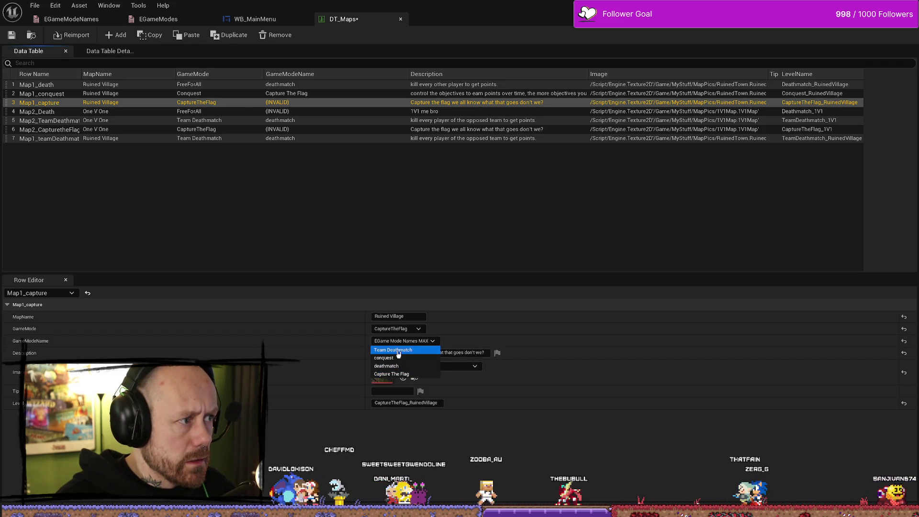
pyautogui.click(401, 374)
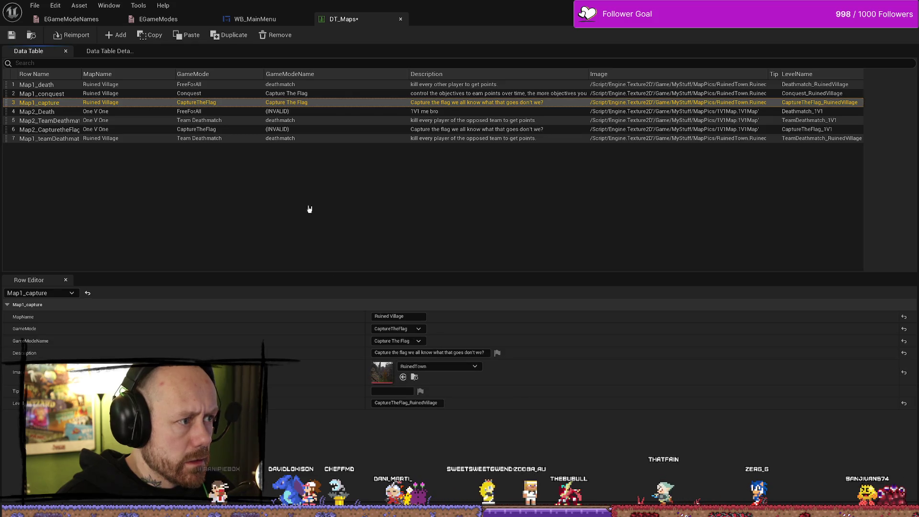
pyautogui.click(282, 113)
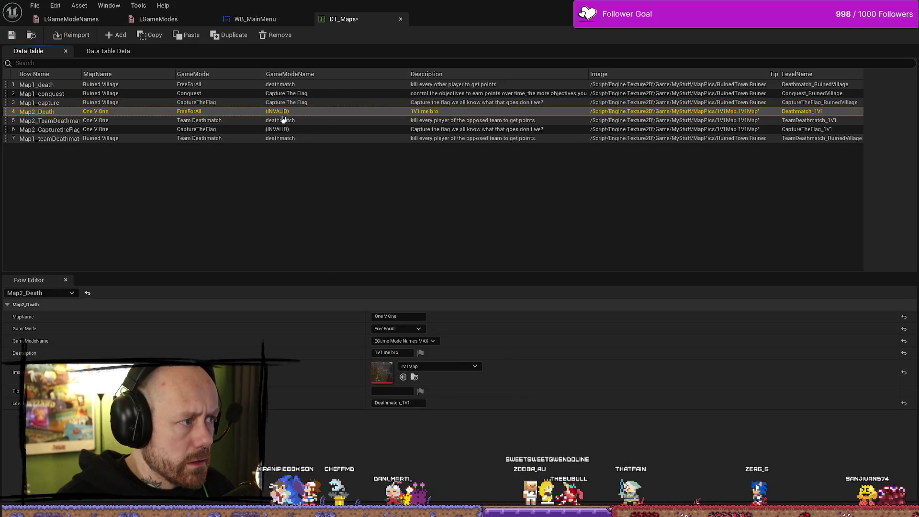
pyautogui.click(401, 341)
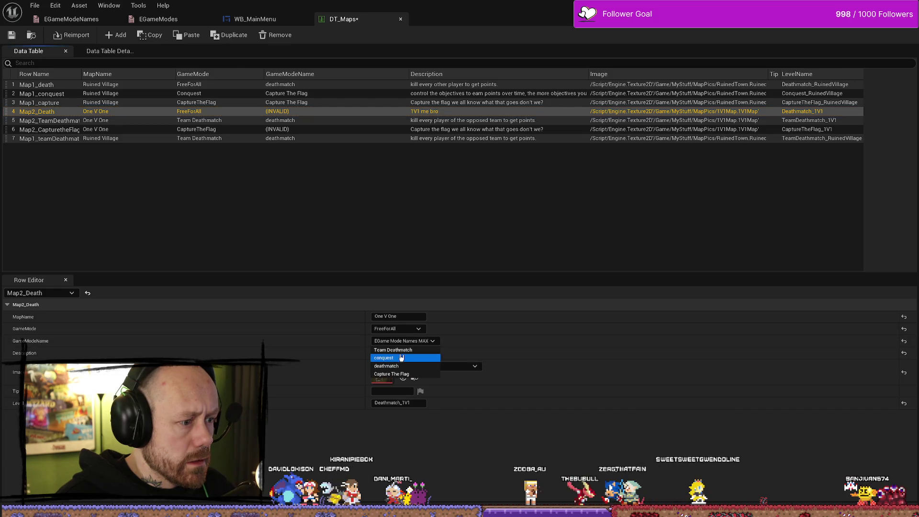
pyautogui.click(399, 367)
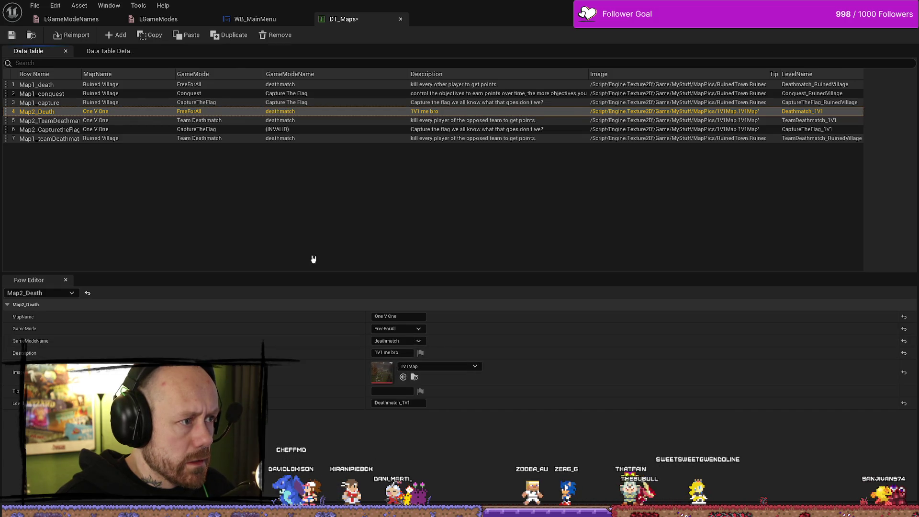
# Step: Set Map2_TeamDeathmatch to Team Deathmatch, Map2_CapturetheFlag to Capture The Flag, Map1_conquest to conquest
pyautogui.click(280, 122)
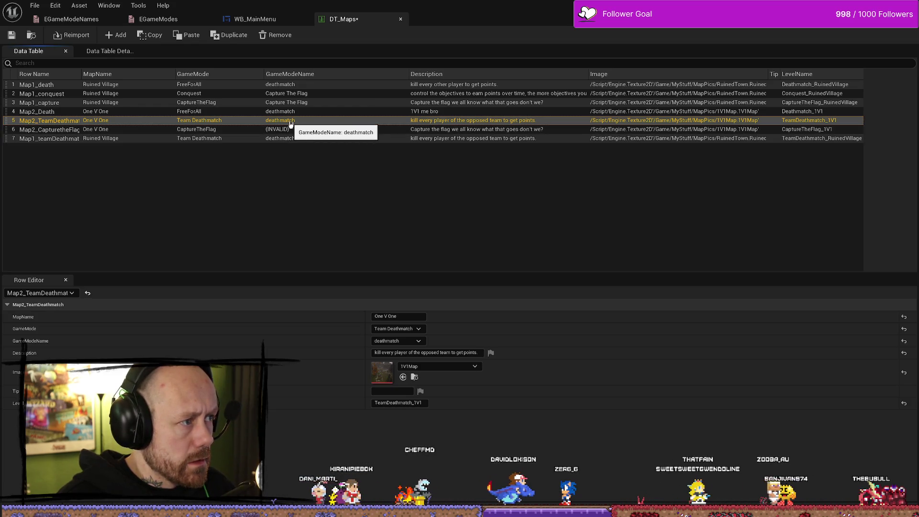
pyautogui.click(412, 341)
pyautogui.click(401, 352)
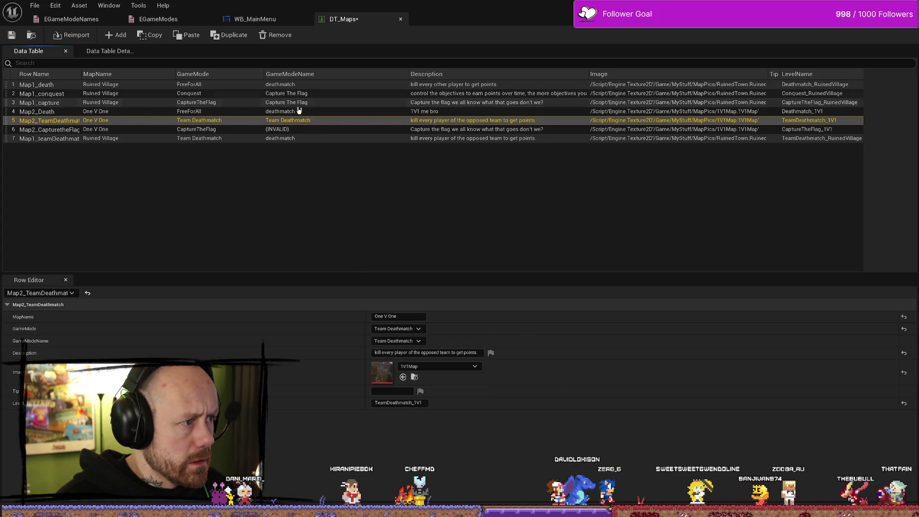
pyautogui.click(293, 129)
pyautogui.click(417, 330)
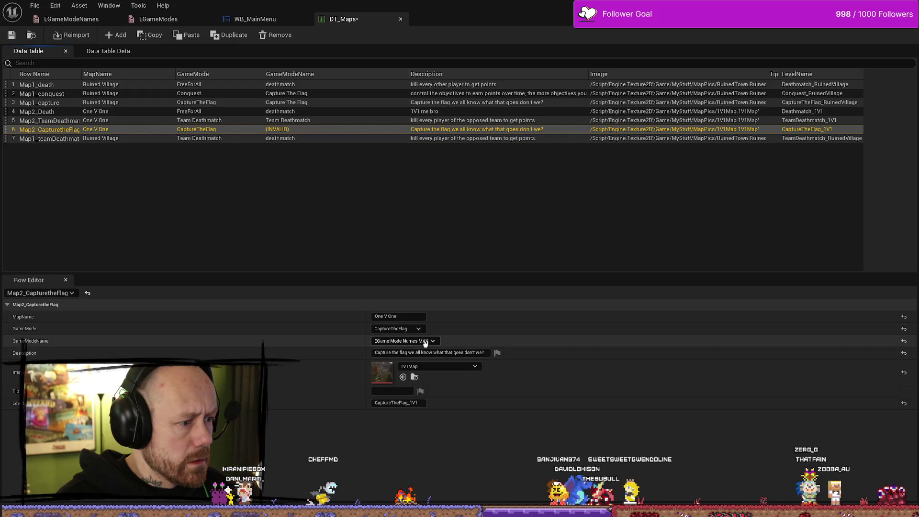
pyautogui.click(417, 341)
pyautogui.click(410, 374)
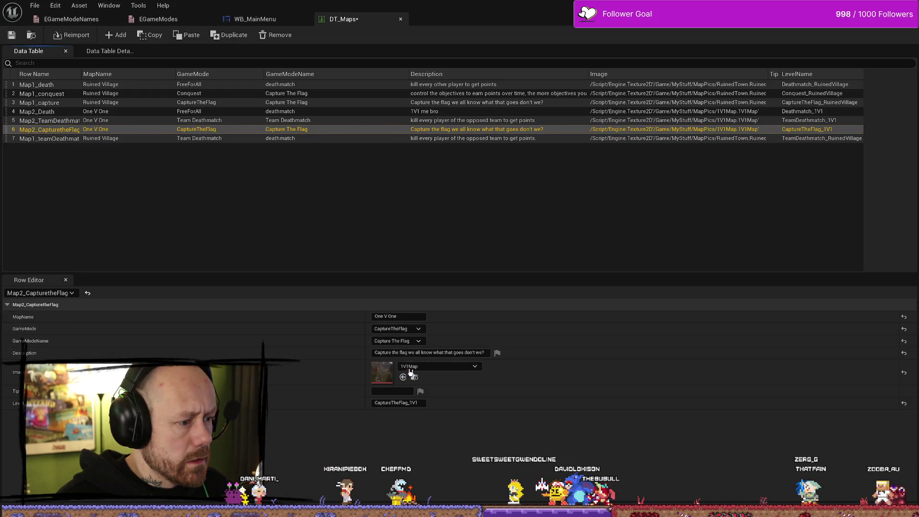
pyautogui.click(294, 139)
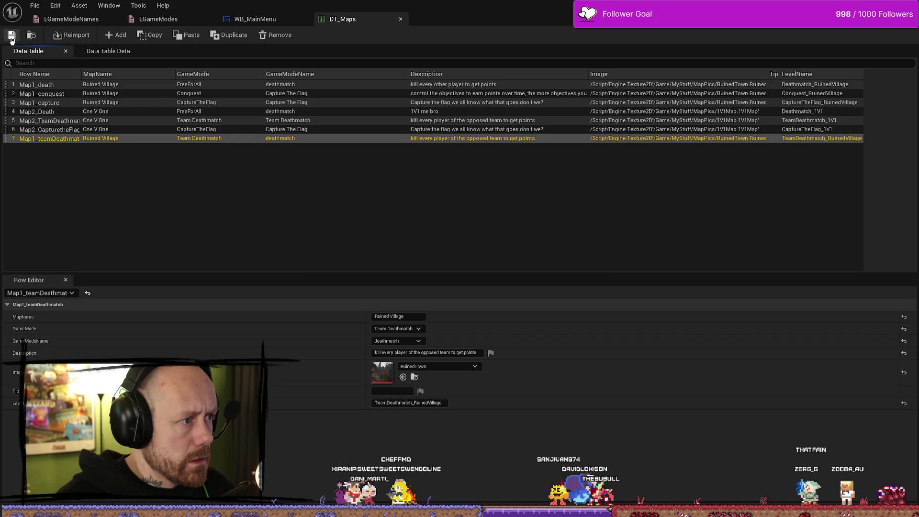
pyautogui.click(222, 94)
pyautogui.click(402, 341)
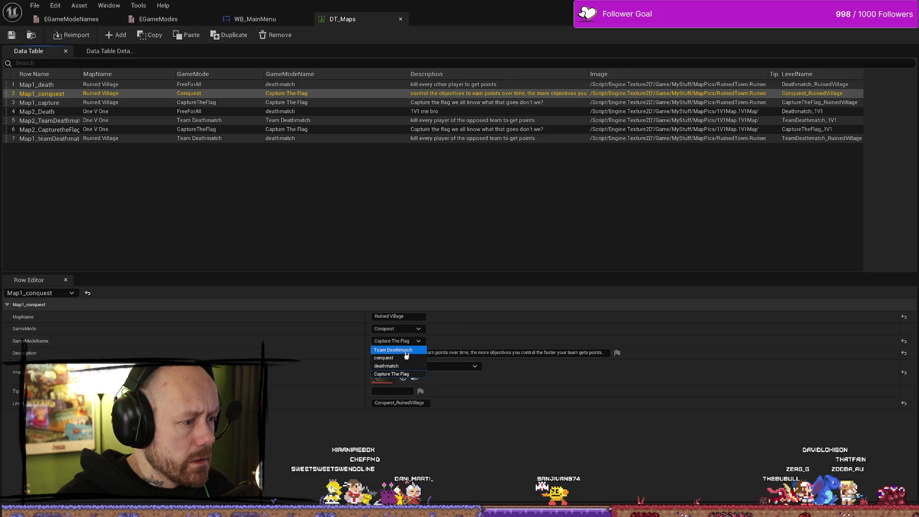
pyautogui.click(406, 358)
# Step: Save all modified assets and close the DT_Maps data table
pyautogui.click(34, 5)
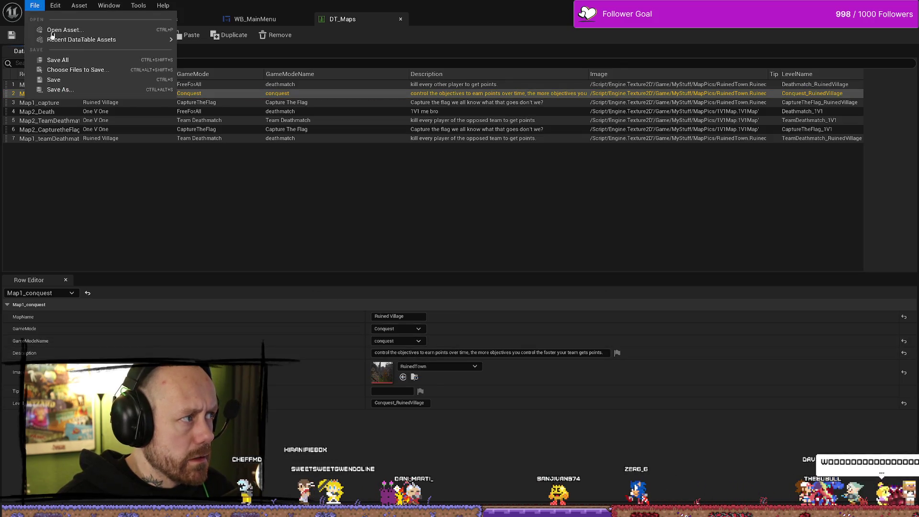
pyautogui.click(58, 60)
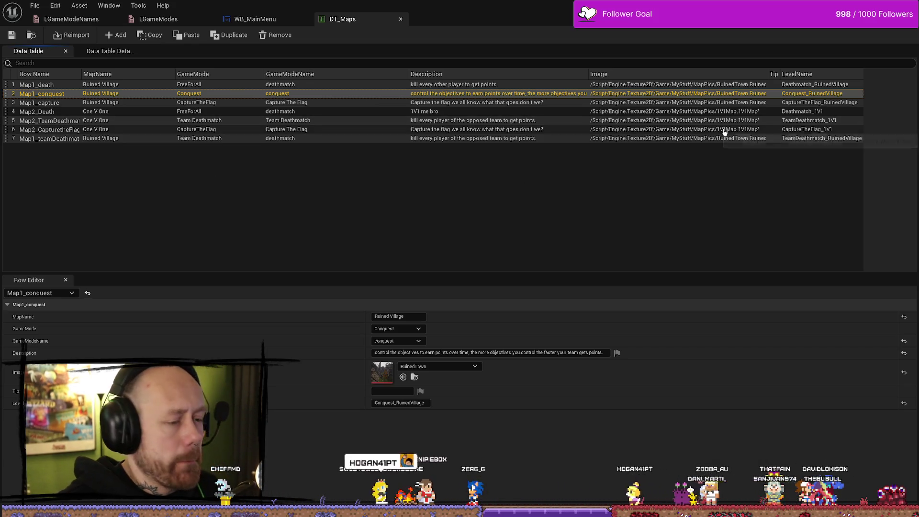
pyautogui.click(34, 5)
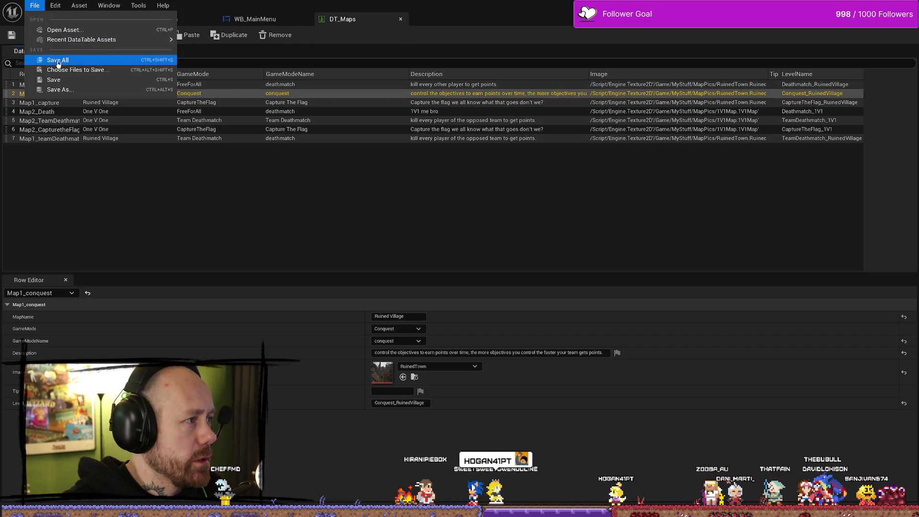
pyautogui.click(58, 62)
pyautogui.click(909, 6)
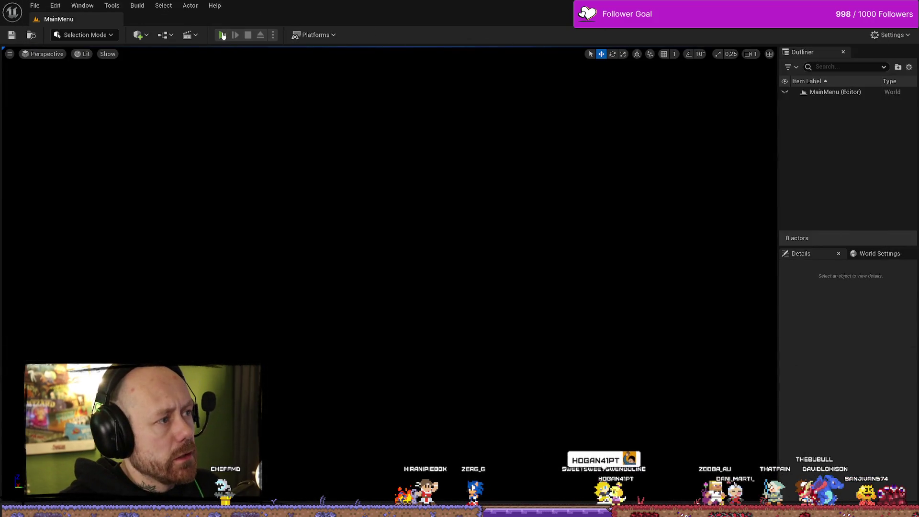
# Step: Play-test Singleplayer, cycling game mode through Team Deathmatch and Conquest to Capture the Flag, and start
pyautogui.click(222, 35)
pyautogui.click(101, 283)
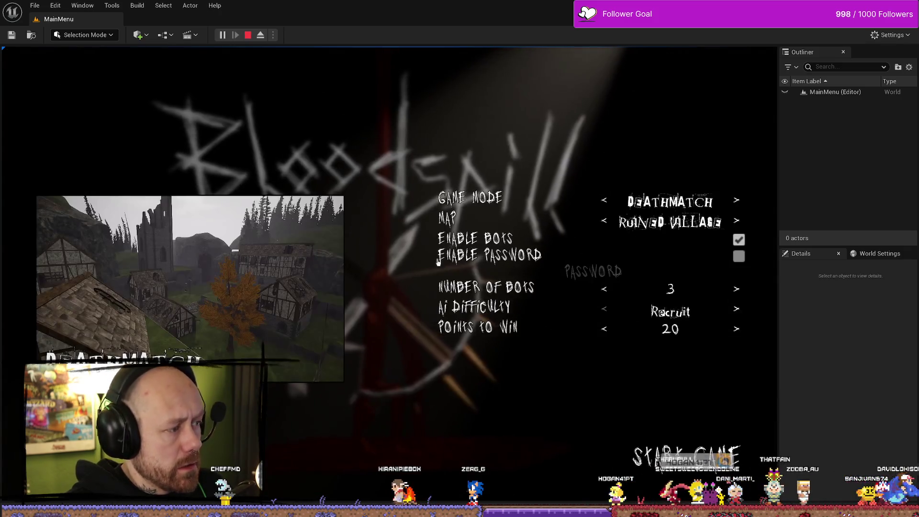
pyautogui.click(737, 201)
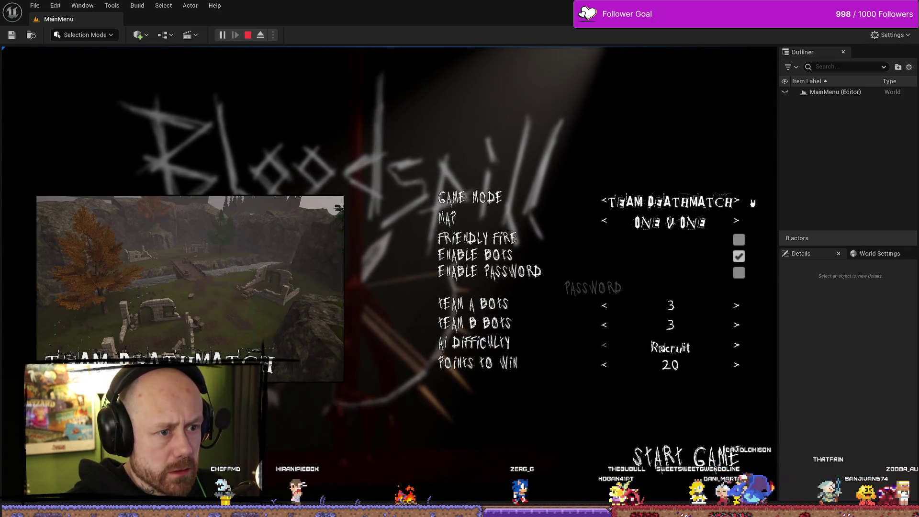
pyautogui.click(738, 201)
pyautogui.click(740, 203)
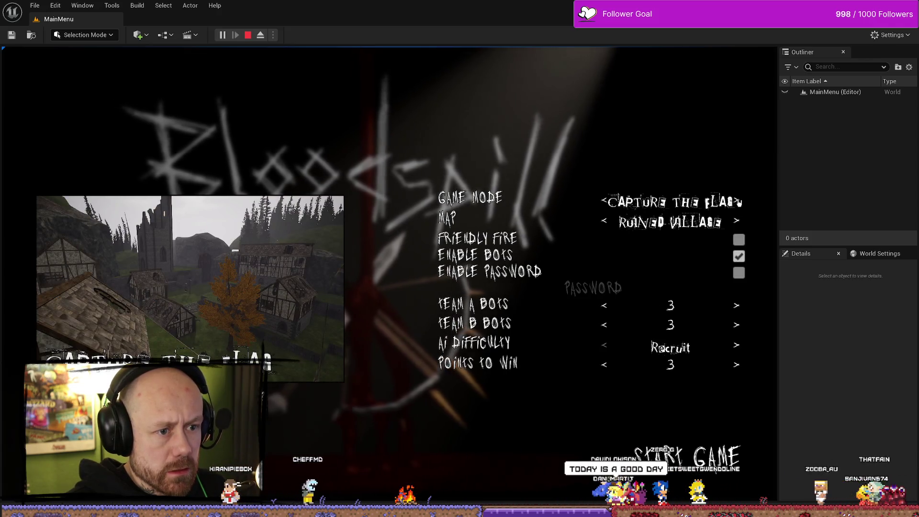
pyautogui.click(699, 457)
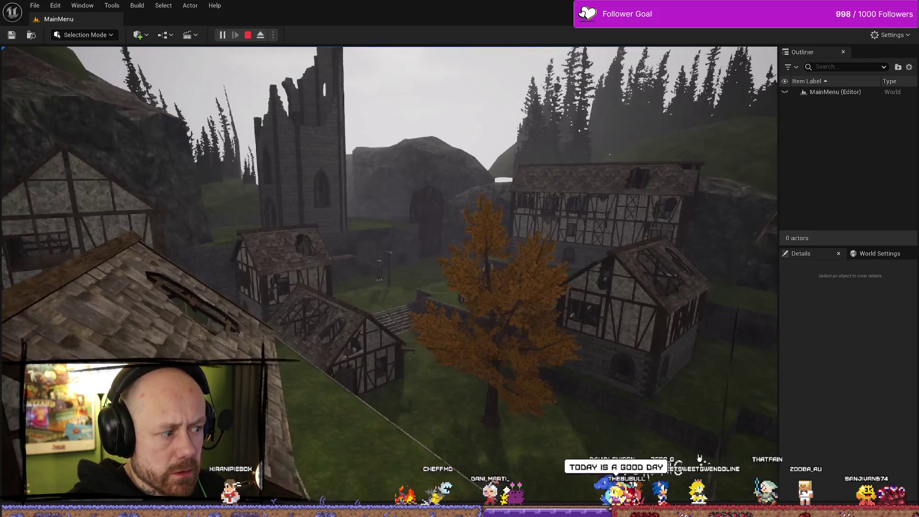
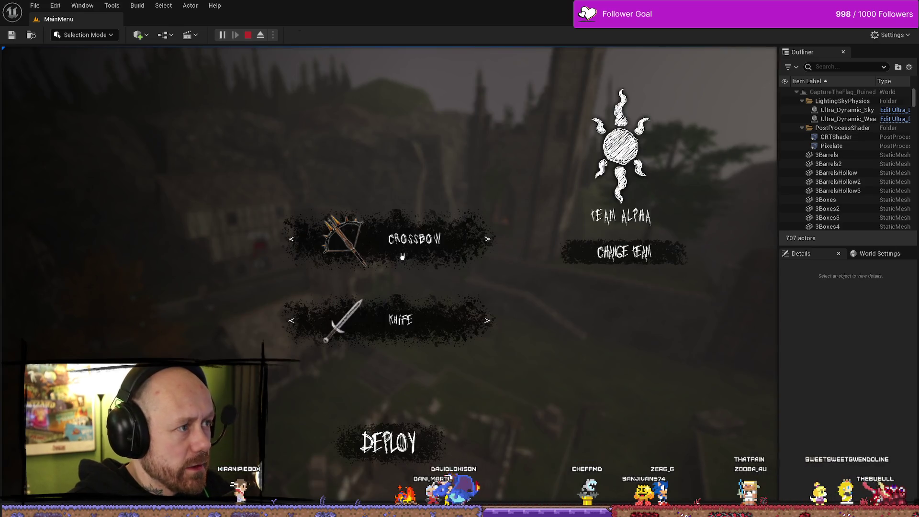
# Step: Stop the play session, enlarge the Message Log, and open the widget graph behind the PlayerState error
pyautogui.press('Escape')
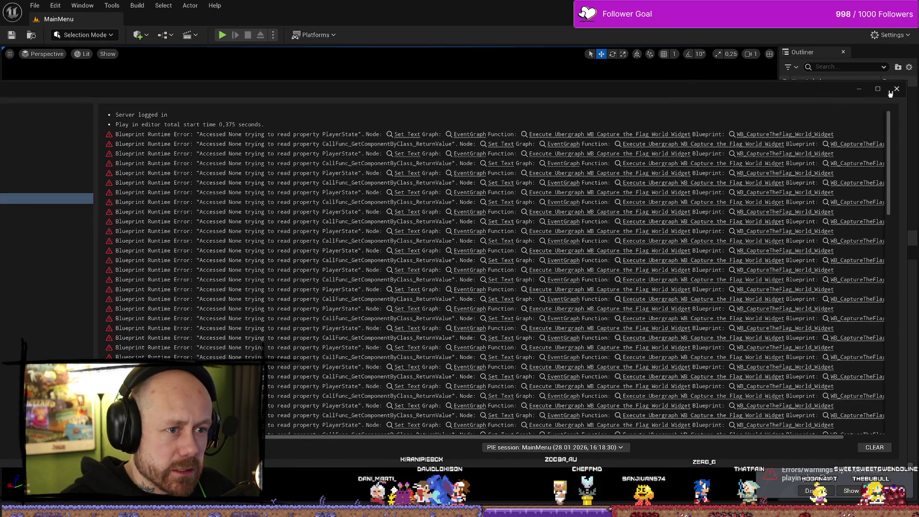
pyautogui.doubleClick(655, 106)
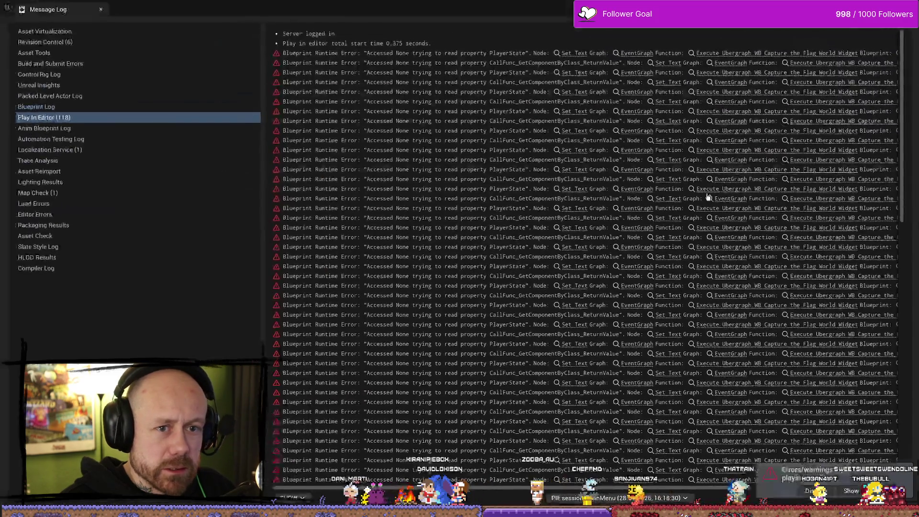
pyautogui.scroll(-1, 729, 158)
pyautogui.scroll(-1, 730, 158)
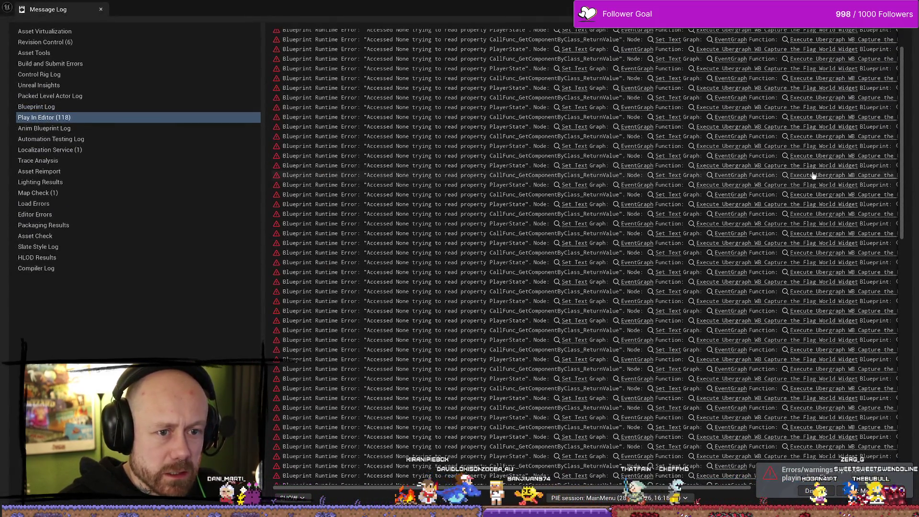
pyautogui.click(814, 176)
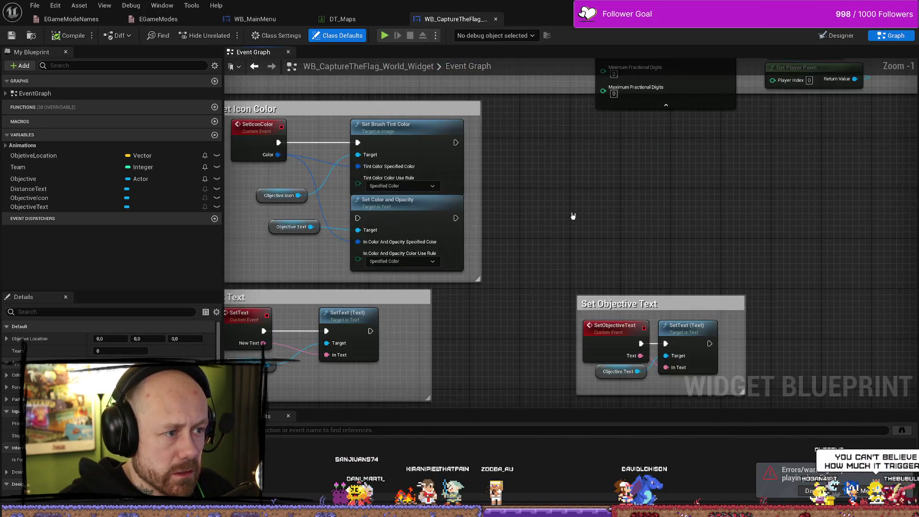
pyautogui.hotkey('ctrl', 'space')
pyautogui.click(670, 193)
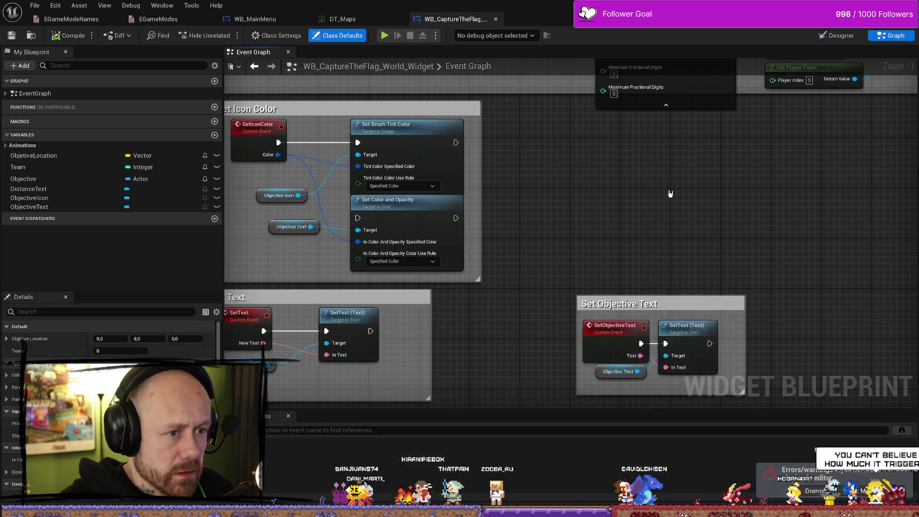
pyautogui.scroll(-1, 679, 204)
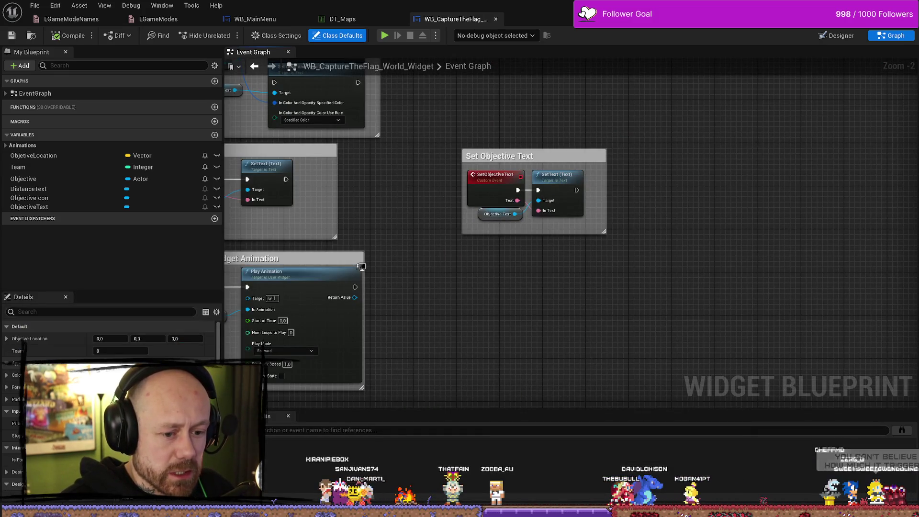
# Step: Compare the WB_MainMenu blueprint with the DT_Maps data table
pyautogui.click(254, 19)
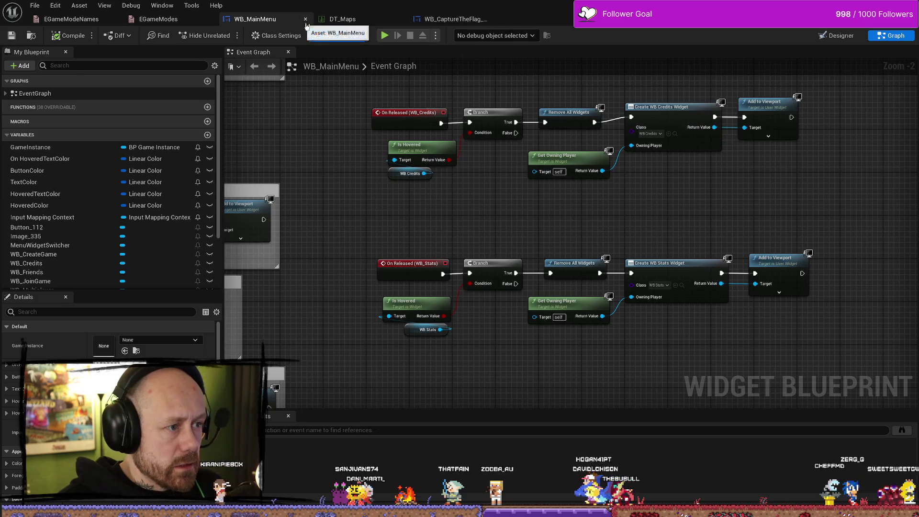
pyautogui.click(343, 19)
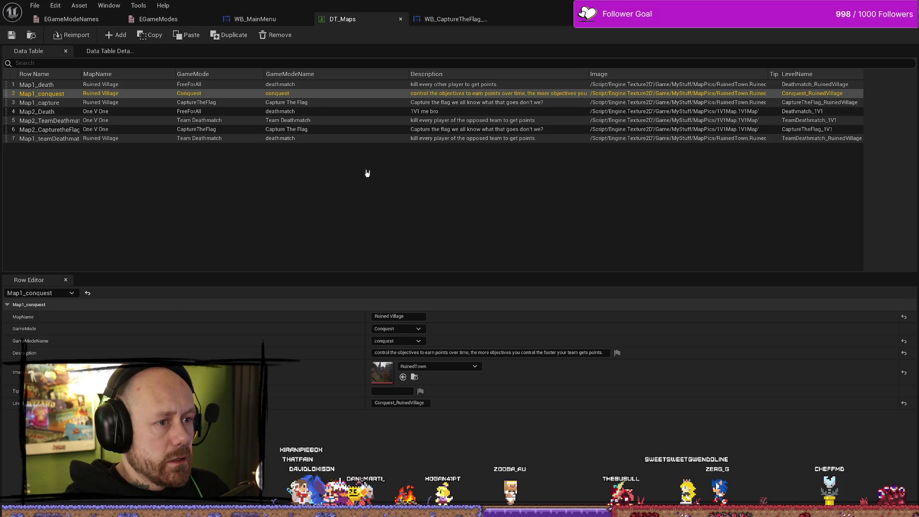
pyautogui.click(280, 22)
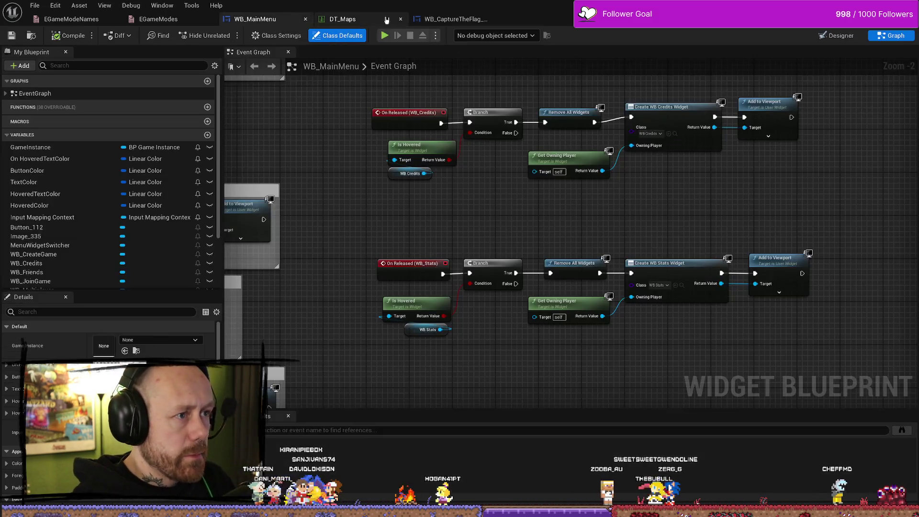
pyautogui.click(319, 22)
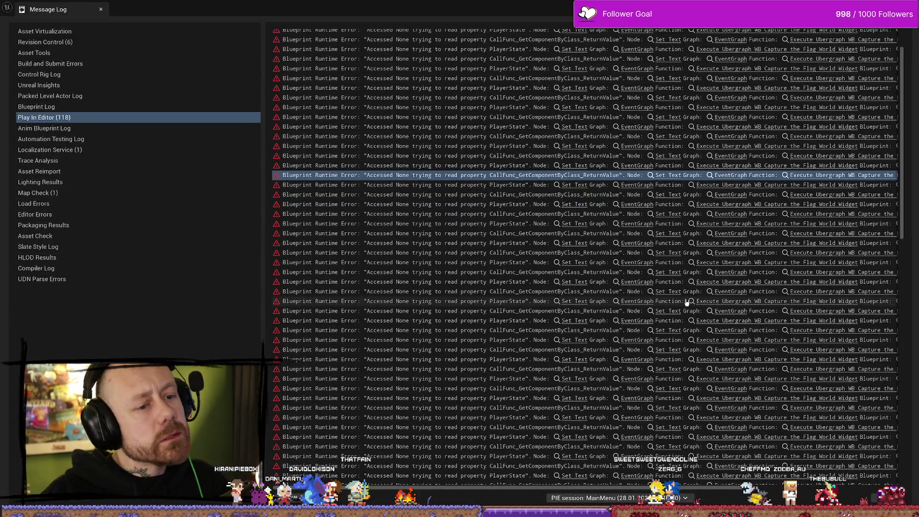
pyautogui.scroll(-10, 694, 323)
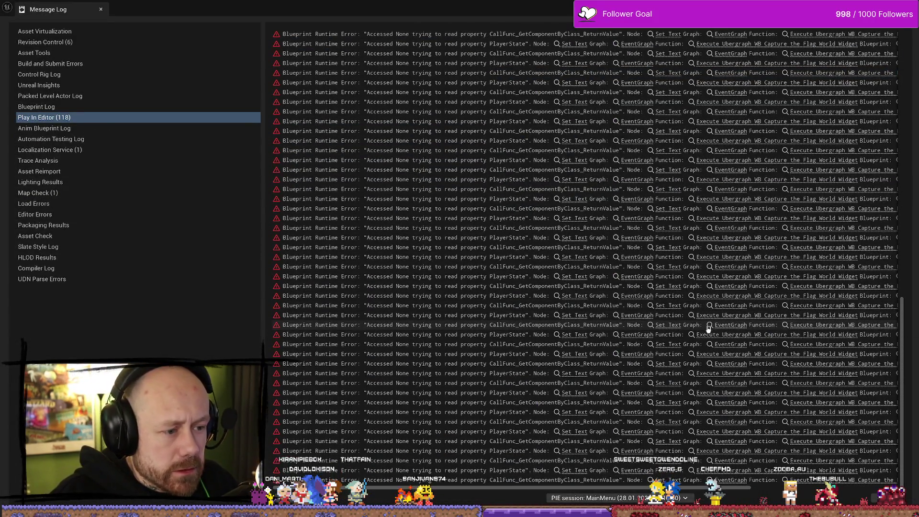
# Step: Select a PlayerState error entry and jump to the widget blueprint causing it
pyautogui.click(628, 346)
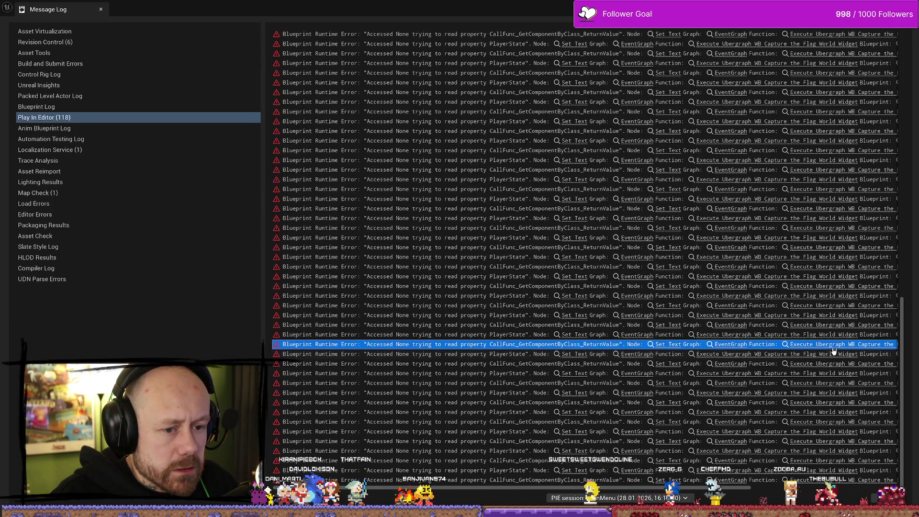
pyautogui.hscroll(5, 686, 489)
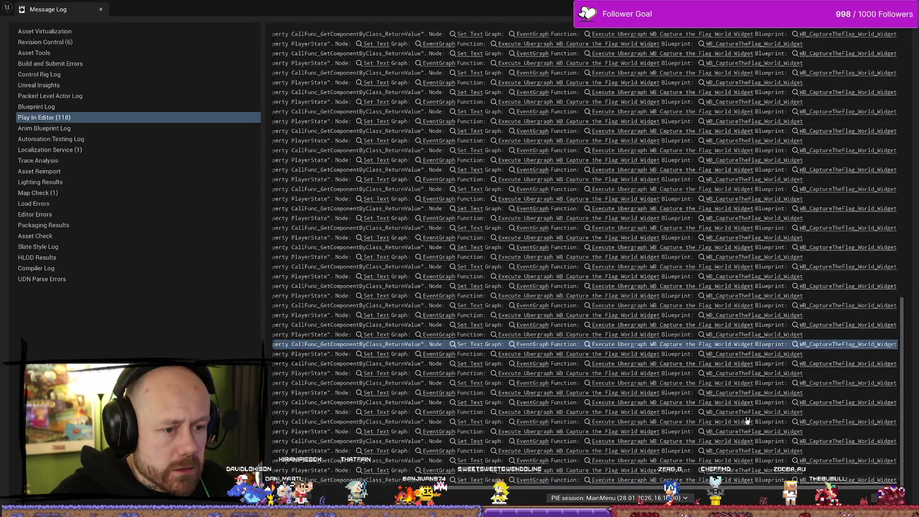
pyautogui.click(755, 320)
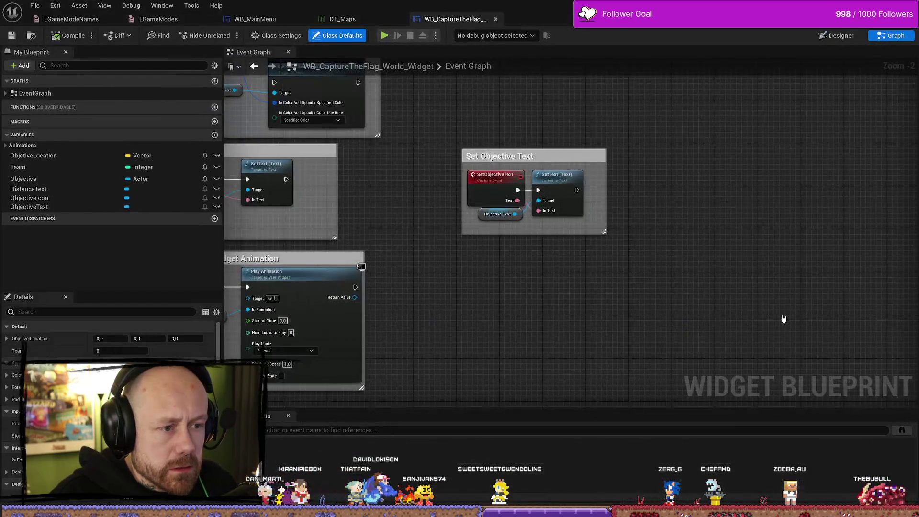
pyautogui.scroll(2, 543, 175)
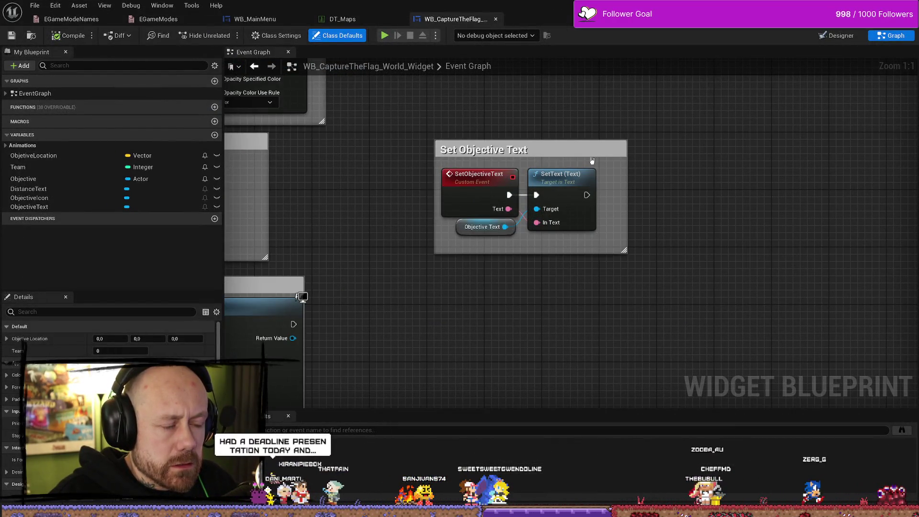
pyautogui.scroll(-4, 584, 186)
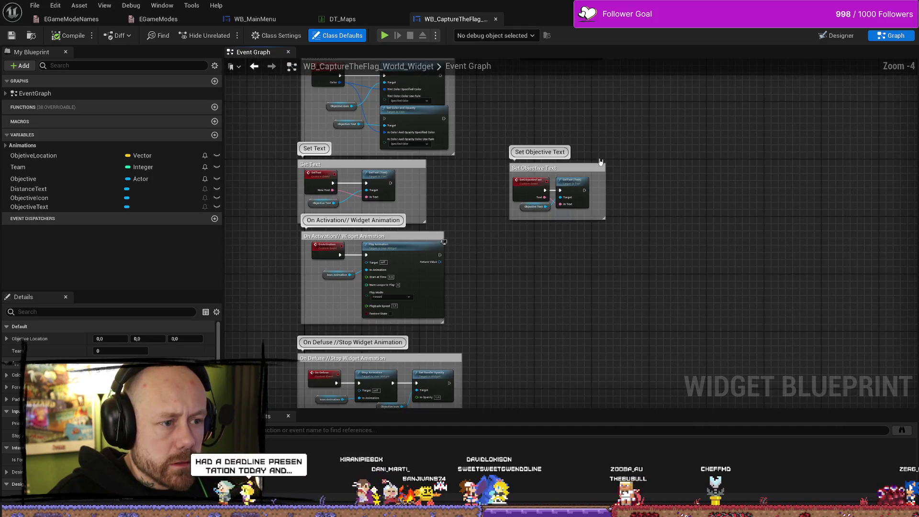
pyautogui.scroll(4, 592, 190)
pyautogui.scroll(-2, 589, 188)
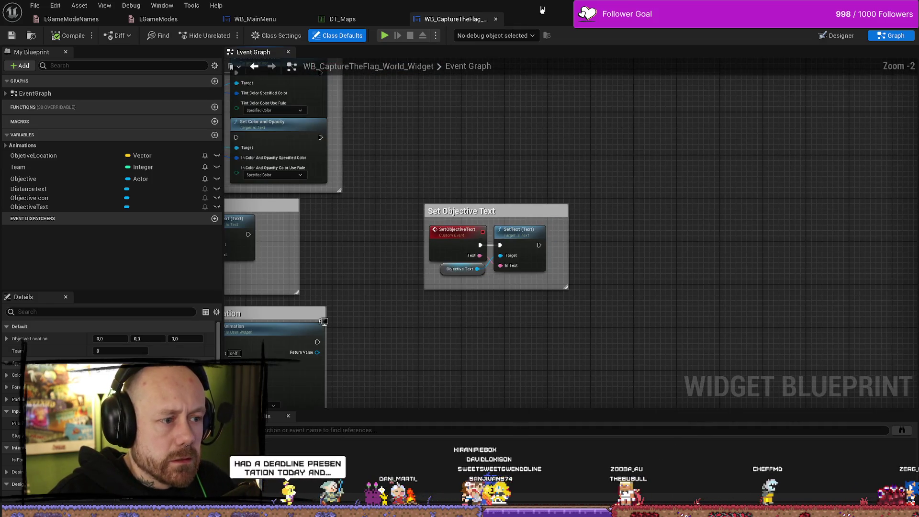
# Step: Return to the level editor and open the Content Drawer to look up 'dt map'
pyautogui.hotkey('alt', 'Tab')
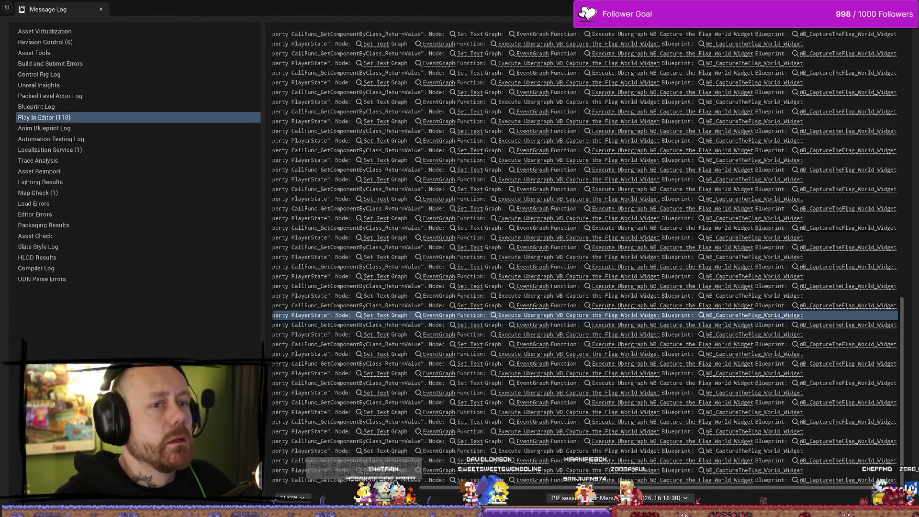
pyautogui.hotkey('alt', 'Tab')
pyautogui.hotkey('ctrl', 'space')
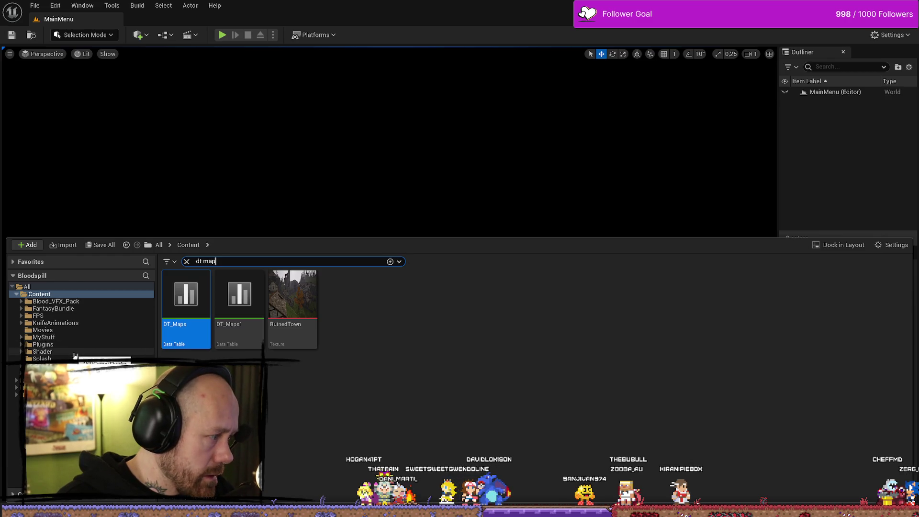
# Step: Browse MyStuff > FPS > UI > KillFeedAndScore and open the WB_PlayerScores widget blueprint
pyautogui.click(44, 337)
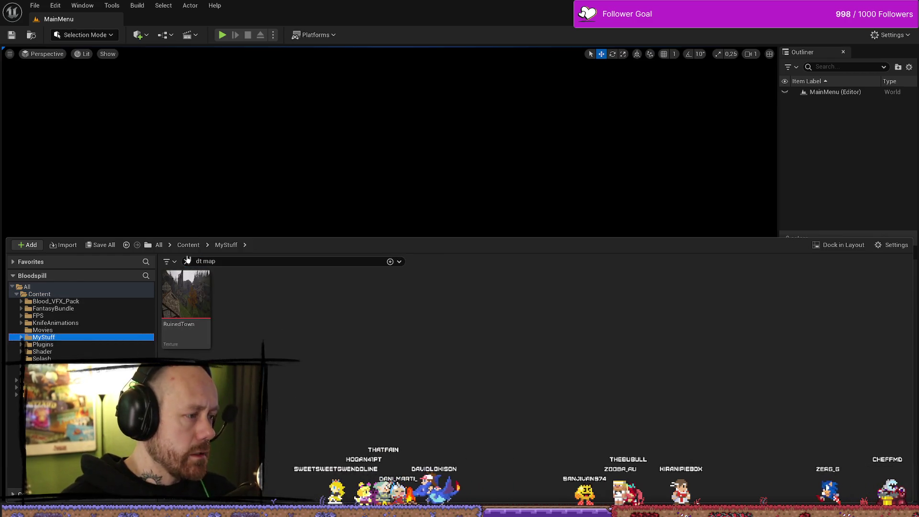
pyautogui.click(187, 261)
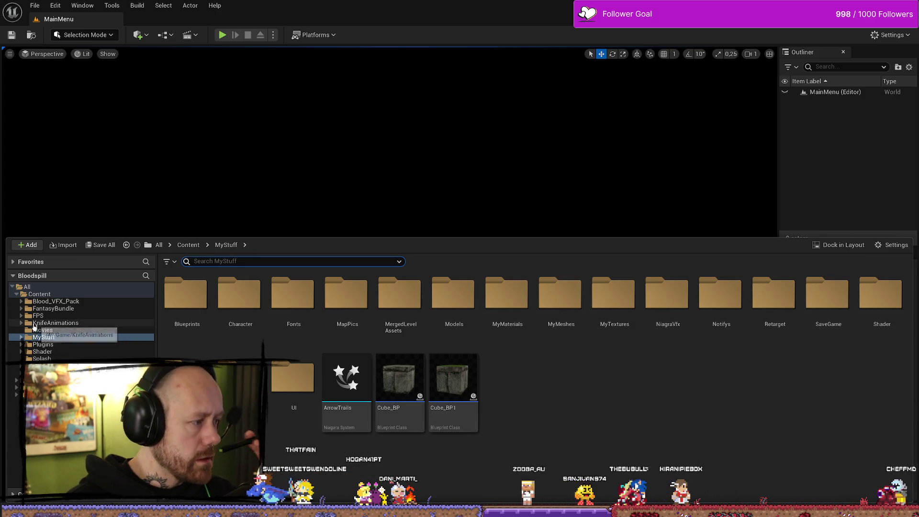
pyautogui.click(21, 315)
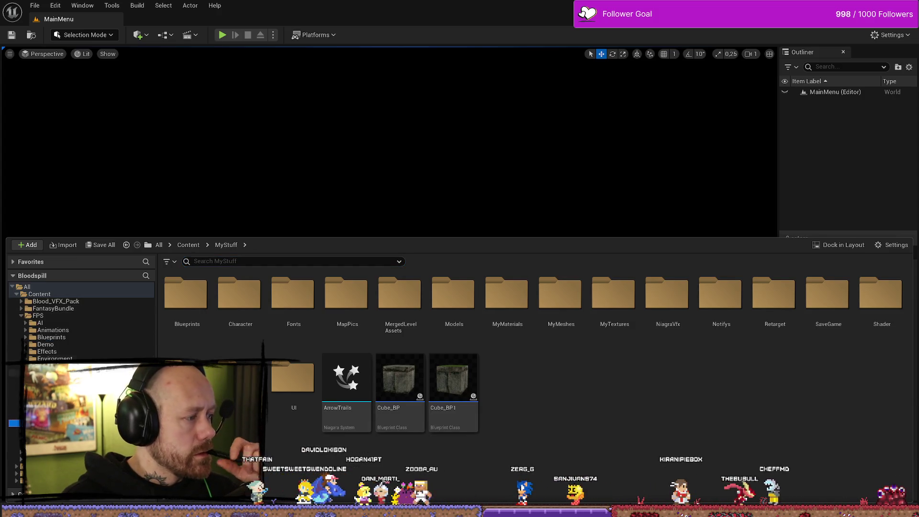
pyautogui.click(46, 395)
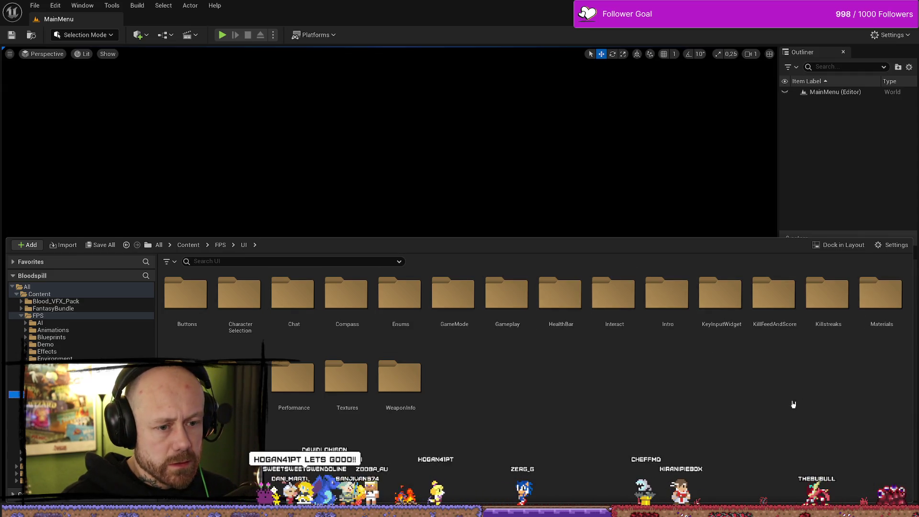
pyautogui.doubleClick(795, 316)
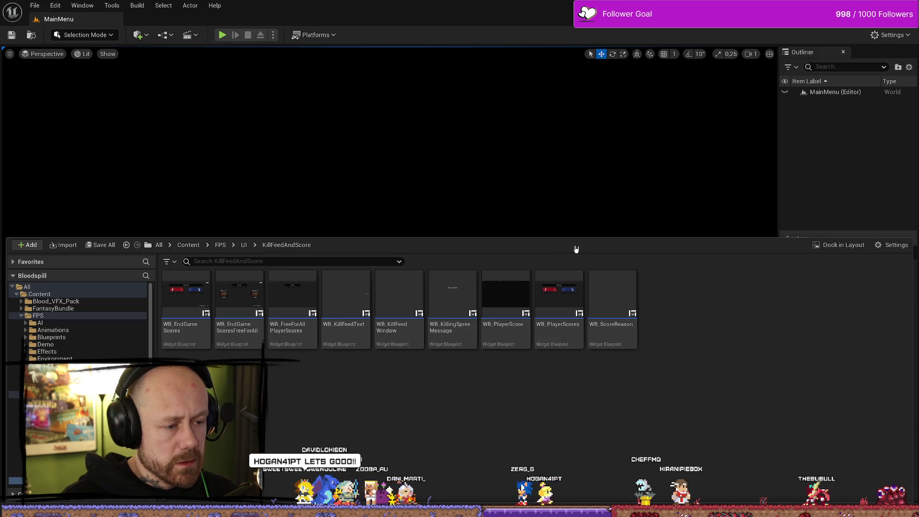
pyautogui.doubleClick(558, 302)
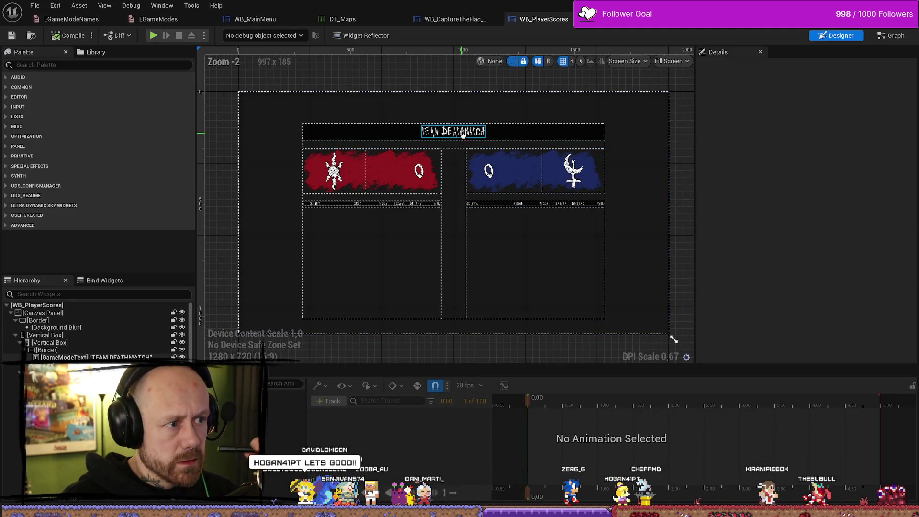
# Step: Find where GameModeText is used and jump to the Game Mode Text node
pyautogui.click(462, 134)
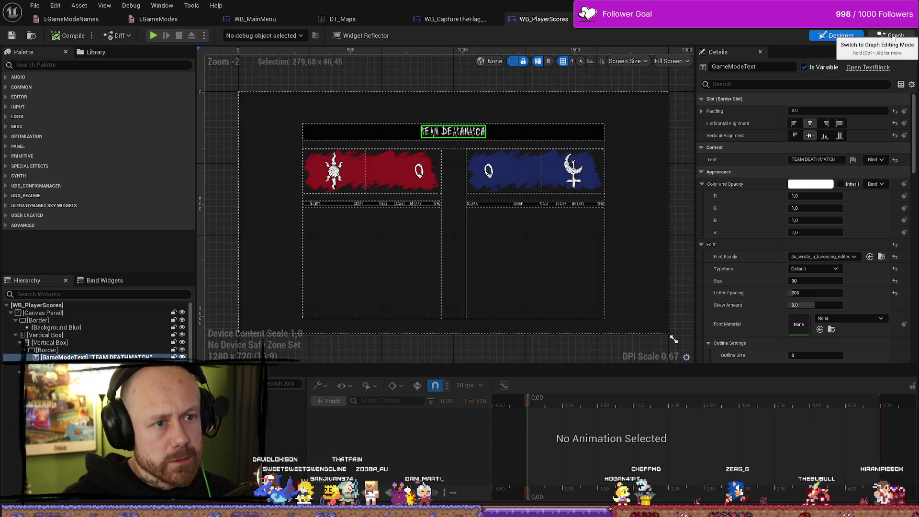
pyautogui.click(892, 36)
pyautogui.scroll(-3, 93, 287)
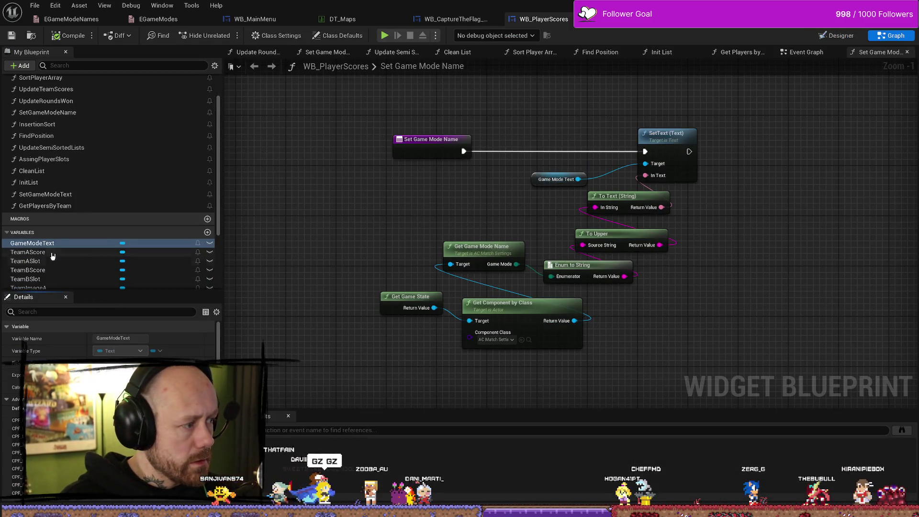
pyautogui.rightClick(60, 244)
pyautogui.click(93, 262)
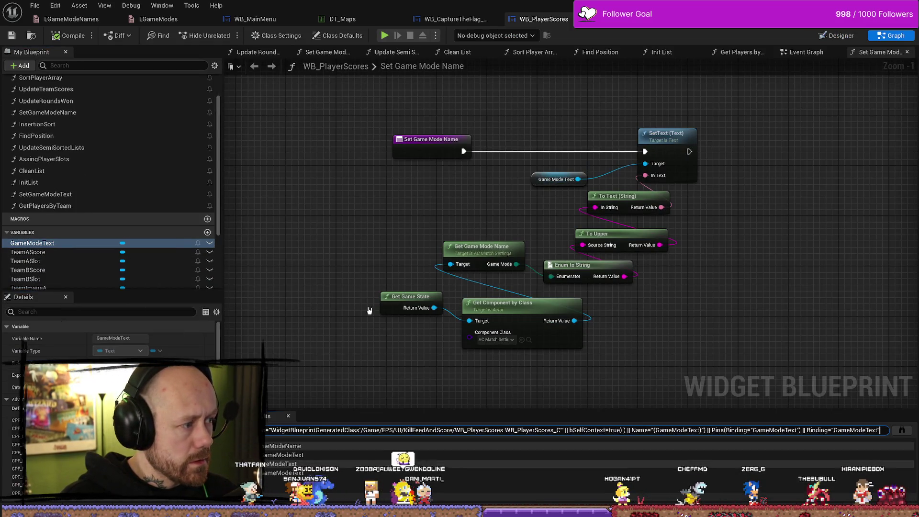
pyautogui.click(307, 455)
pyautogui.doubleClick(307, 456)
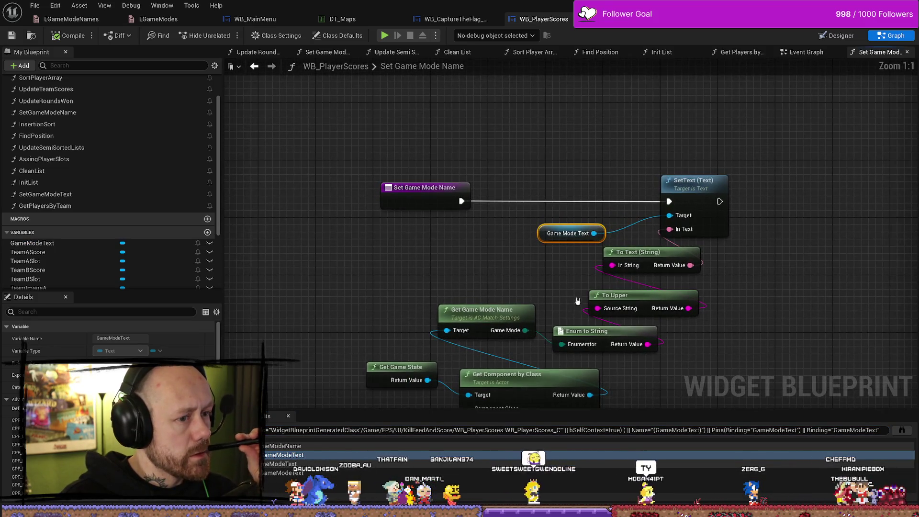
# Step: Tidy the Game Mode Text, Get Game State and Get Component by Class nodes, then open AC_MatchSettings
pyautogui.moveTo(460, 197); pyautogui.dragTo(447, 189)
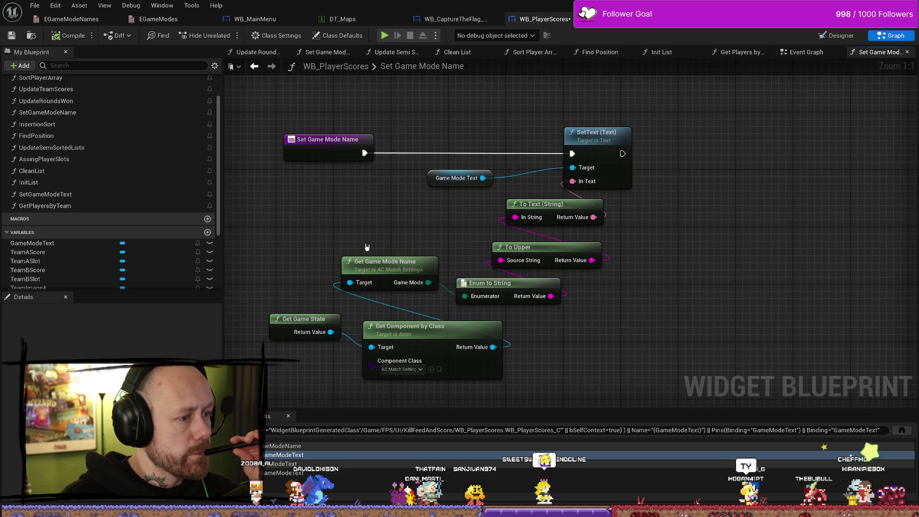
pyautogui.click(407, 230)
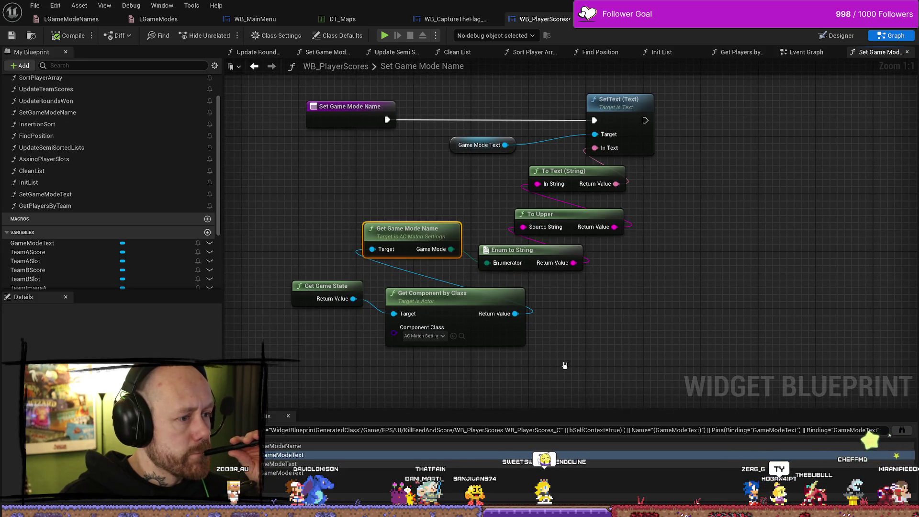
pyautogui.click(296, 268)
pyautogui.moveTo(466, 184); pyautogui.dragTo(457, 153)
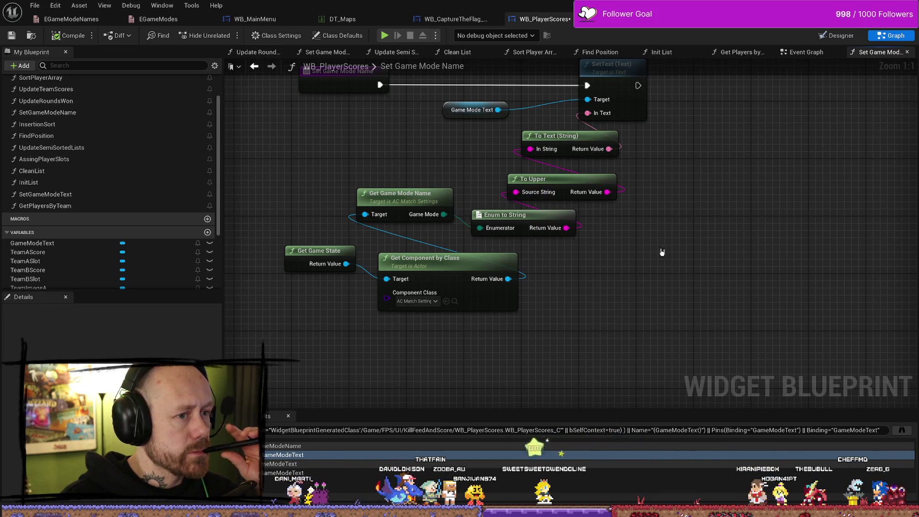
pyautogui.moveTo(662, 253); pyautogui.dragTo(686, 241)
pyautogui.click(431, 184)
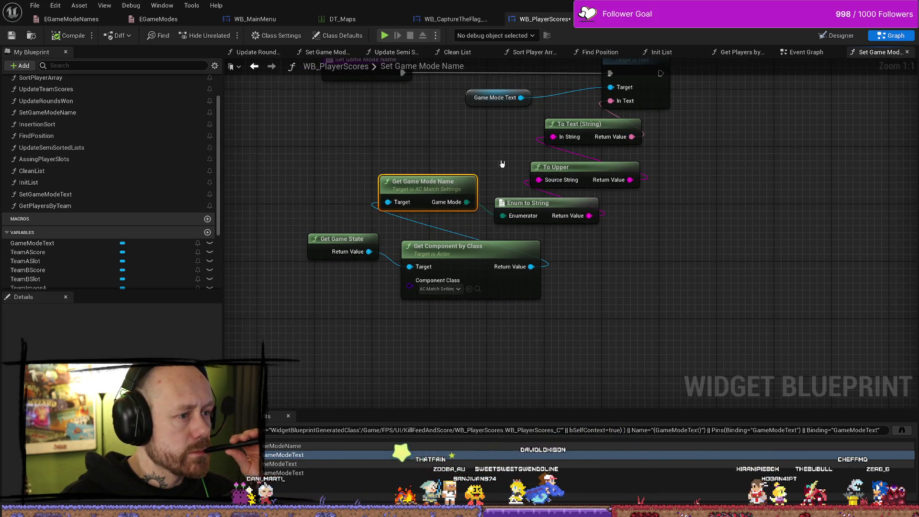
pyautogui.moveTo(334, 238); pyautogui.dragTo(334, 253)
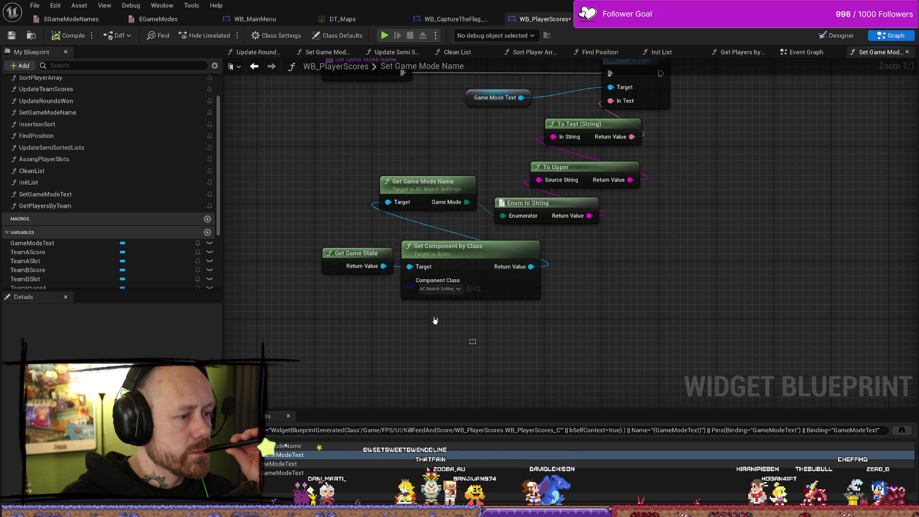
pyautogui.keyDown('ctrl'); pyautogui.click(505, 271); pyautogui.keyUp('ctrl')
pyautogui.moveTo(504, 272); pyautogui.dragTo(389, 271)
pyautogui.moveTo(485, 351); pyautogui.dragTo(605, 323)
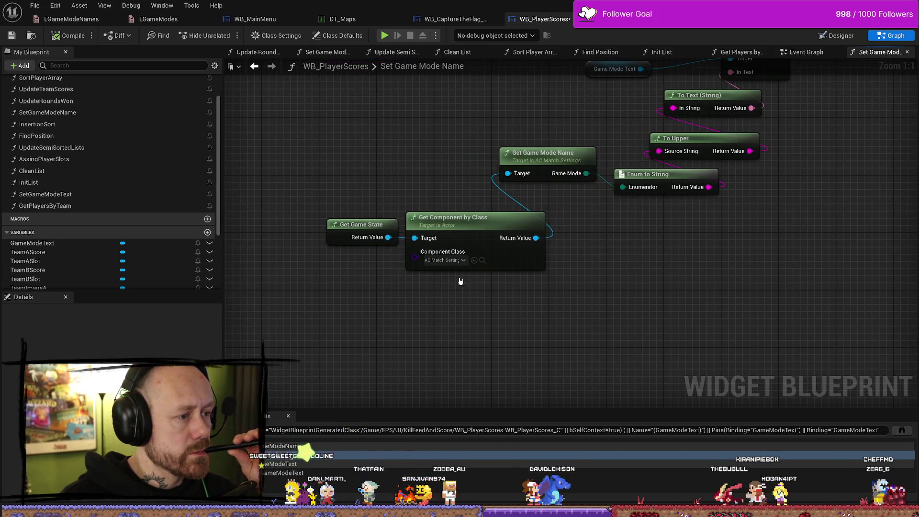
pyautogui.click(483, 261)
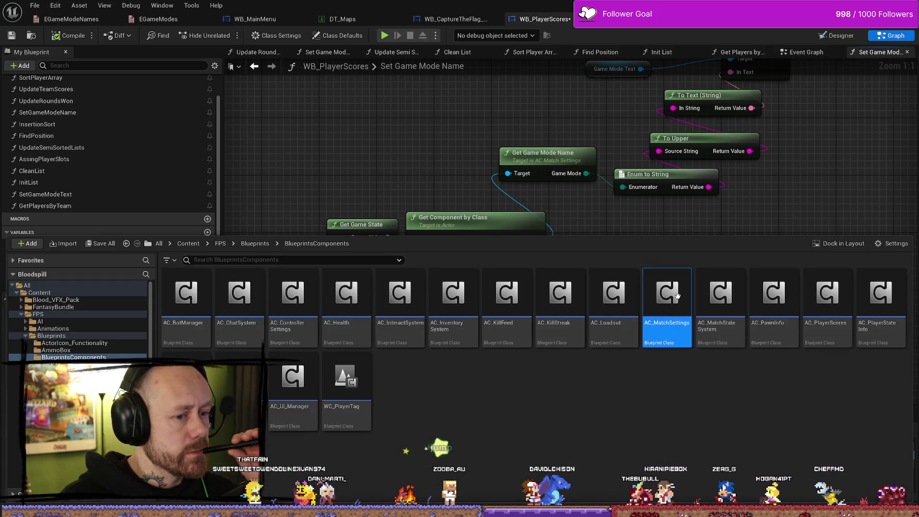
pyautogui.press('Return')
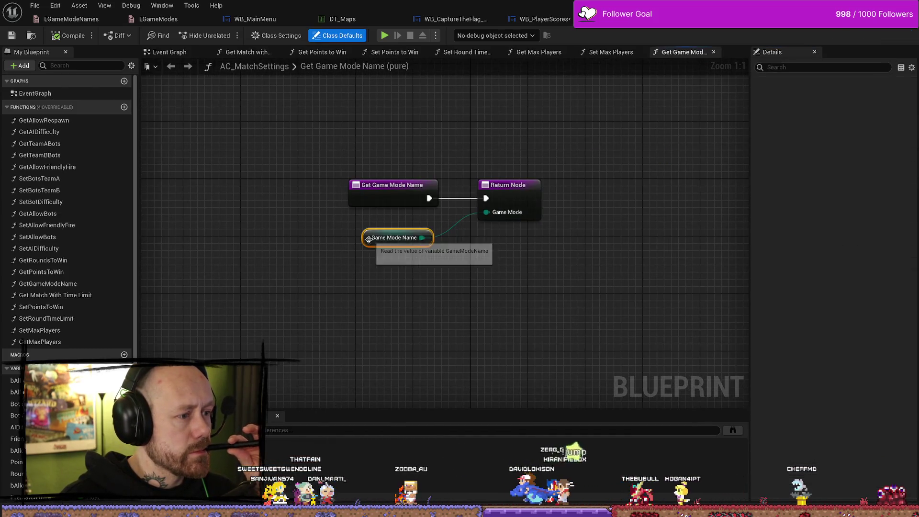
# Step: Find references to the GameModeName variable and the Get Game Mode Name function in AC_MatchSettings
pyautogui.rightClick(369, 240)
pyautogui.click(409, 318)
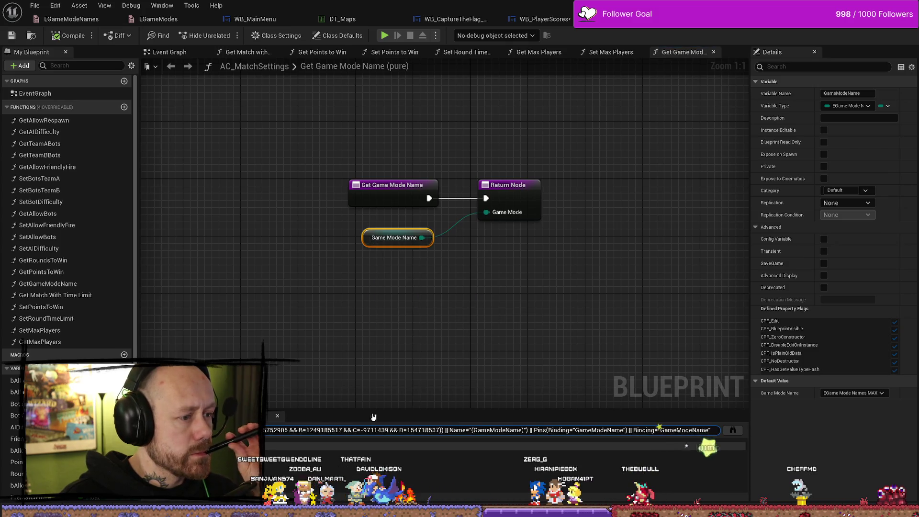
pyautogui.rightClick(379, 186)
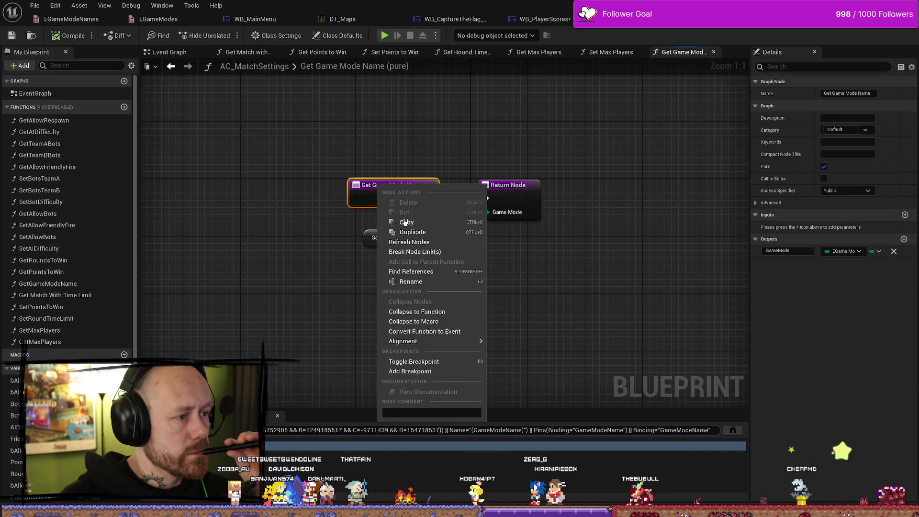
pyautogui.click(410, 272)
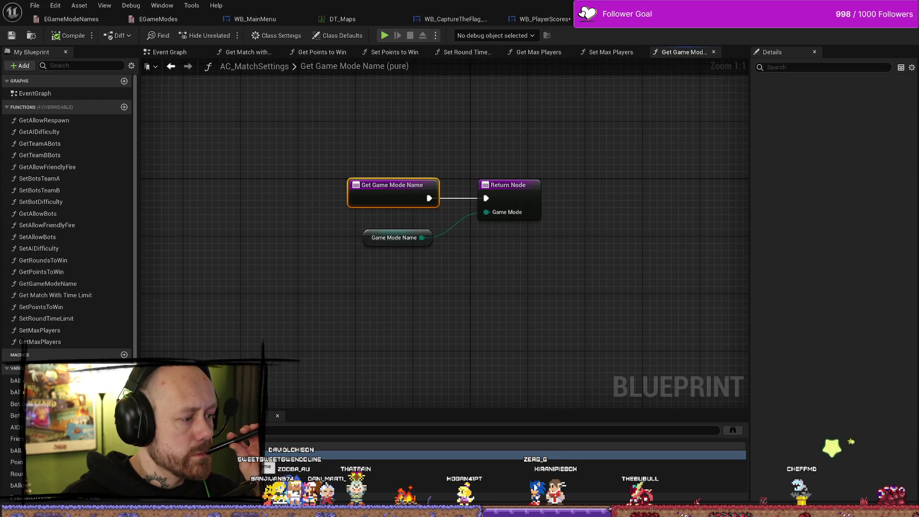
pyautogui.click(445, 278)
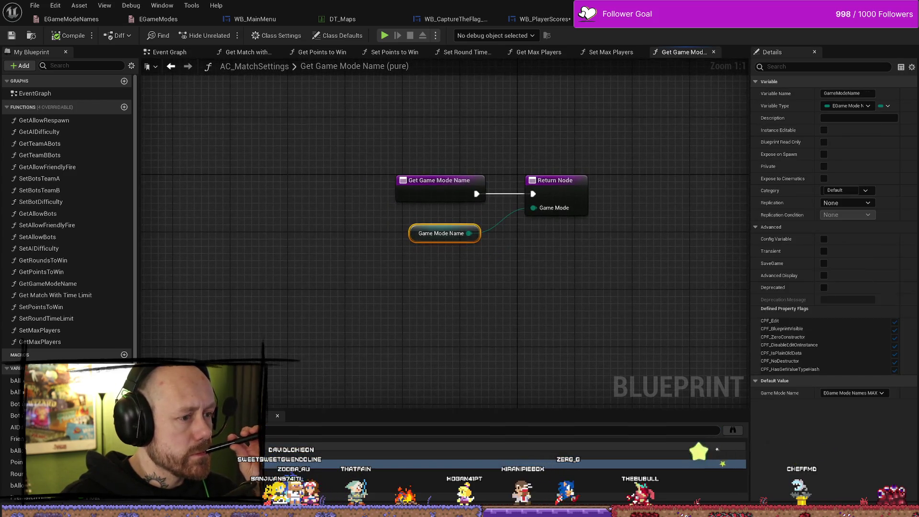
# Step: Search all blueprints for Get Game Mode Name and review the results
pyautogui.click(733, 430)
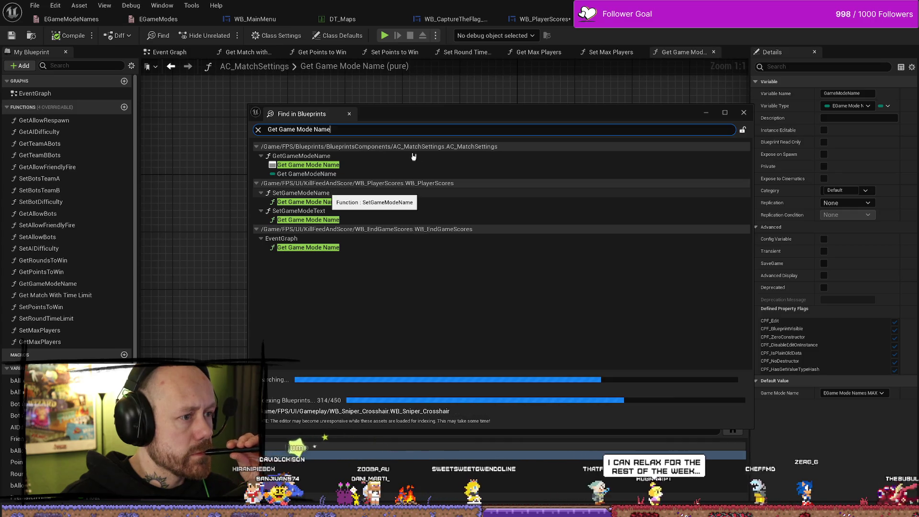
pyautogui.click(442, 150)
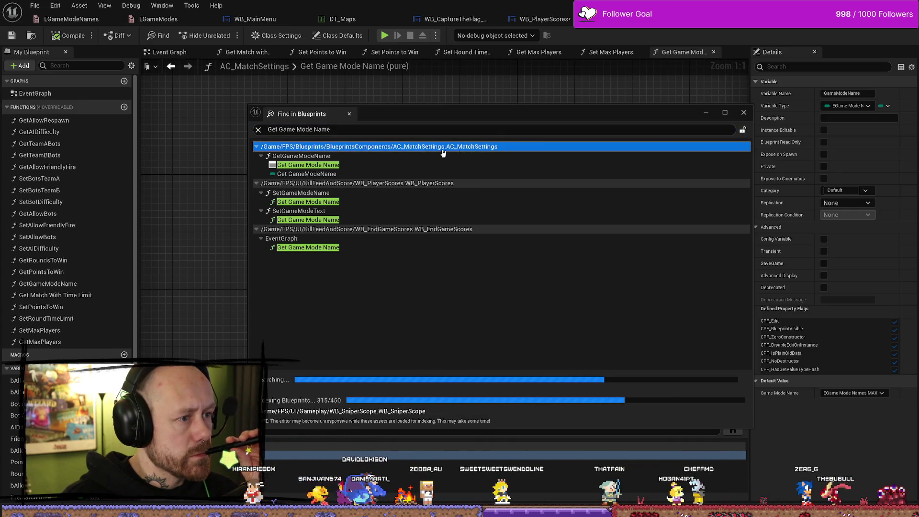
pyautogui.click(304, 193)
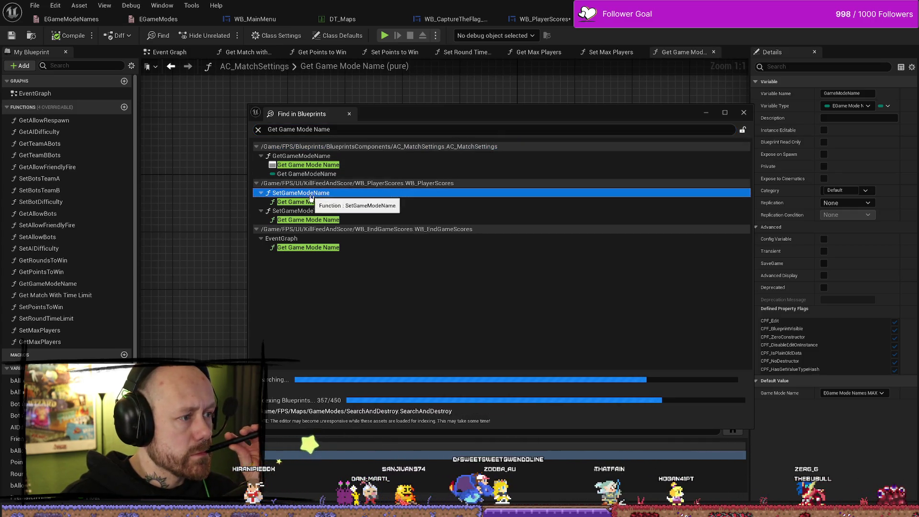
pyautogui.click(307, 166)
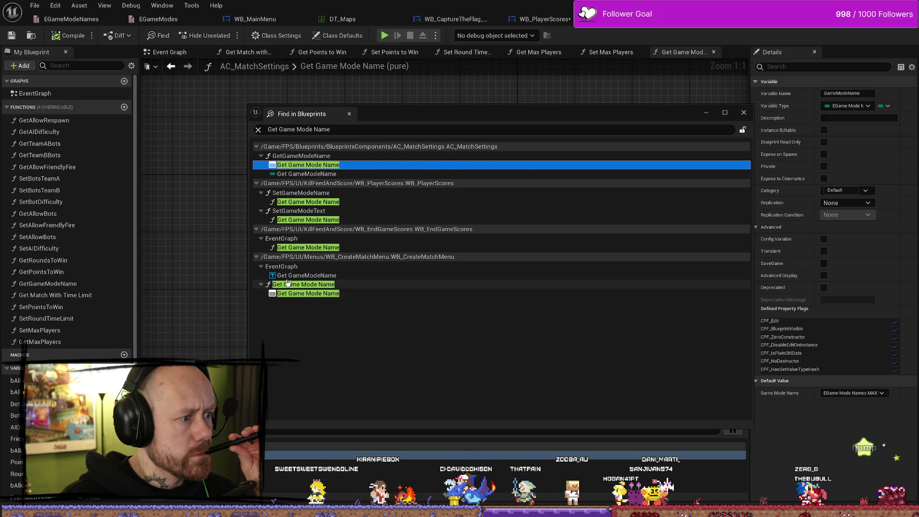
pyautogui.hotkey('alt', 'Tab')
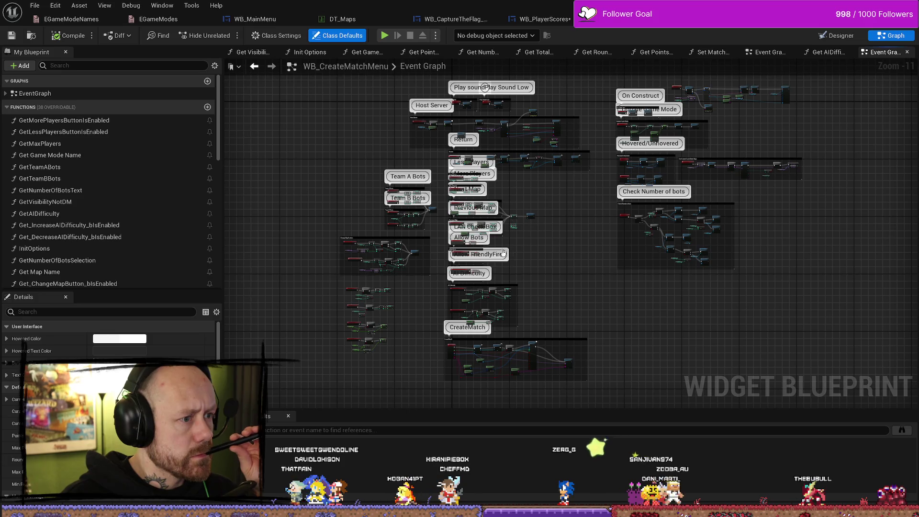
pyautogui.hotkey('alt', 'Tab')
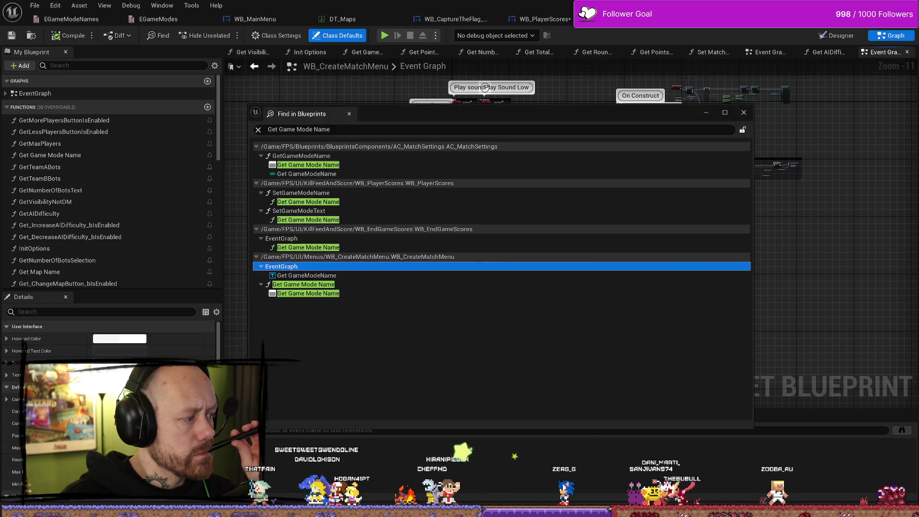
# Step: Jump to the Game Mode Name getter in WB_CreateMatchMenu and check its references
pyautogui.doubleClick(311, 276)
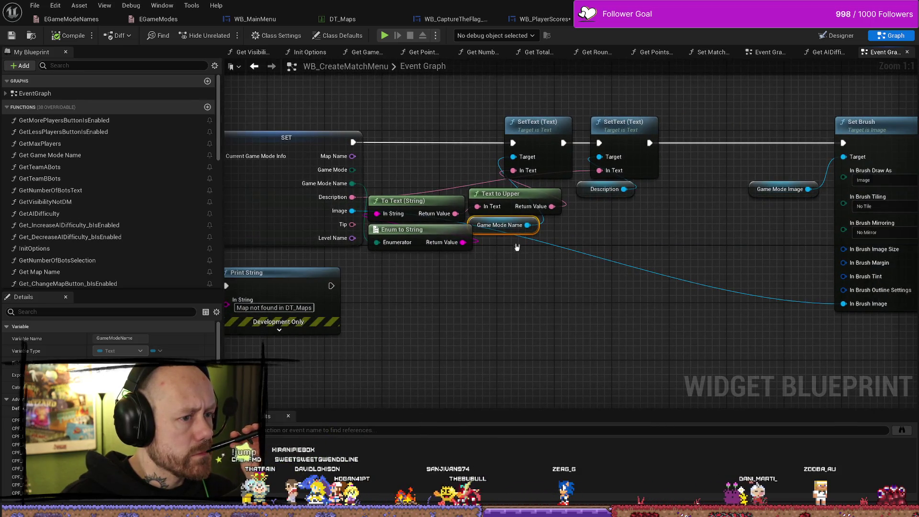
pyautogui.moveTo(501, 234)
pyautogui.mouseDown()
pyautogui.moveTo(535, 283)
pyautogui.moveTo(501, 254)
pyautogui.mouseUp()
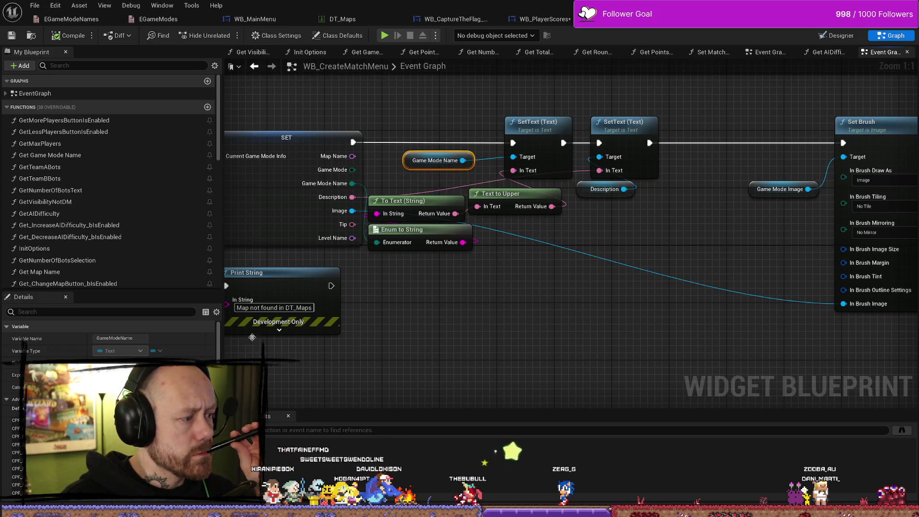
pyautogui.scroll(-2, 108, 340)
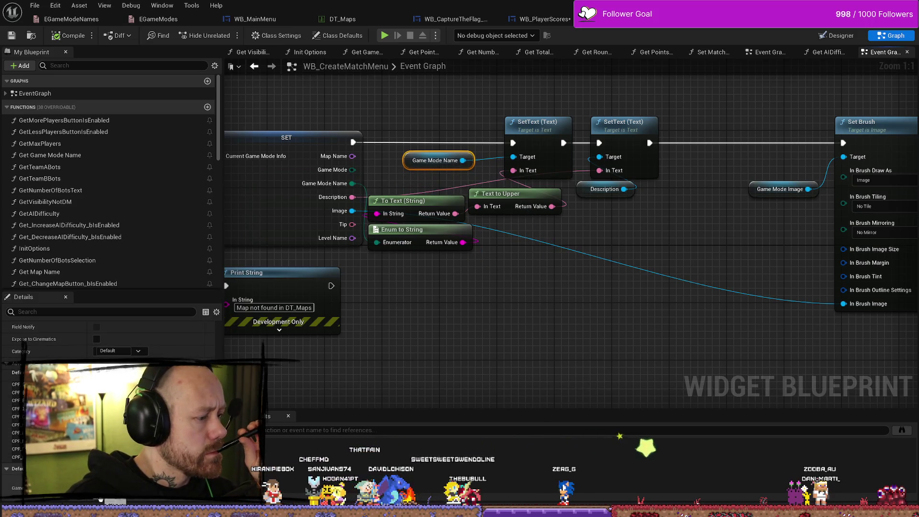
pyautogui.rightClick(413, 162)
pyautogui.click(444, 236)
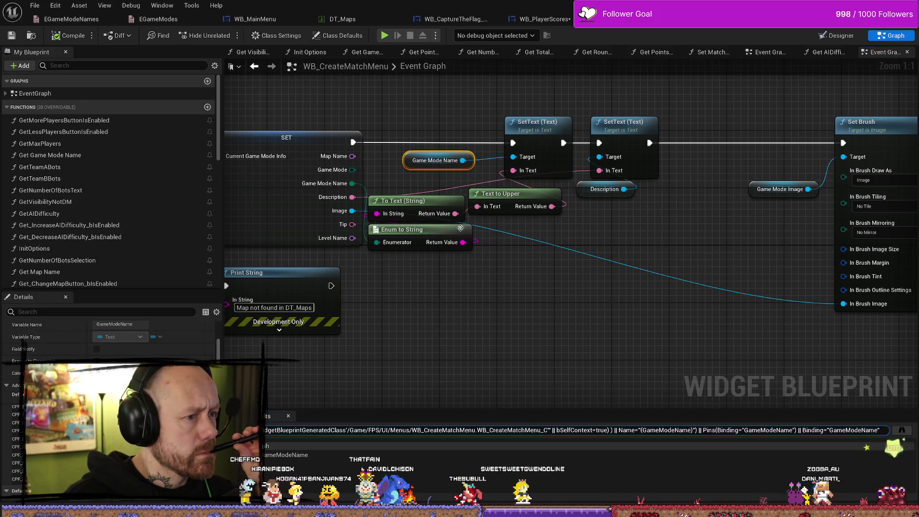
pyautogui.click(287, 455)
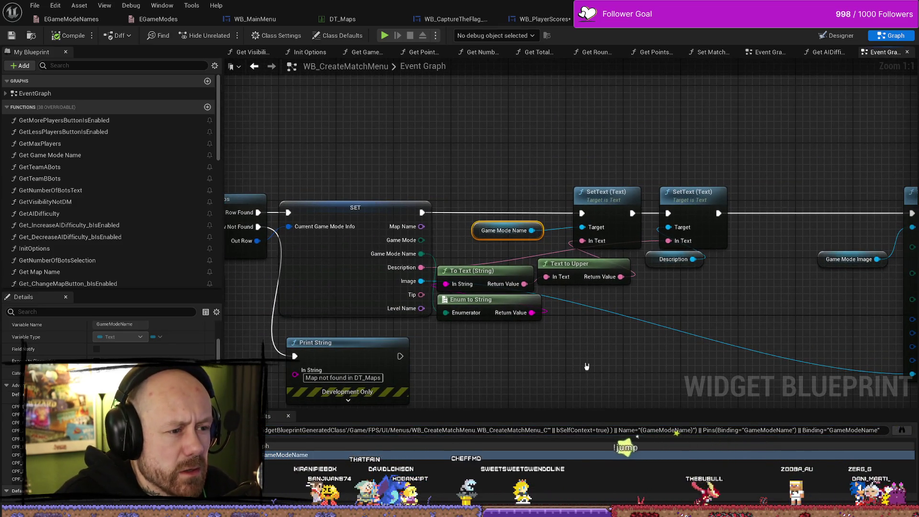
# Step: Move the Enum to String and To Text (String) nodes down and bring the DT_Maps lookup into view
pyautogui.moveTo(491, 305); pyautogui.dragTo(491, 328)
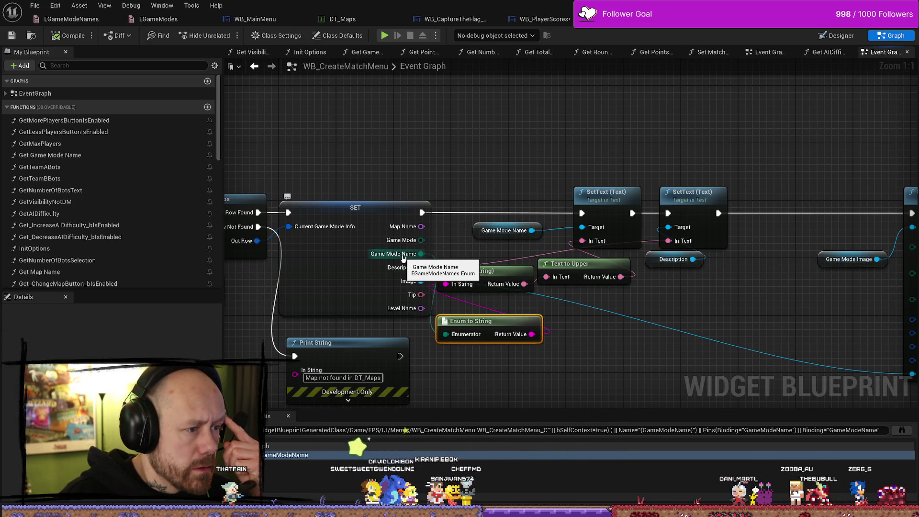
pyautogui.moveTo(474, 271); pyautogui.dragTo(481, 279)
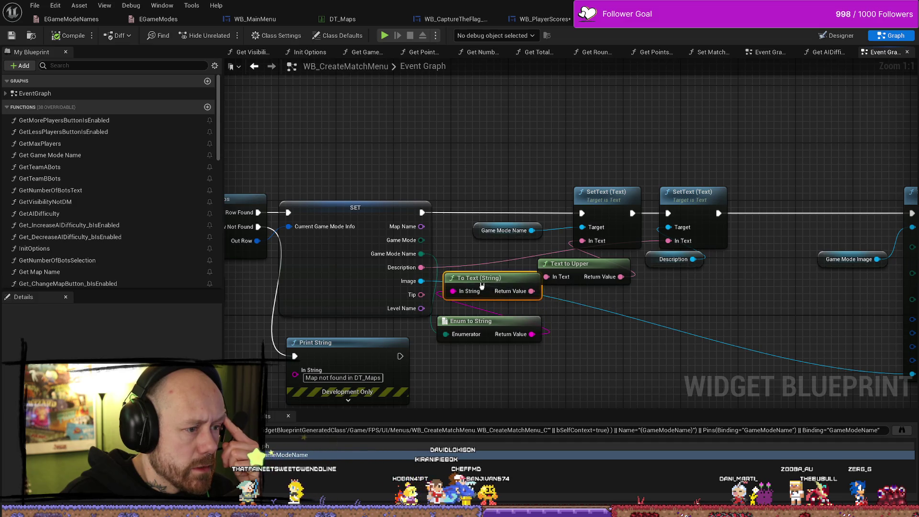
pyautogui.rightClick(481, 326)
pyautogui.press('Escape')
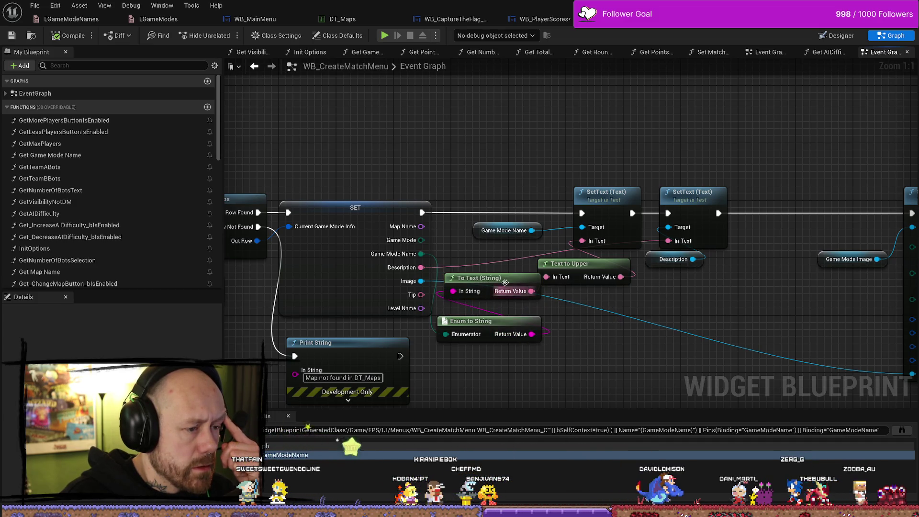
pyautogui.moveTo(505, 283); pyautogui.dragTo(505, 297)
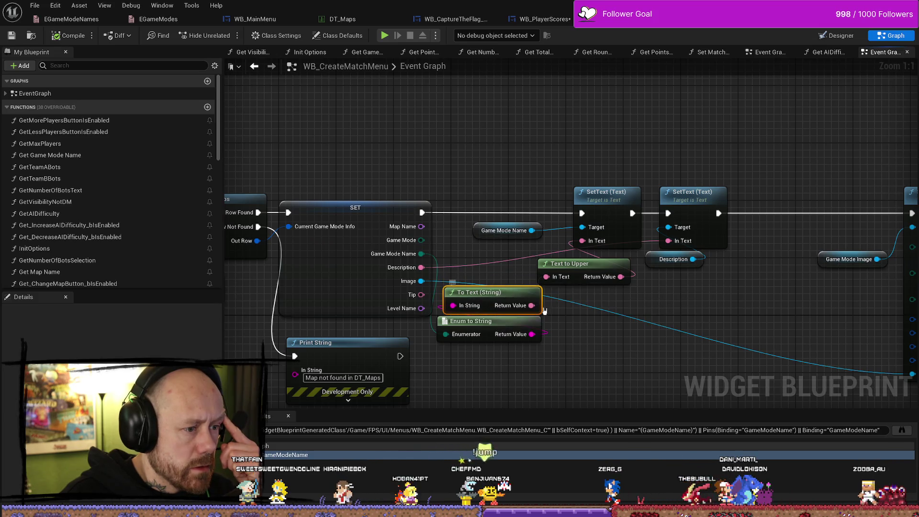
pyautogui.moveTo(531, 363)
pyautogui.mouseDown()
pyautogui.moveTo(540, 345)
pyautogui.moveTo(673, 346)
pyautogui.mouseUp()
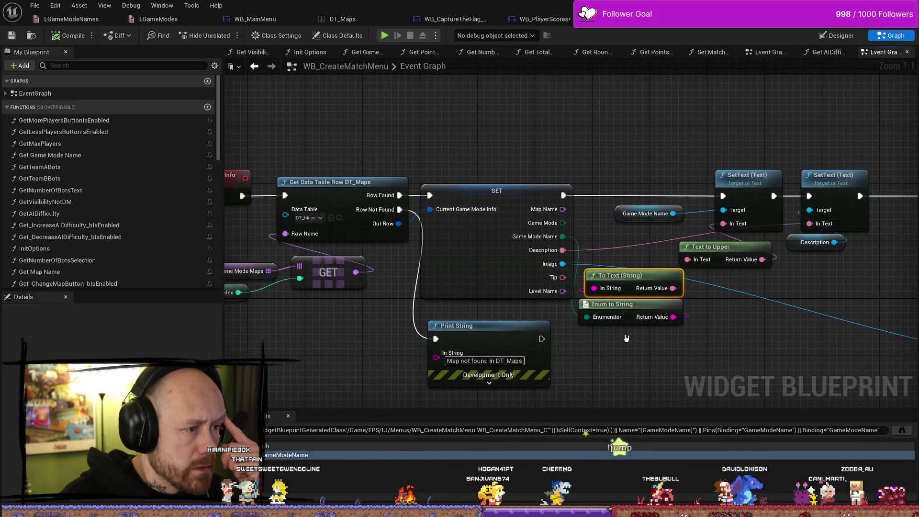
pyautogui.moveTo(377, 253); pyautogui.dragTo(460, 254)
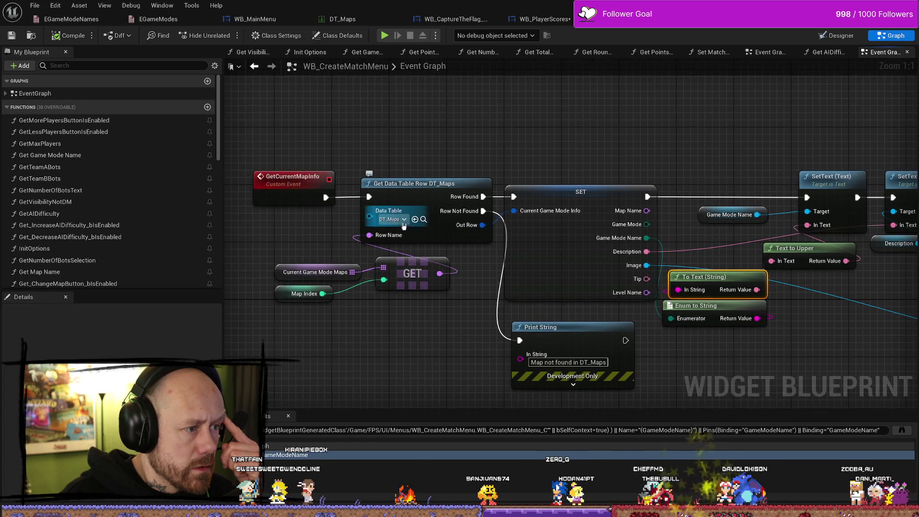
pyautogui.hotkey('ctrl', 'space')
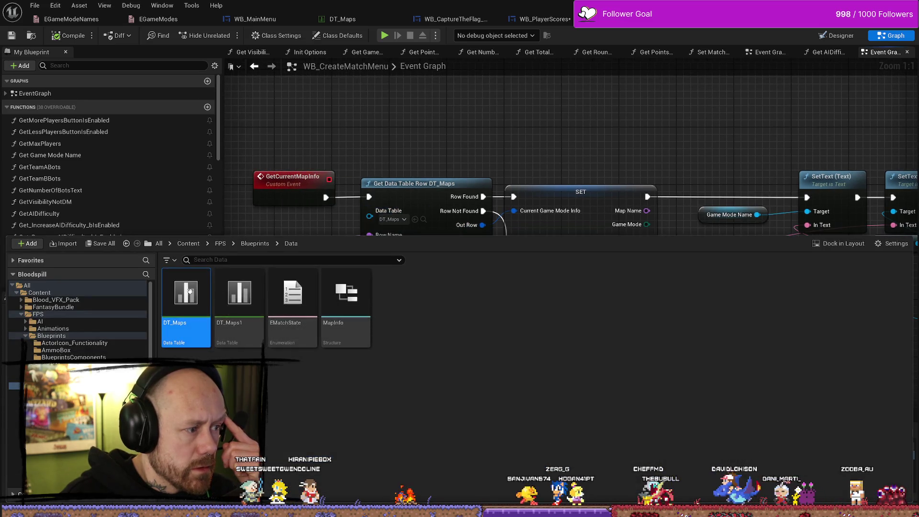
# Step: Confirm DT_Maps' Map1_capture row uses Capture The Flag, then view WB_CreateMatchMenu's GetCurrentMapInfo lookup
pyautogui.doubleClick(186, 294)
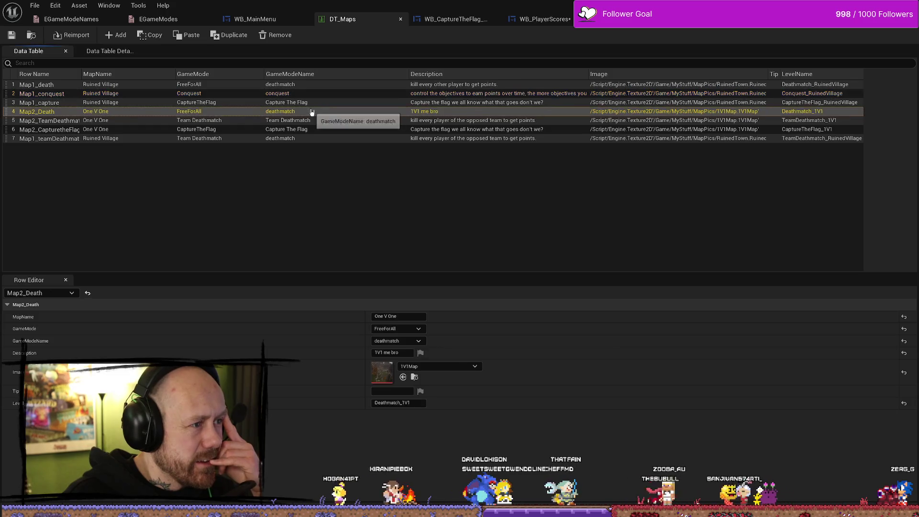
pyautogui.click(331, 103)
pyautogui.click(406, 340)
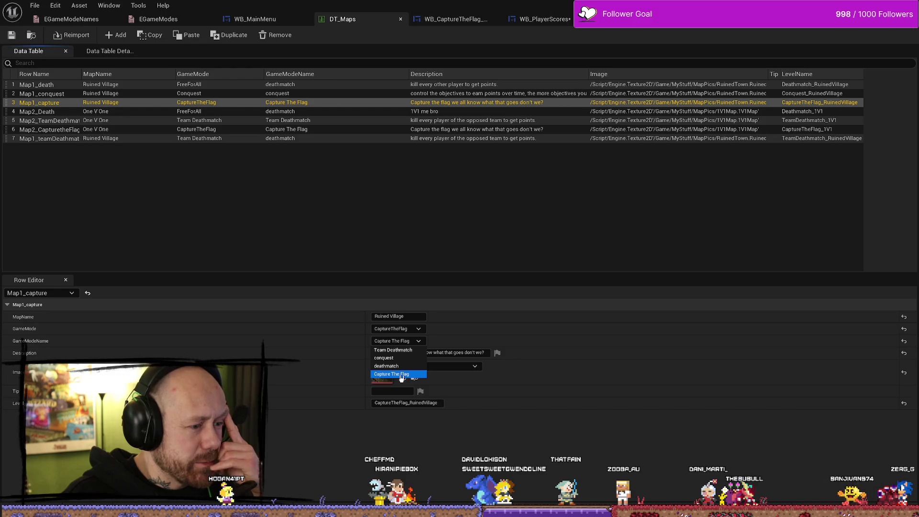
pyautogui.click(534, 247)
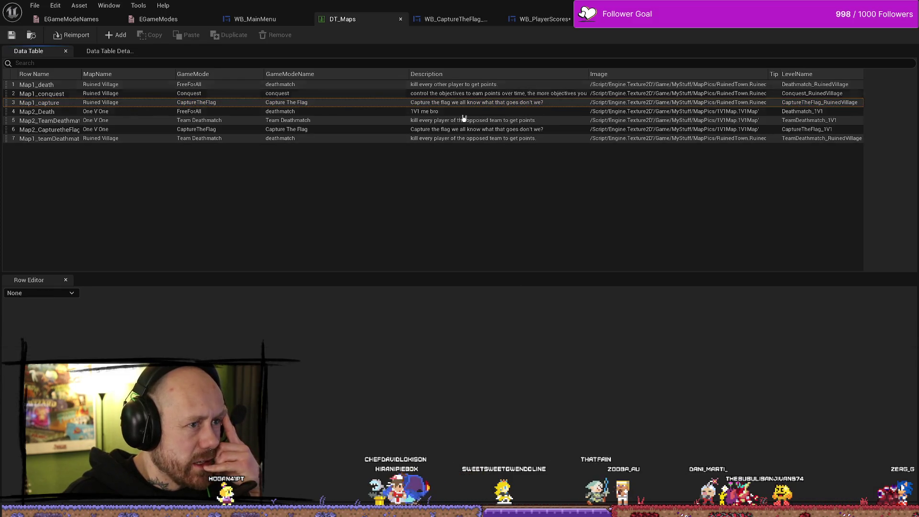
pyautogui.click(312, 102)
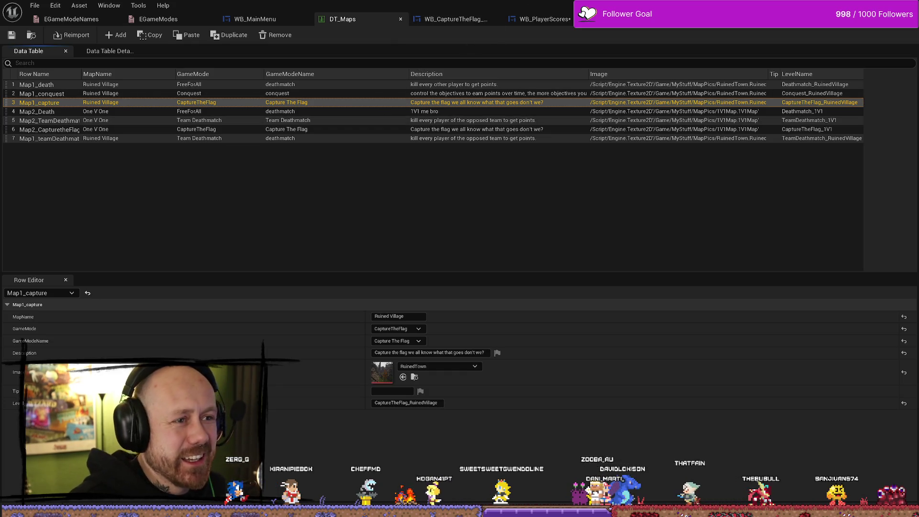
pyautogui.click(693, 19)
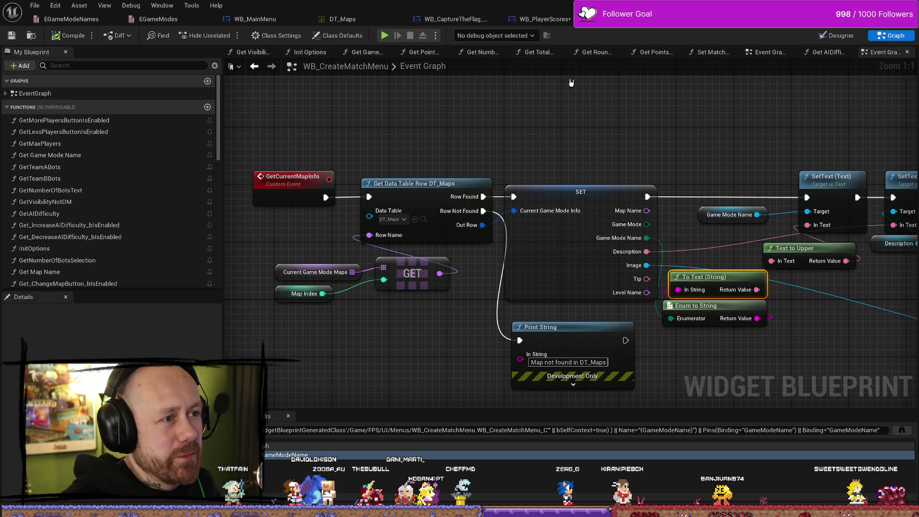
# Step: Change the EGameModeNames 'deathmatch' display name to 'Deathmatch' and save the enum
pyautogui.click(158, 20)
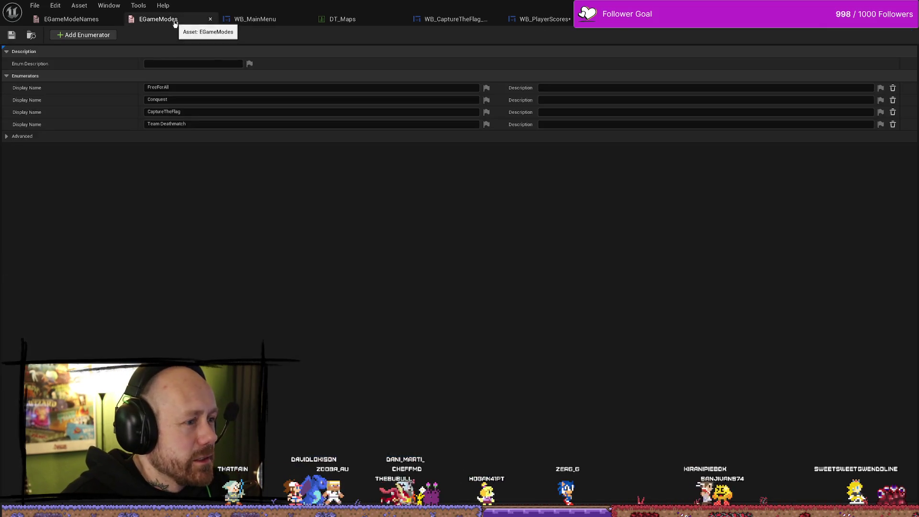
pyautogui.click(69, 17)
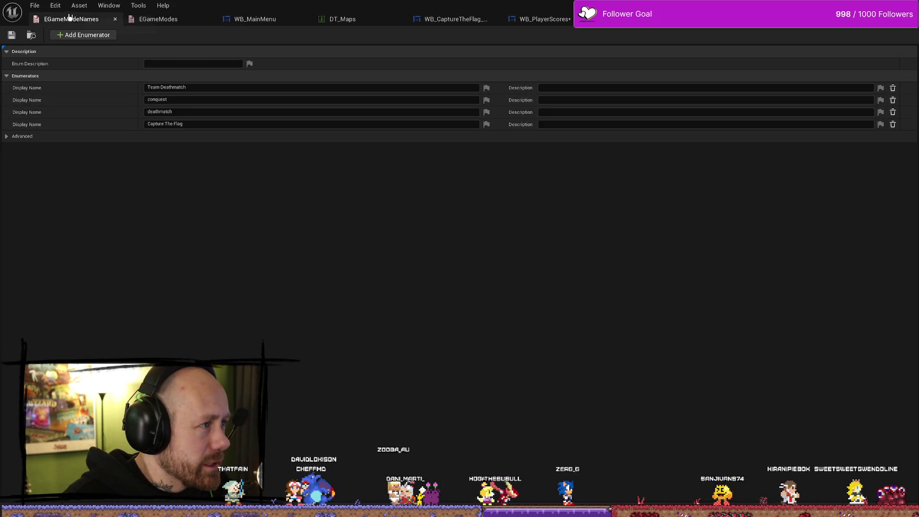
pyautogui.click(146, 99)
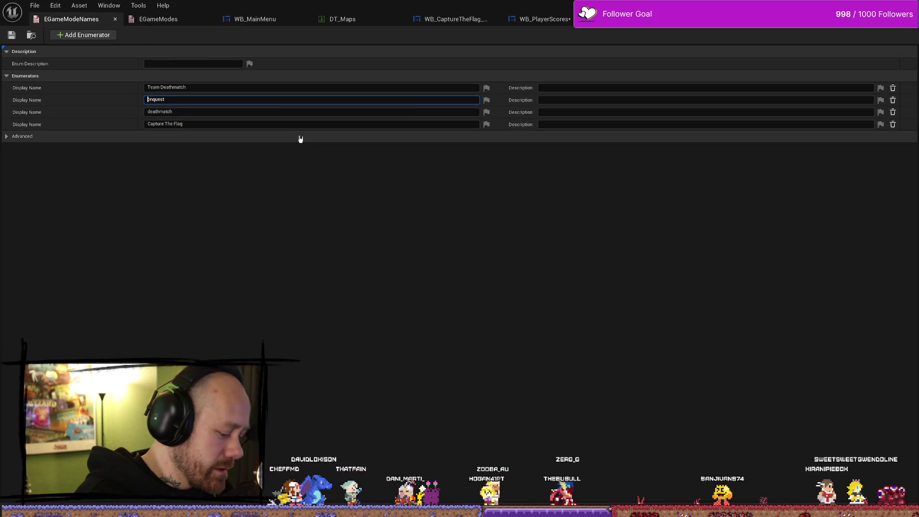
pyautogui.write('C')
pyautogui.click(158, 111)
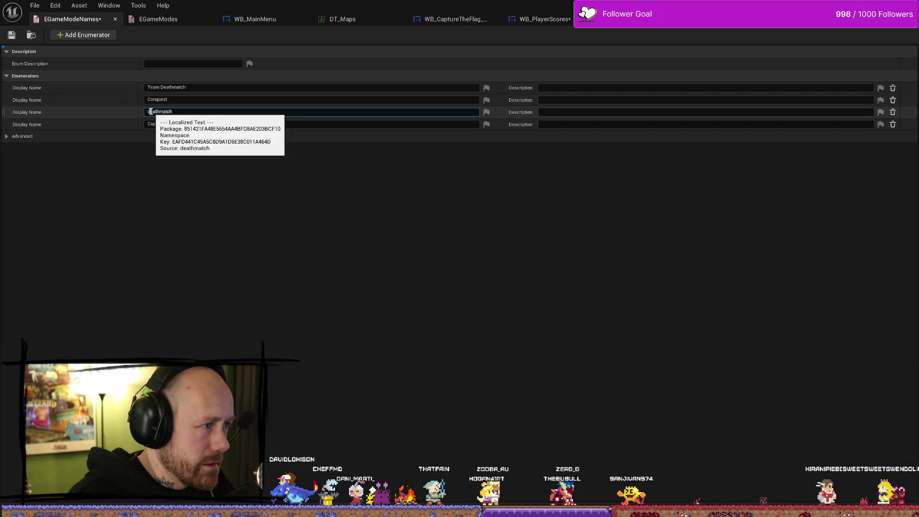
pyautogui.press('Delete')
pyautogui.write('D')
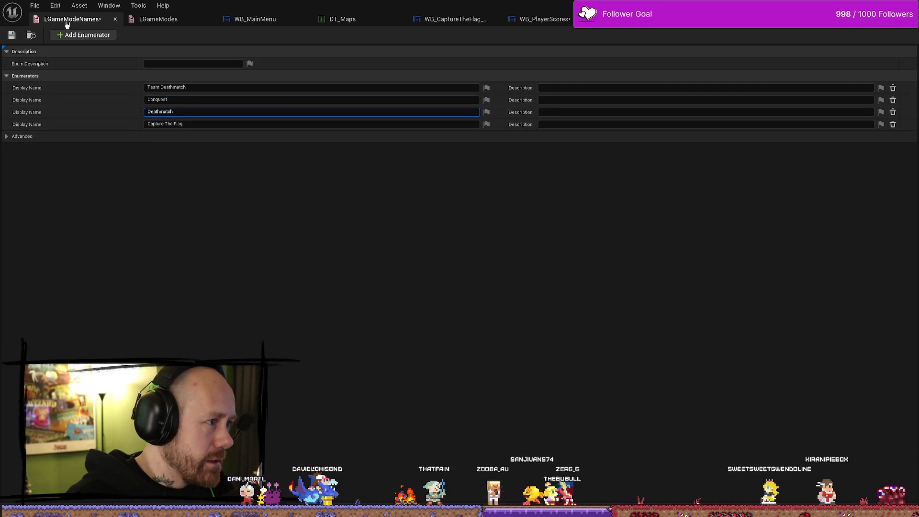
pyautogui.click(34, 5)
pyautogui.click(52, 78)
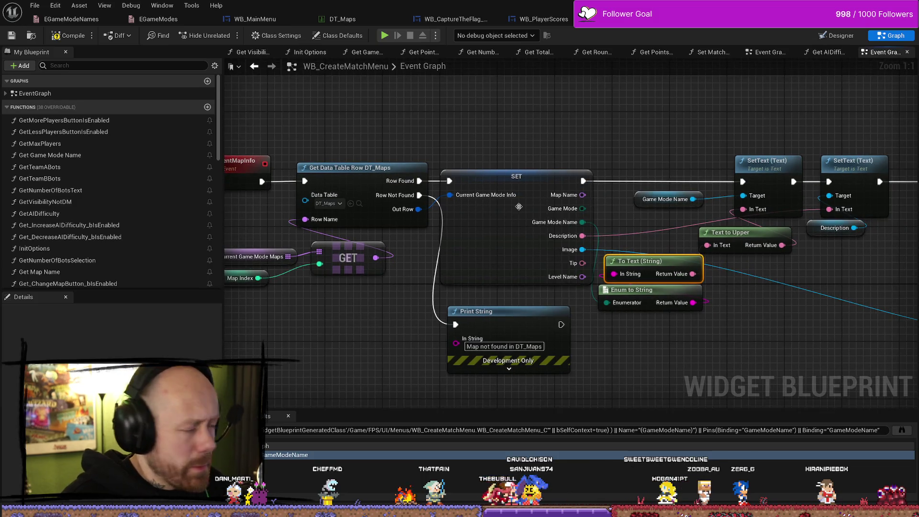
# Step: Search the whole Content folder for 'capturetheflag' and open BP_CaptureTheFlag_GS
pyautogui.moveTo(367, 341); pyautogui.dragTo(323, 307)
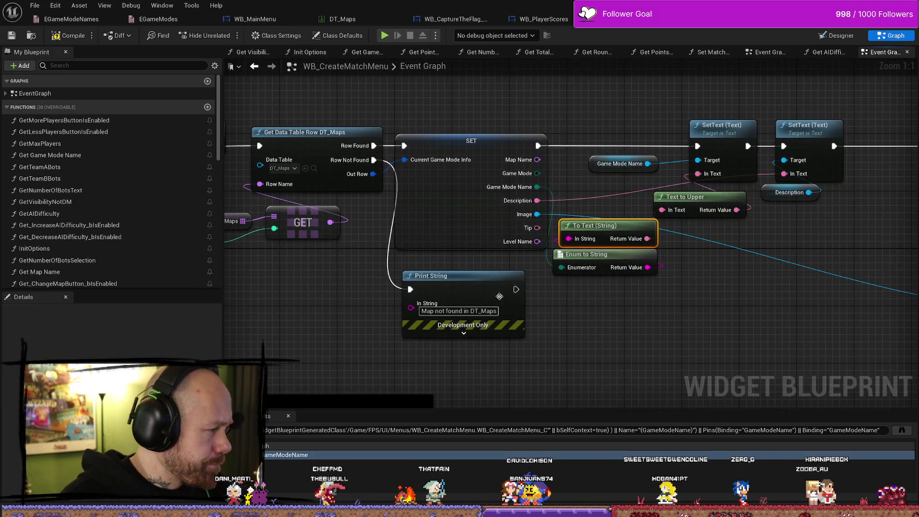
pyautogui.hotkey('ctrl', 'space')
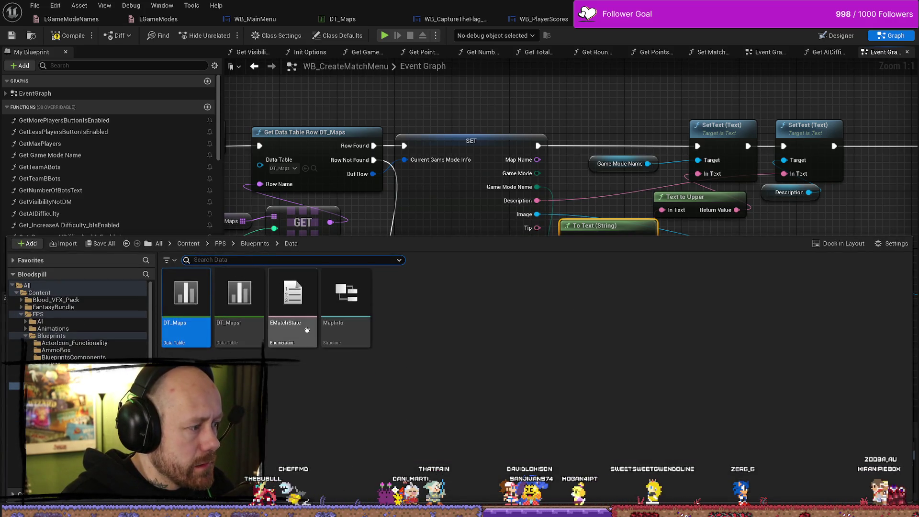
pyautogui.write('capture')
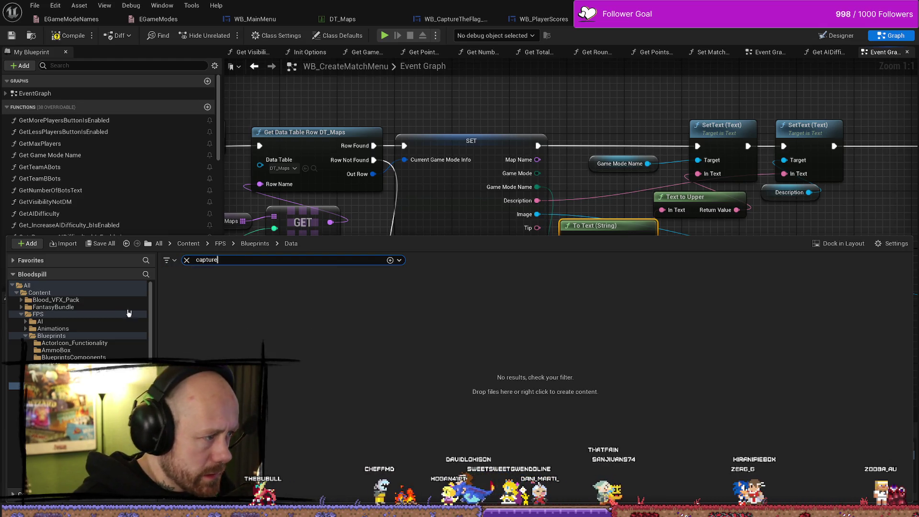
pyautogui.click(39, 292)
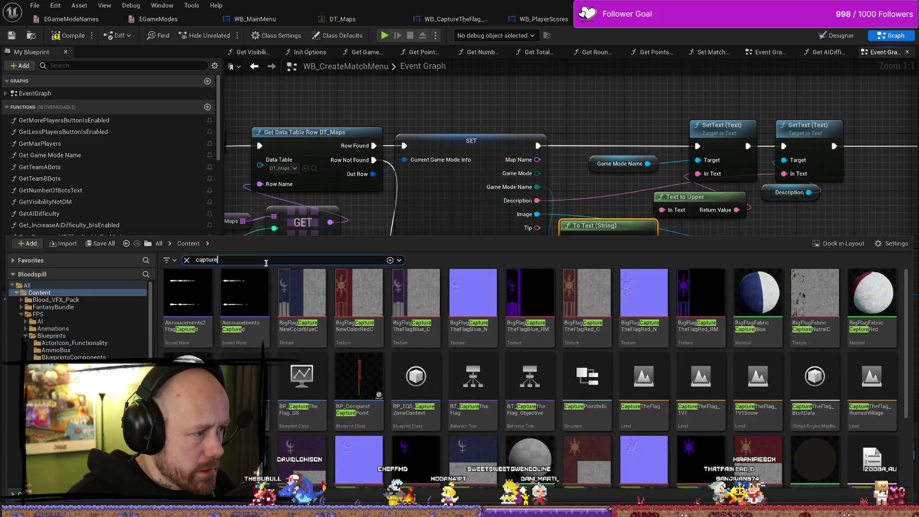
pyautogui.write('theflag')
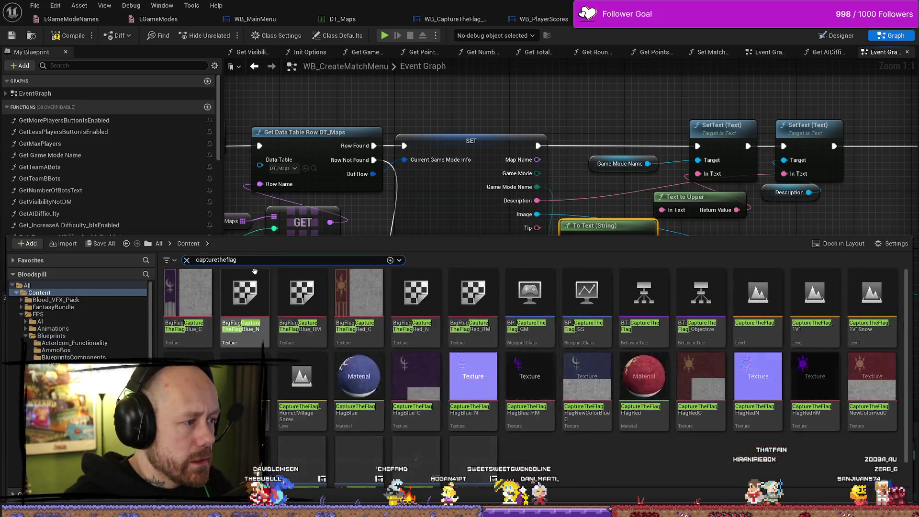
pyautogui.scroll(-1, 646, 437)
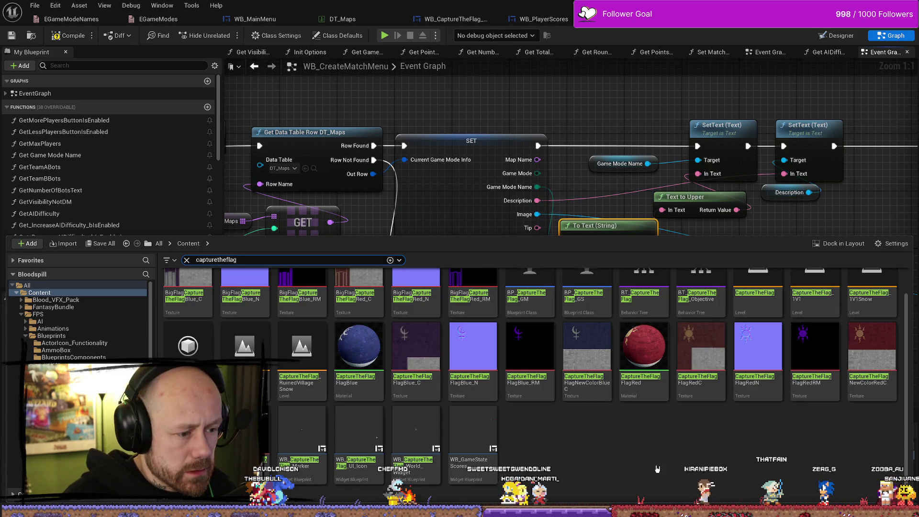
pyautogui.scroll(1, 664, 441)
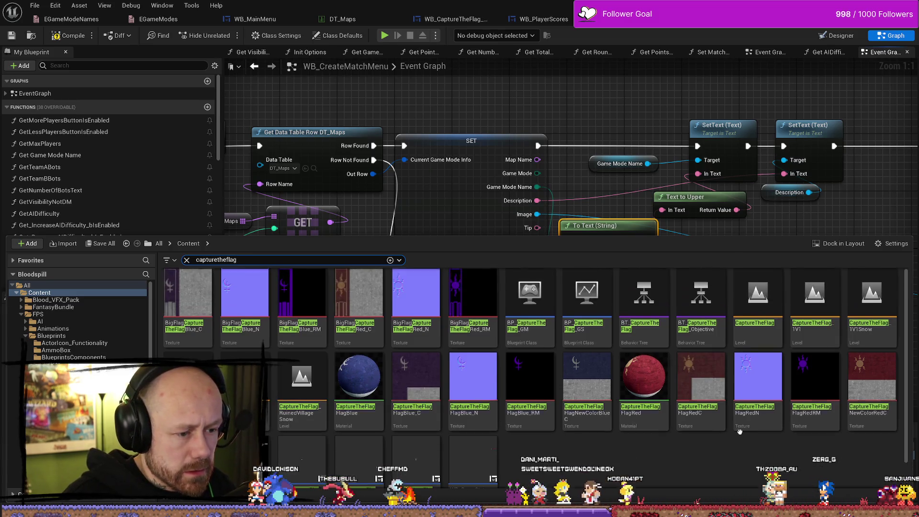
pyautogui.scroll(-1, 540, 439)
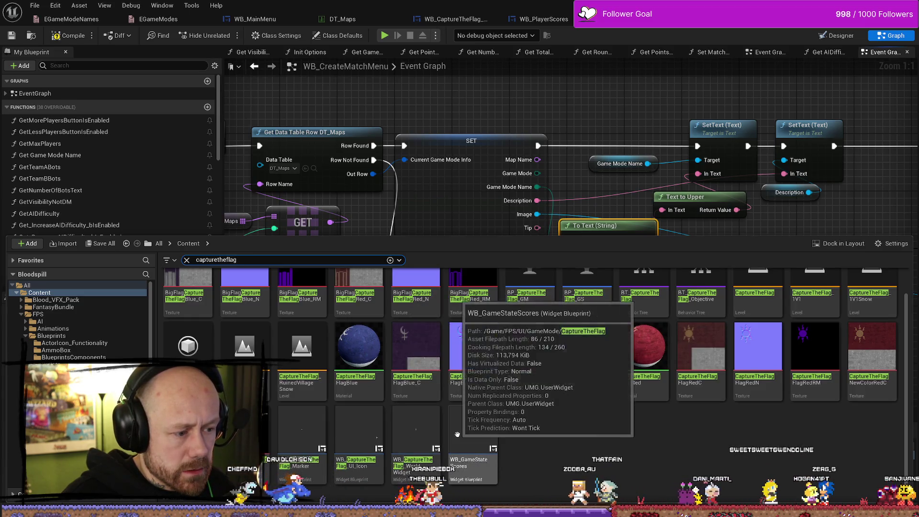
pyautogui.scroll(1, 342, 330)
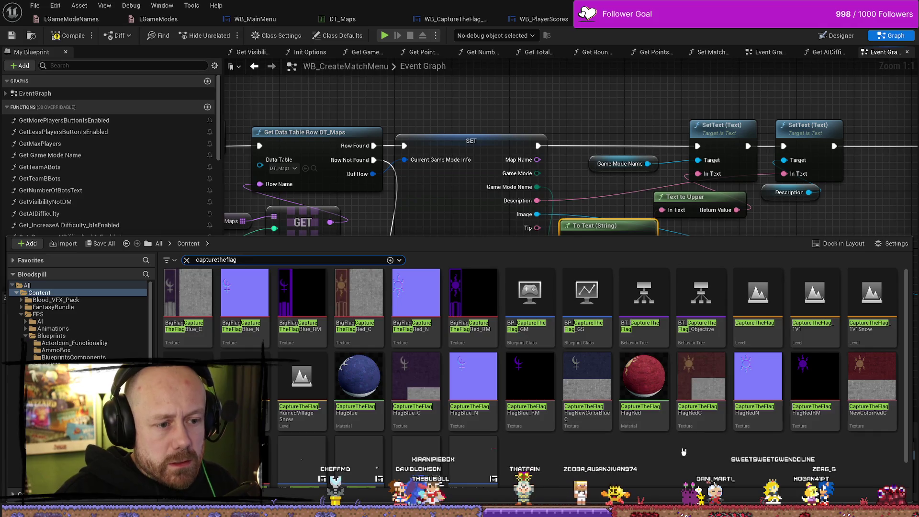
pyautogui.moveTo(534, 301)
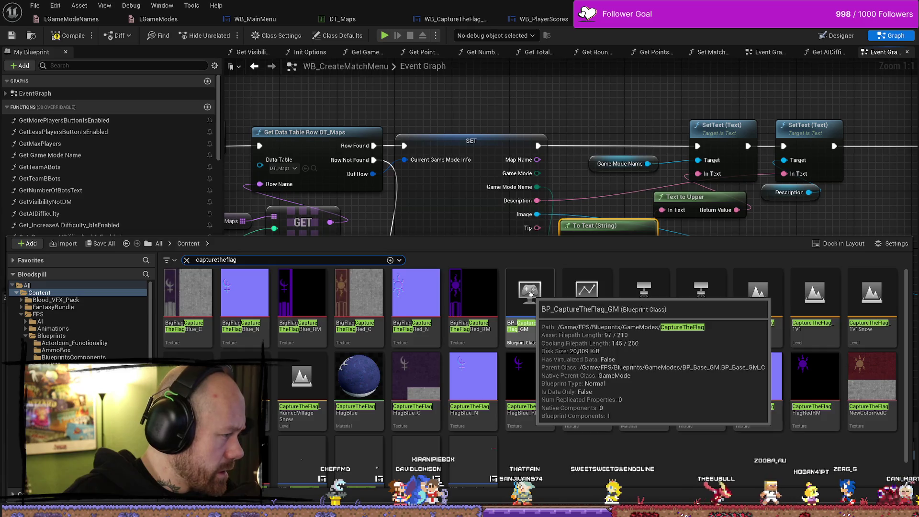
pyautogui.moveTo(589, 309)
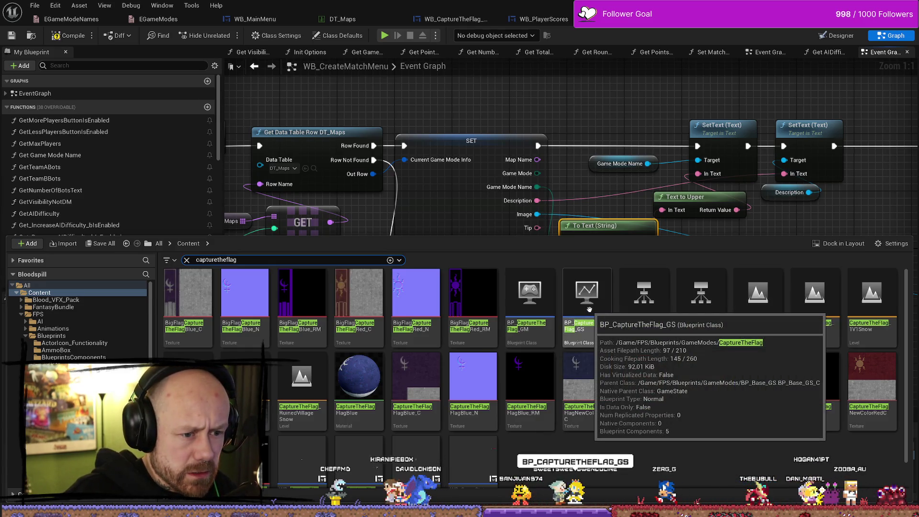
pyautogui.doubleClick(589, 310)
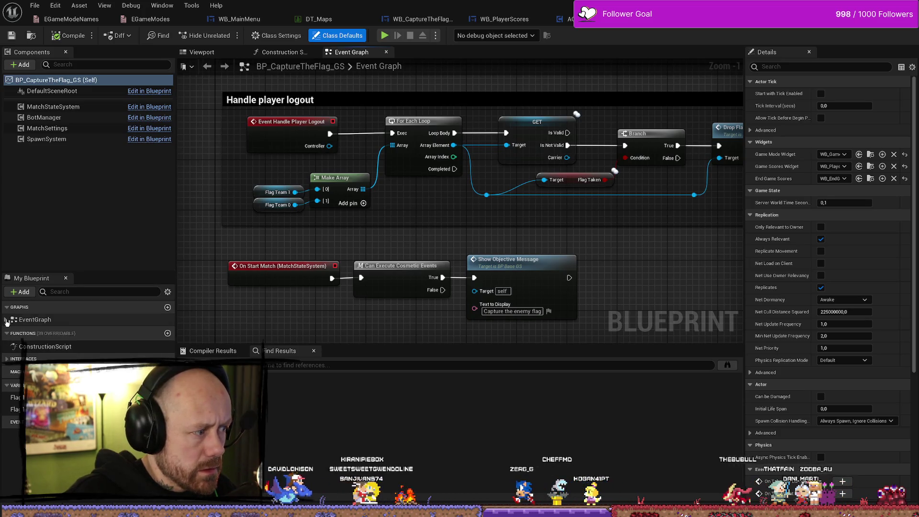
# Step: Review the Get Objectives, Handle player logout and On Start Match logic in the event graph
pyautogui.doubleClick(24, 320)
pyautogui.doubleClick(89, 334)
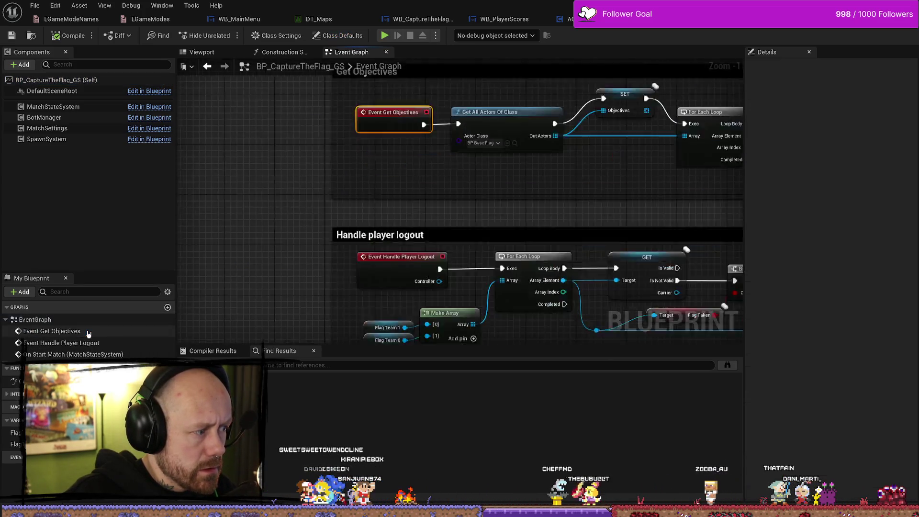
pyautogui.scroll(-5, 480, 264)
pyautogui.scroll(3, 481, 264)
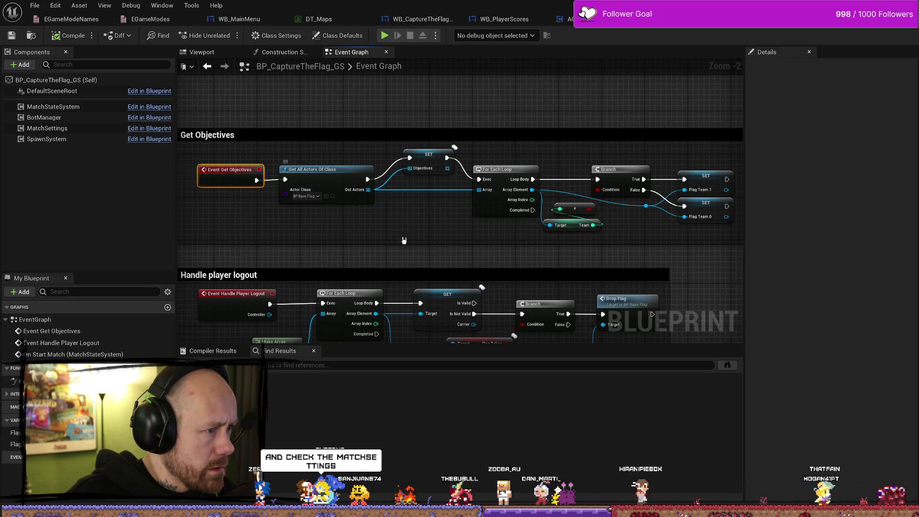
pyautogui.moveTo(402, 240)
pyautogui.mouseDown()
pyautogui.moveTo(392, 229)
pyautogui.moveTo(445, 144)
pyautogui.moveTo(434, 325)
pyautogui.mouseUp()
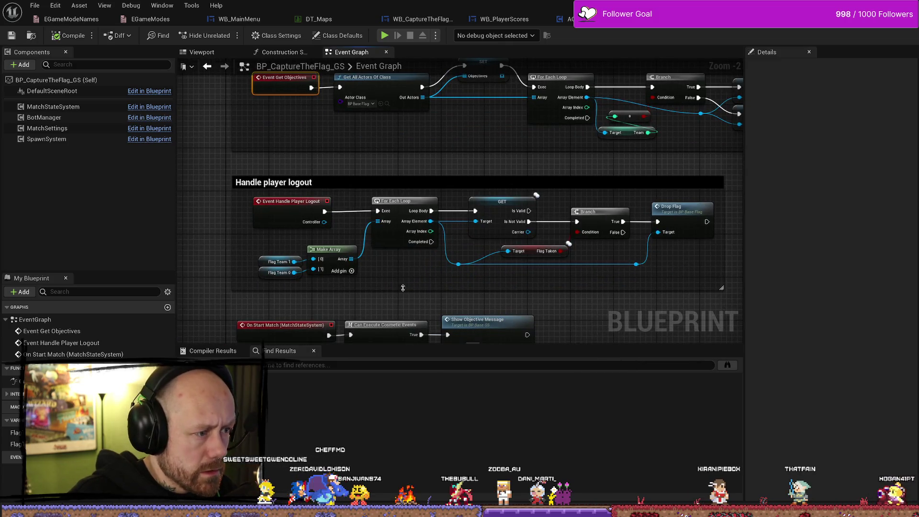
pyautogui.moveTo(403, 288); pyautogui.dragTo(400, 244)
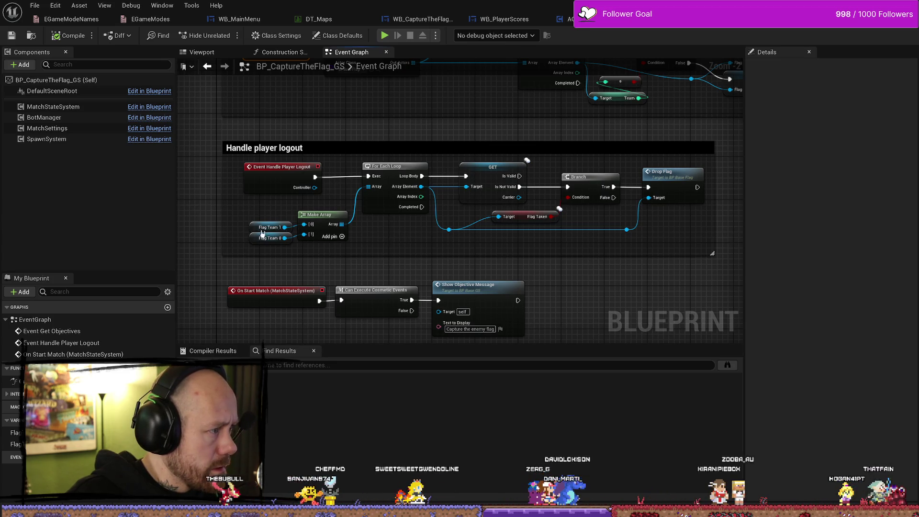
# Step: Set the MatchSettings component's Game Mode Name to Capture The Flag and save the blueprint
pyautogui.click(52, 106)
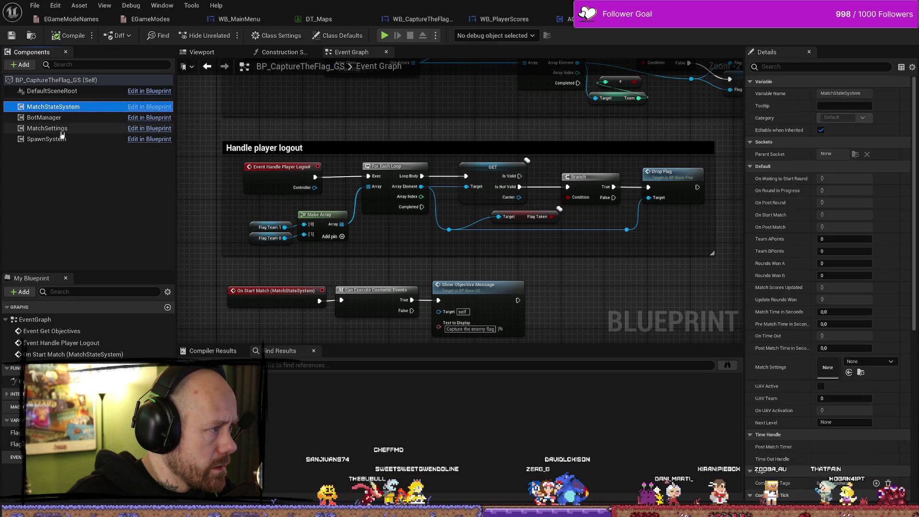
pyautogui.click(62, 129)
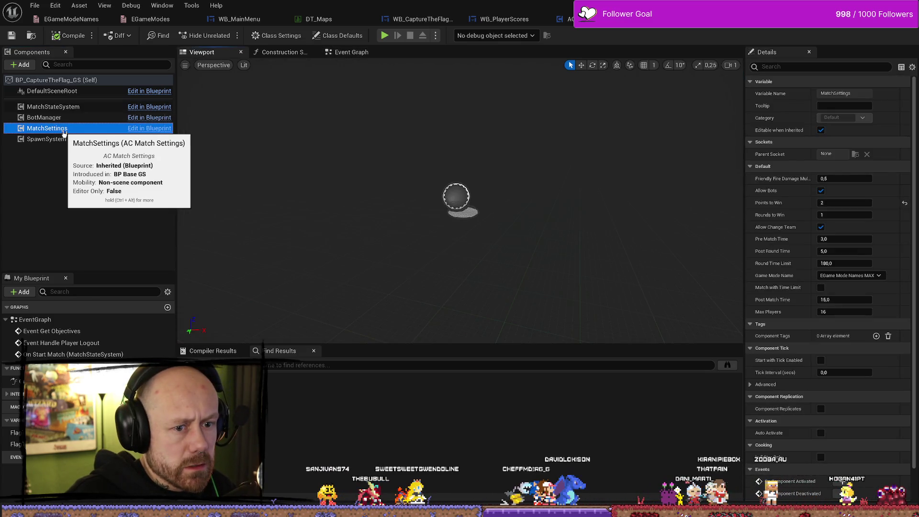
pyautogui.click(828, 276)
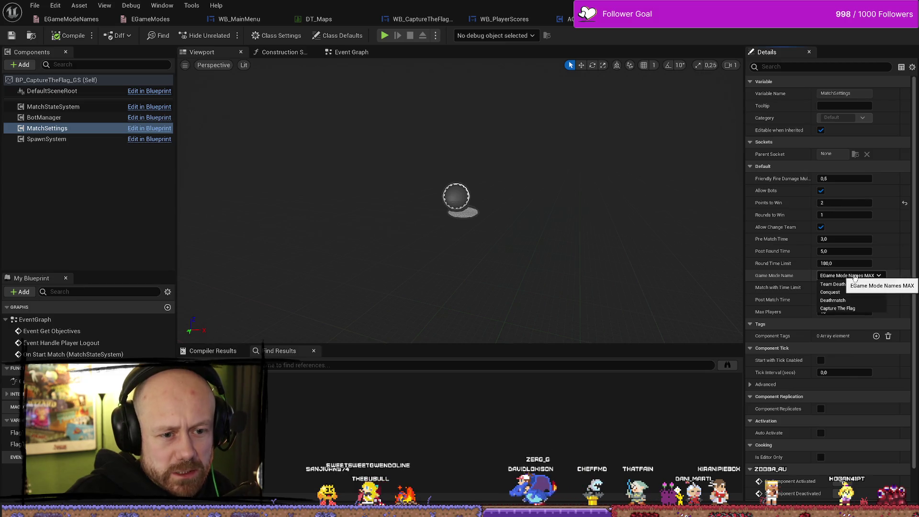
pyautogui.click(848, 310)
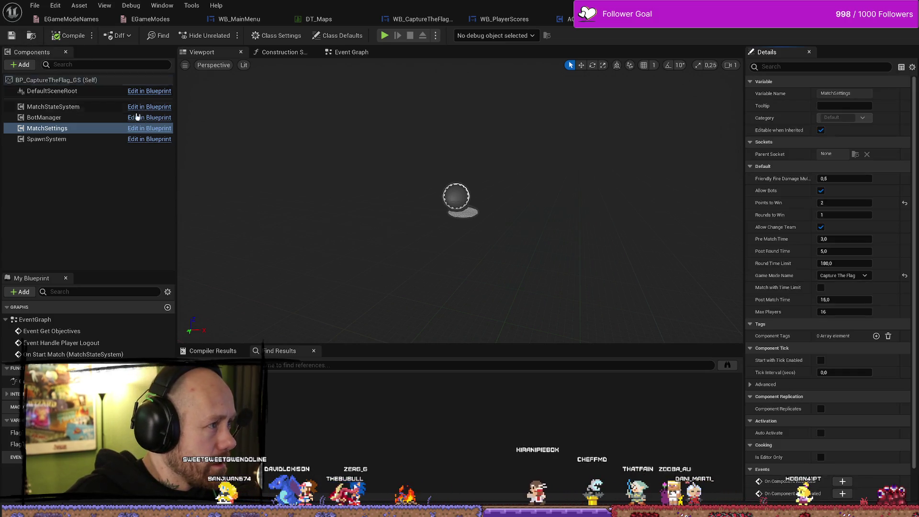
pyautogui.click(29, 5)
pyautogui.click(43, 59)
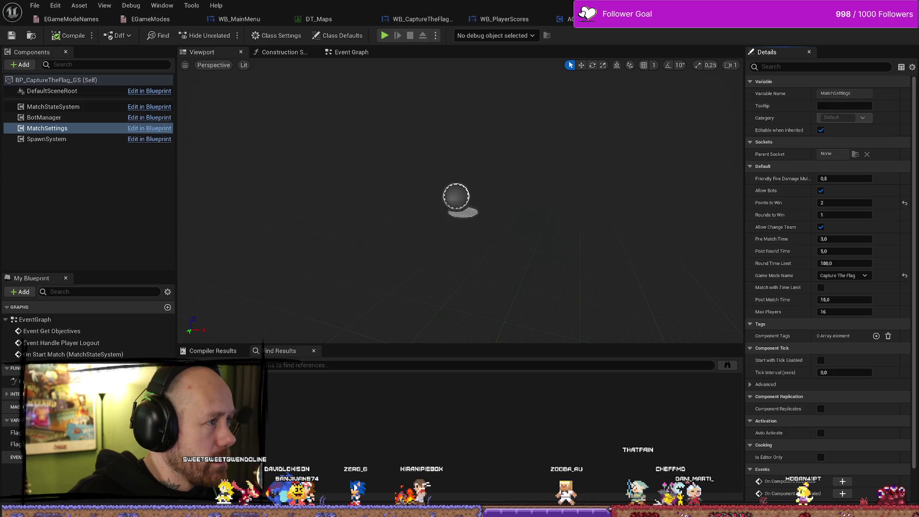
pyautogui.hotkey('alt', 'Tab')
# Step: Start a singleplayer test session with the Capture the Flag game mode selected
pyautogui.click(705, 112)
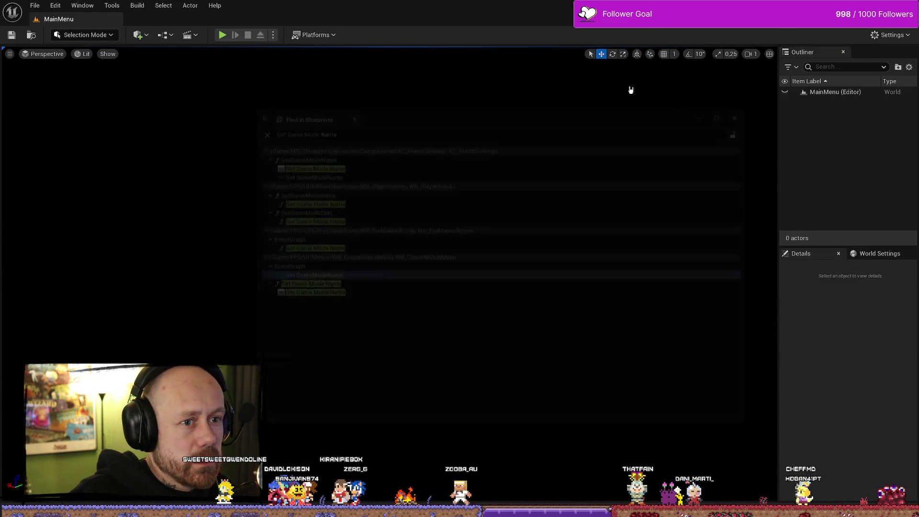
pyautogui.hotkey('alt', 'p')
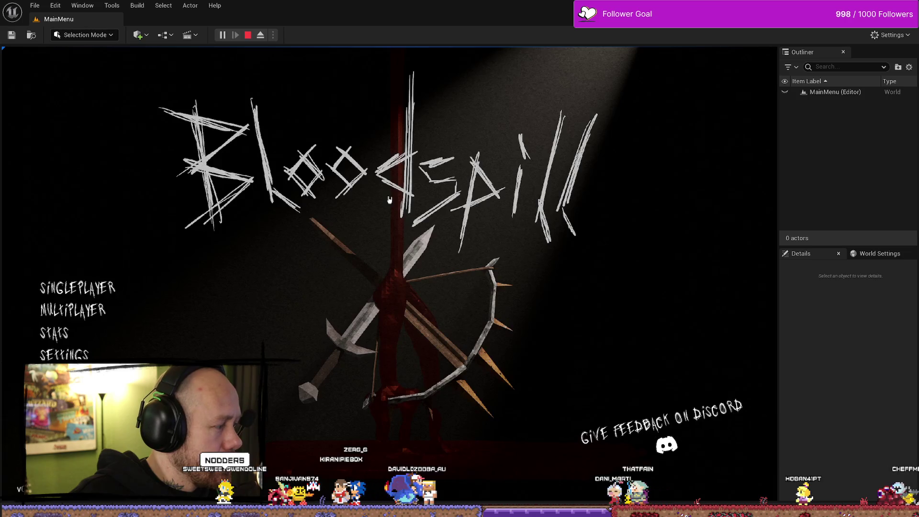
pyautogui.click(81, 282)
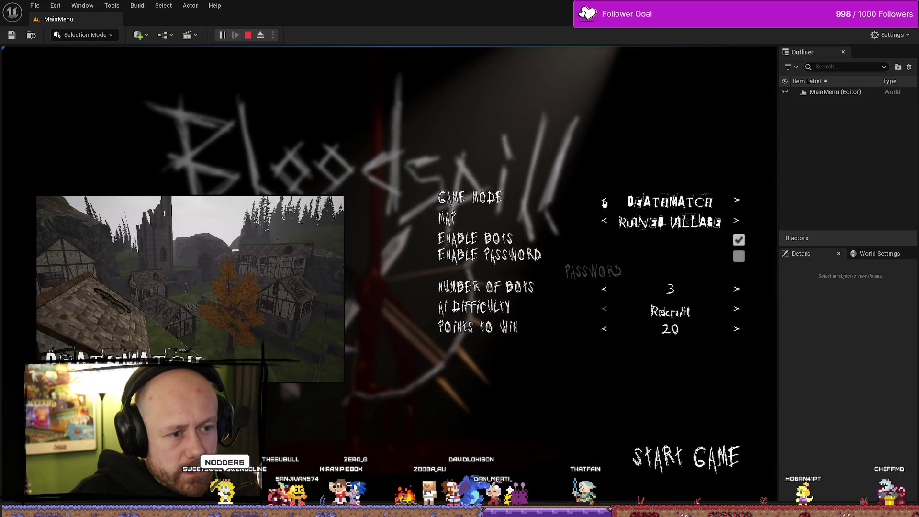
pyautogui.click(736, 200)
pyautogui.click(736, 201)
pyautogui.click(737, 201)
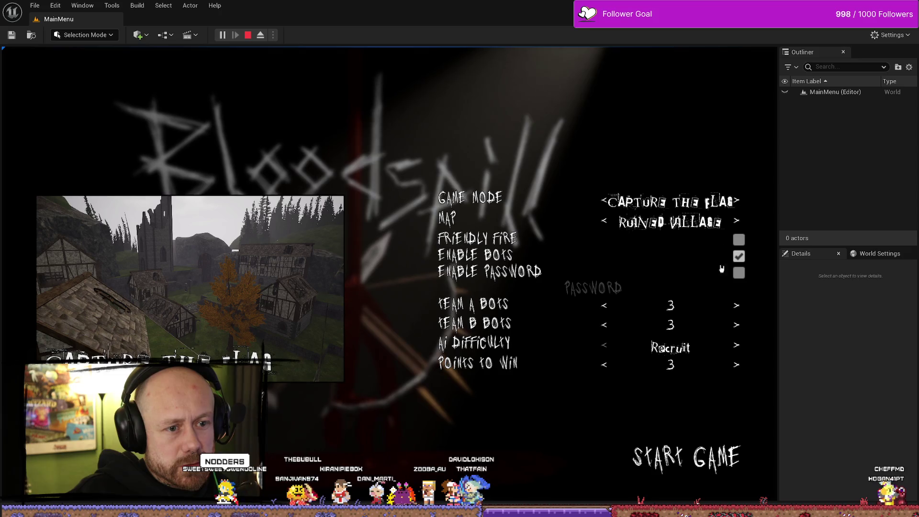
# Step: Start the match, check the scoreboard shows CAPTURE THE FLAG, then stop the session
pyautogui.click(710, 449)
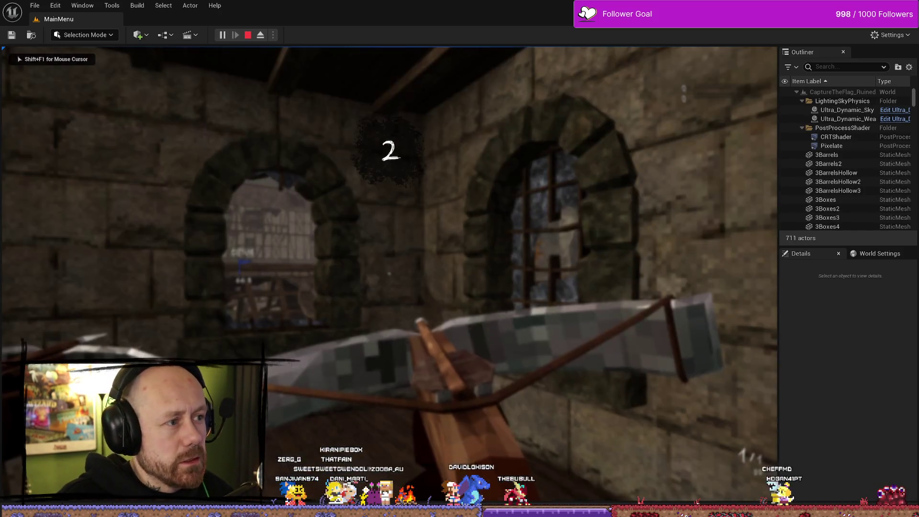
pyautogui.press('Tab')
pyautogui.press('Tab')
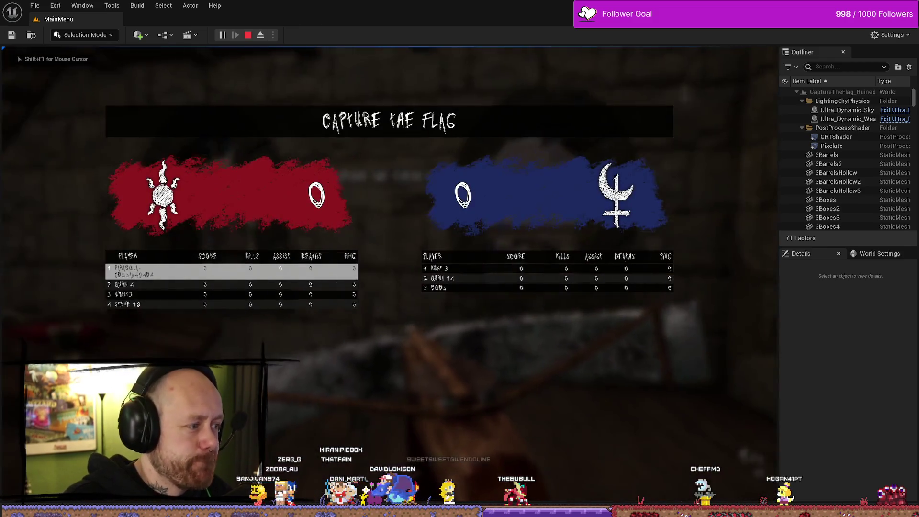
pyautogui.press('Tab')
pyautogui.press('Tab')
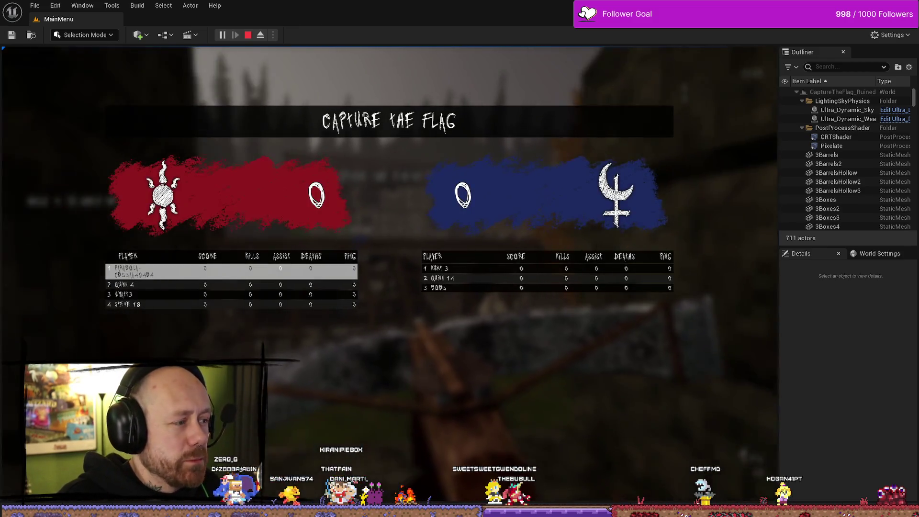
pyautogui.press('Tab')
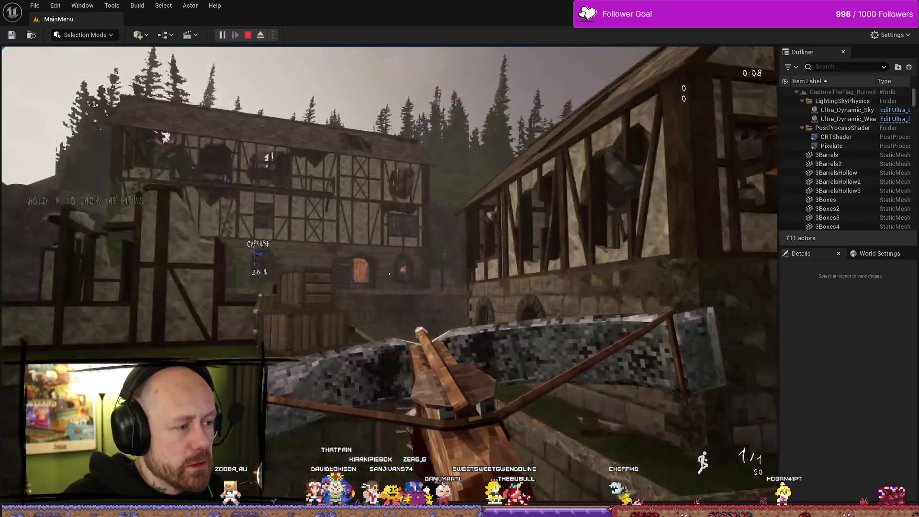
pyautogui.press('Escape')
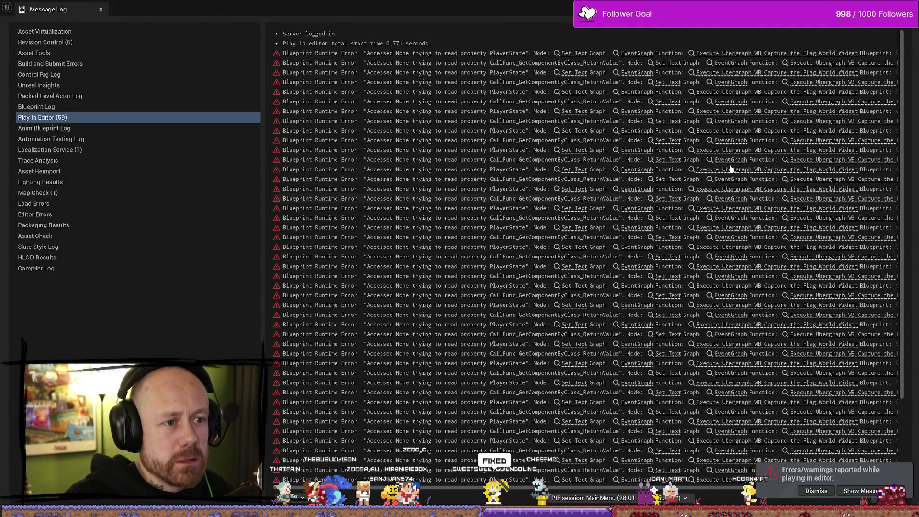
# Step: Open BP_CaptureTheFlag_GS from the capture-the-flag search and save all modified assets
pyautogui.hotkey('alt', 'Tab')
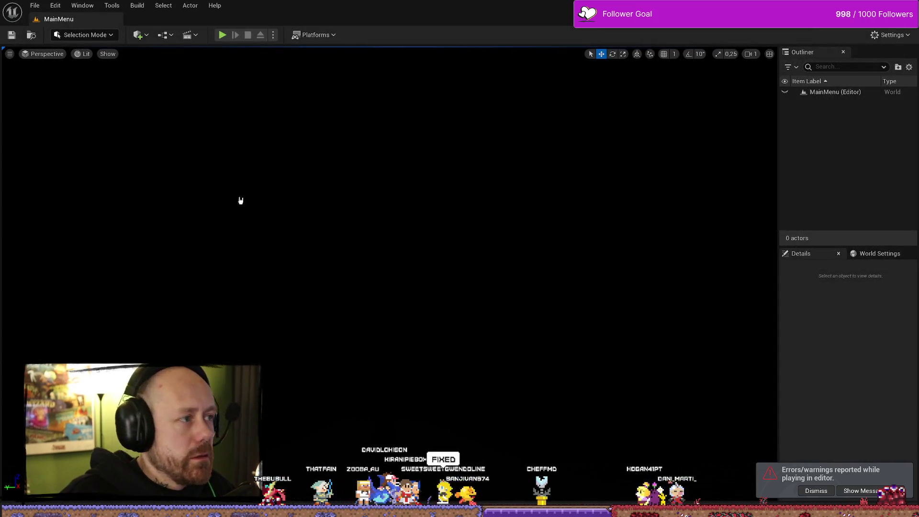
pyautogui.hotkey('ctrl', 'space')
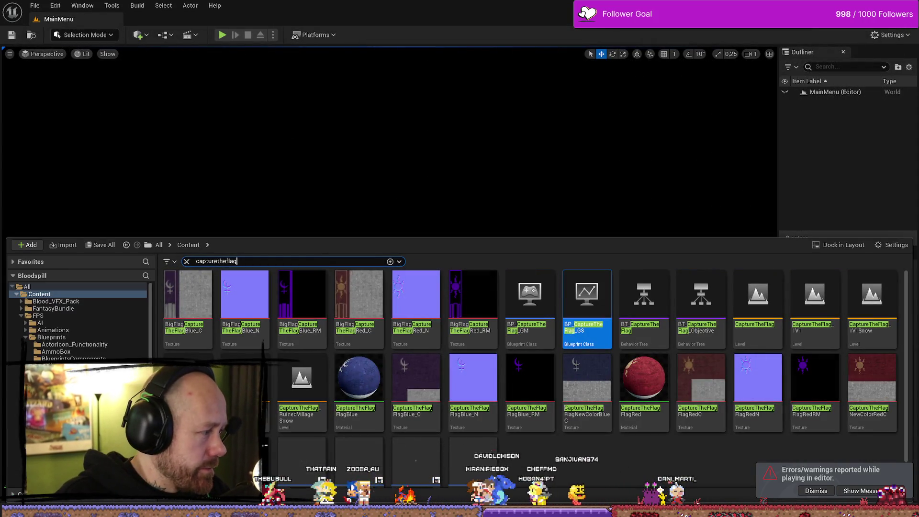
pyautogui.press('Return')
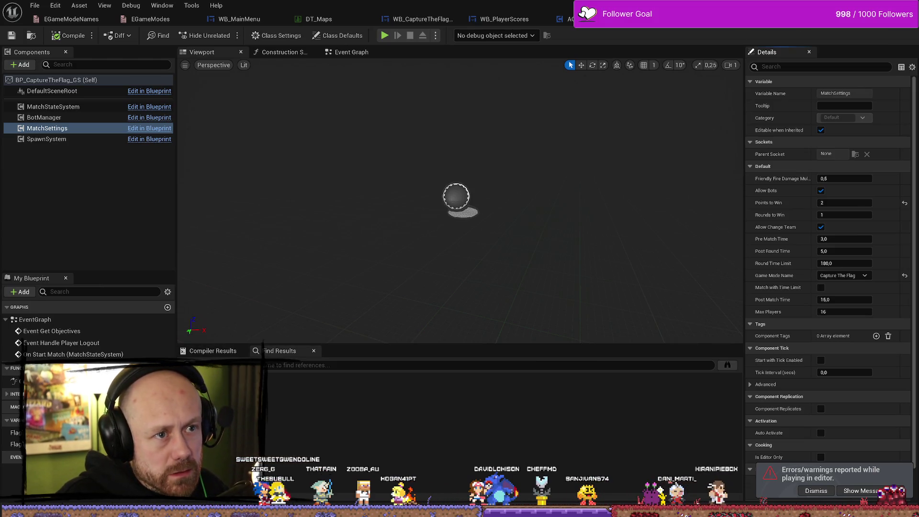
pyautogui.hotkey('alt', 'Tab')
pyautogui.hscroll(5, 684, 249)
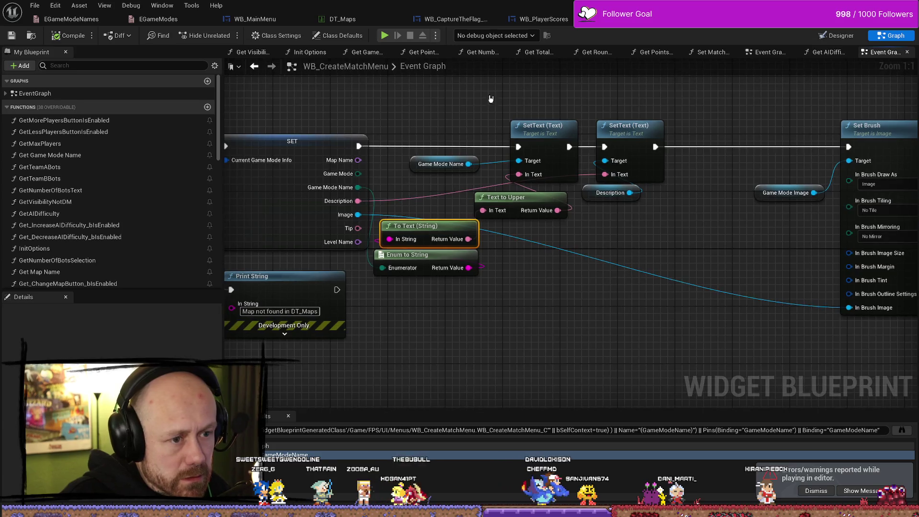
pyautogui.click(12, 37)
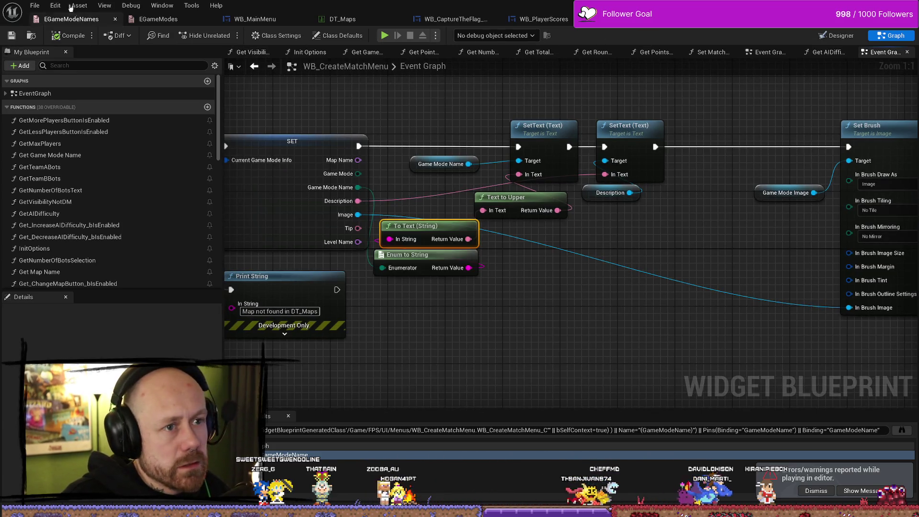
pyautogui.click(34, 5)
# Step: Compare AC_MatchSettings' Get Game Mode Name with WB_PlayerScores' Set Game Mode Name and the world widget graph
pyautogui.click(66, 60)
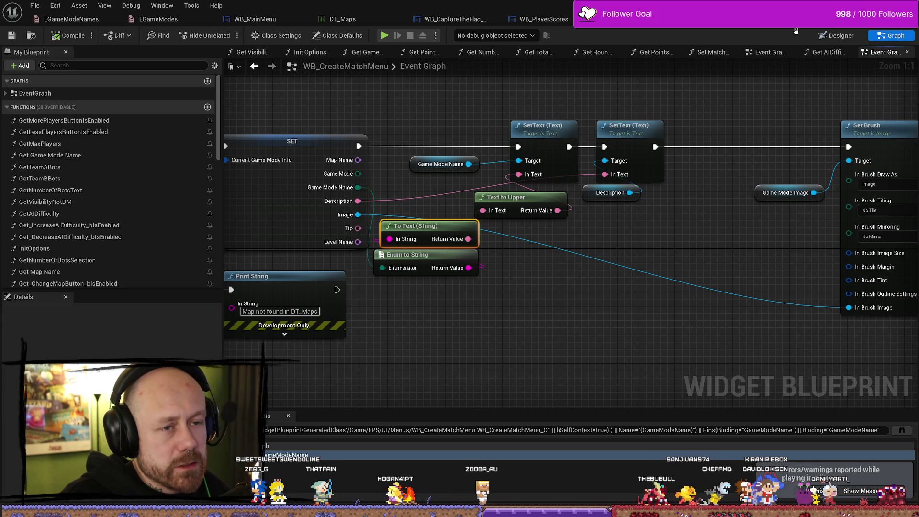
pyautogui.click(783, 19)
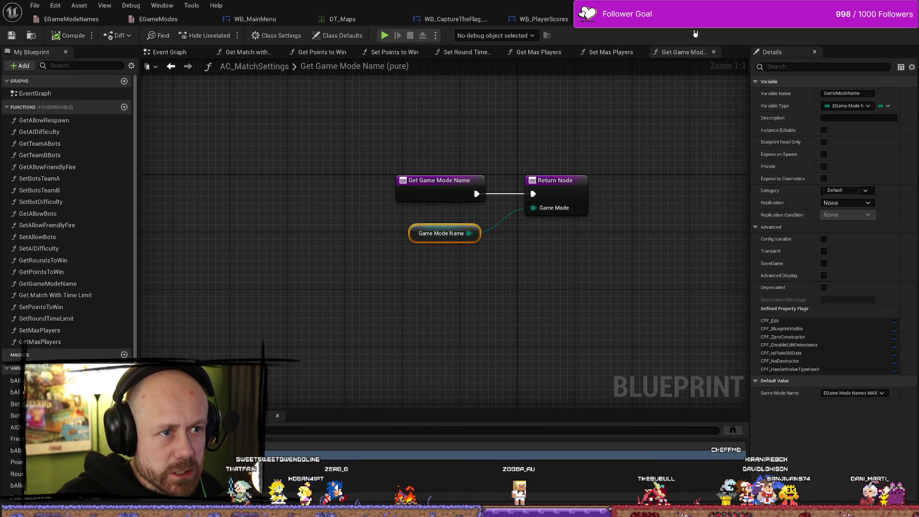
pyautogui.click(554, 16)
pyautogui.click(450, 19)
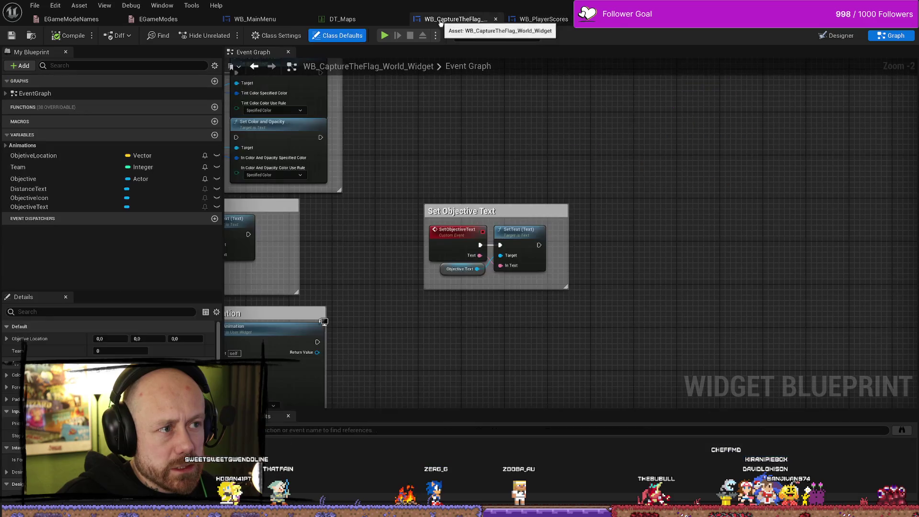
pyautogui.click(549, 18)
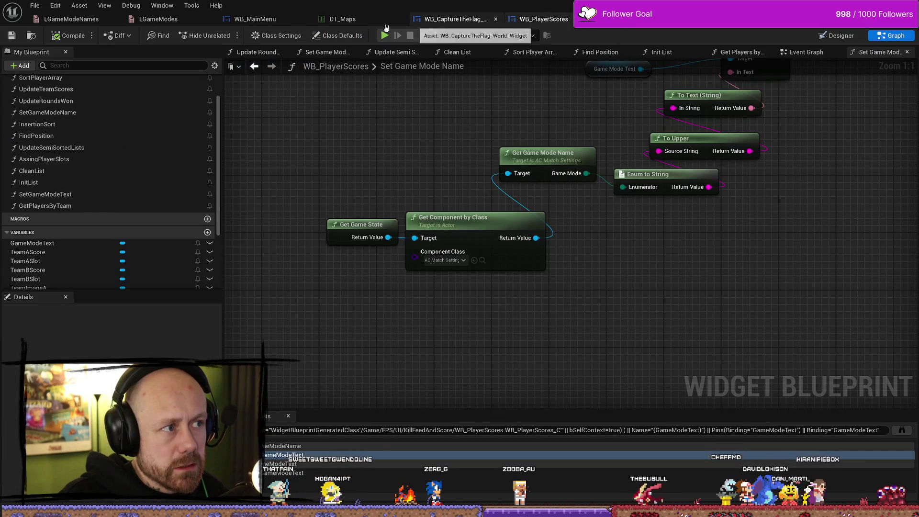
pyautogui.click(479, 21)
pyautogui.scroll(-5, 569, 160)
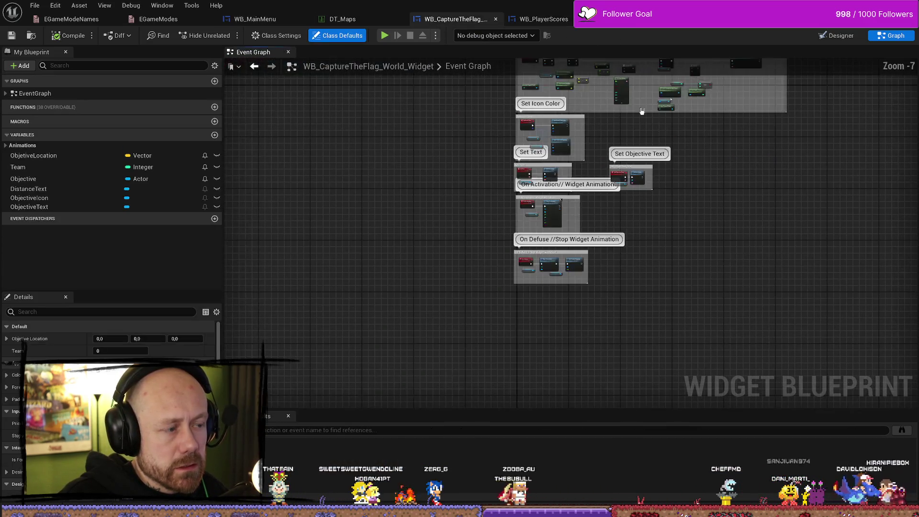
# Step: Close the capture-the-flag world widget and frame WB_PlayerScores' Set Game Mode Name nodes
pyautogui.click(496, 20)
pyautogui.click(448, 19)
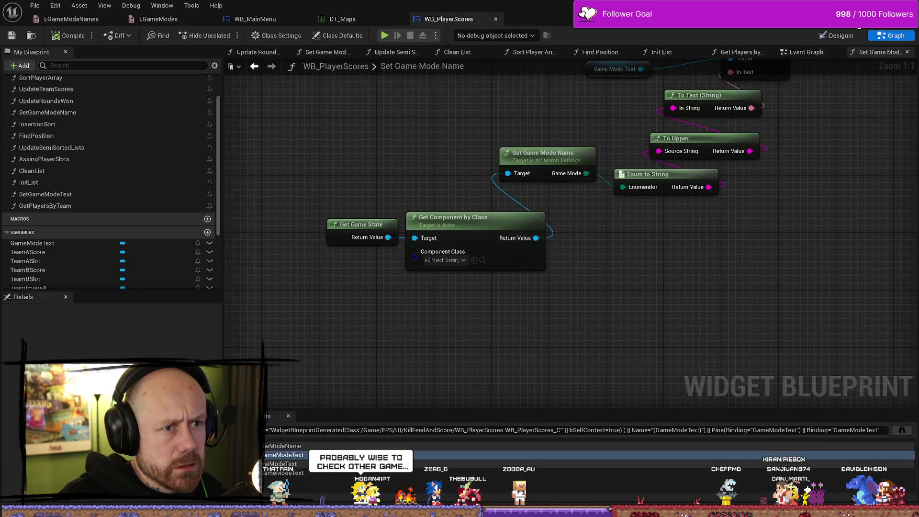
pyautogui.click(845, 36)
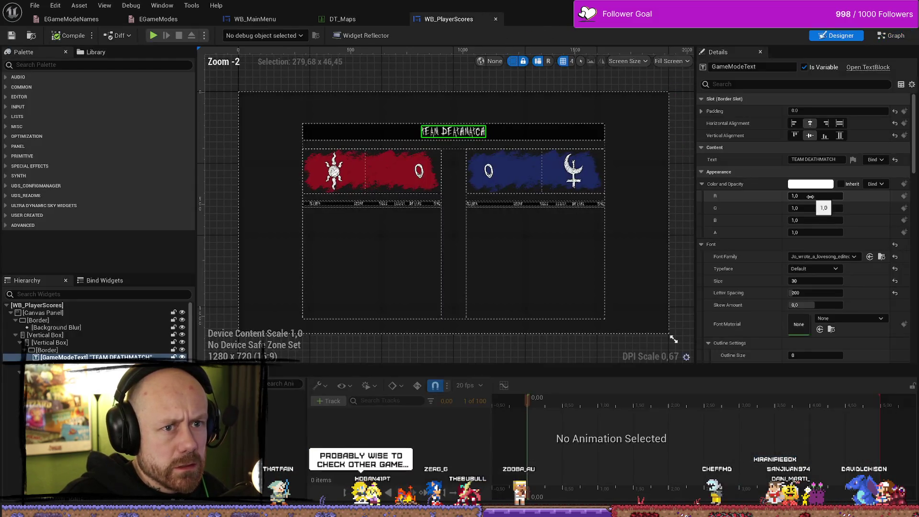
pyautogui.click(892, 37)
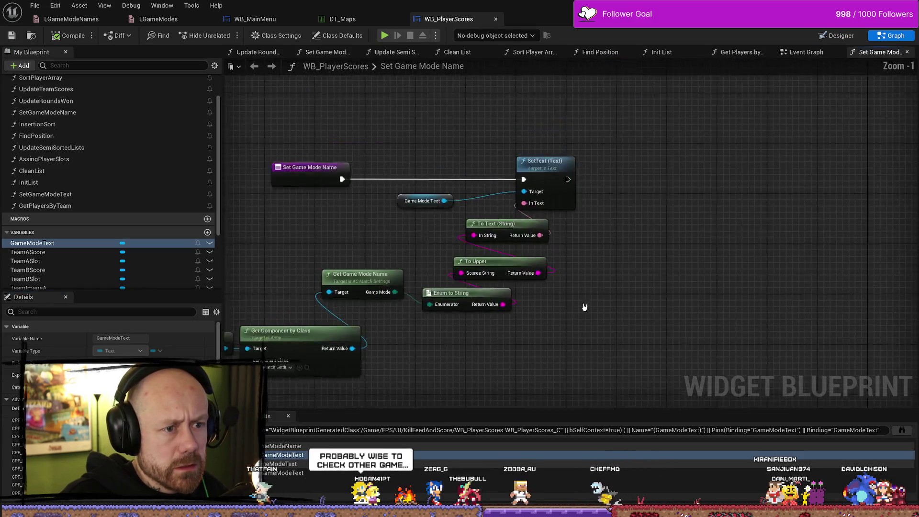
pyautogui.moveTo(729, 248); pyautogui.dragTo(781, 204)
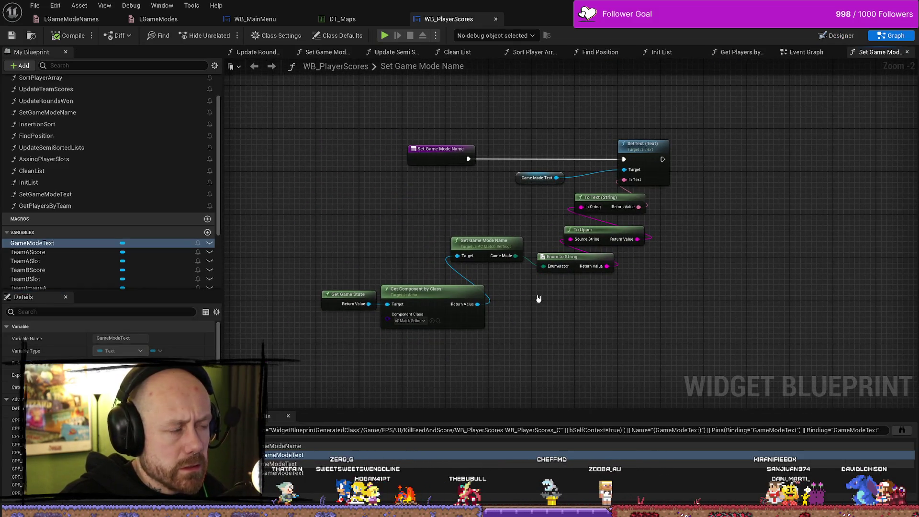
pyautogui.hotkey('ctrl', 'space')
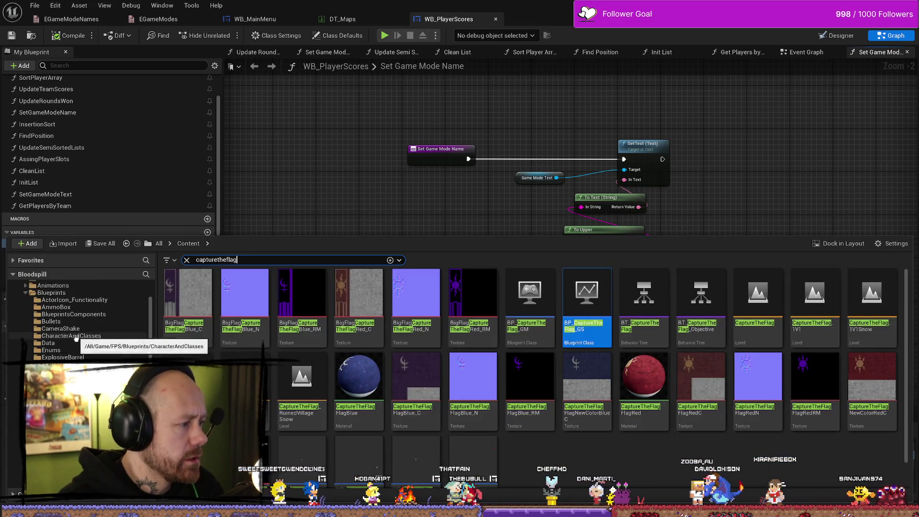
# Step: Open WB_EndGameScores from FPS > UI > KillFeedAndScore and show its Event Graph
pyautogui.scroll(10, 53, 316)
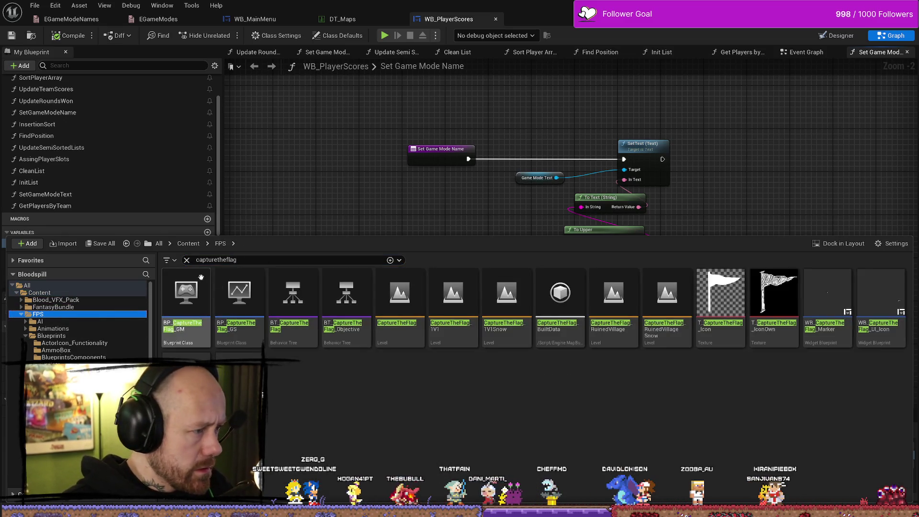
pyautogui.click(52, 314)
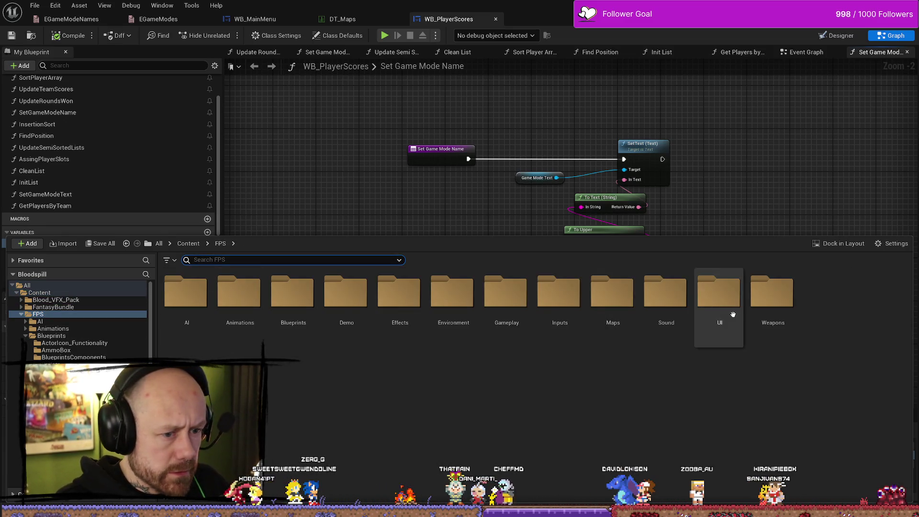
pyautogui.doubleClick(719, 294)
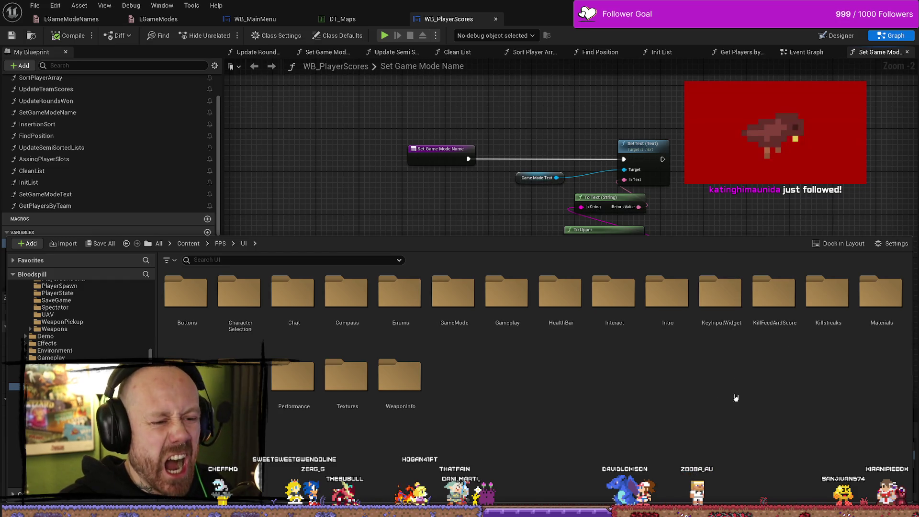
pyautogui.doubleClick(775, 294)
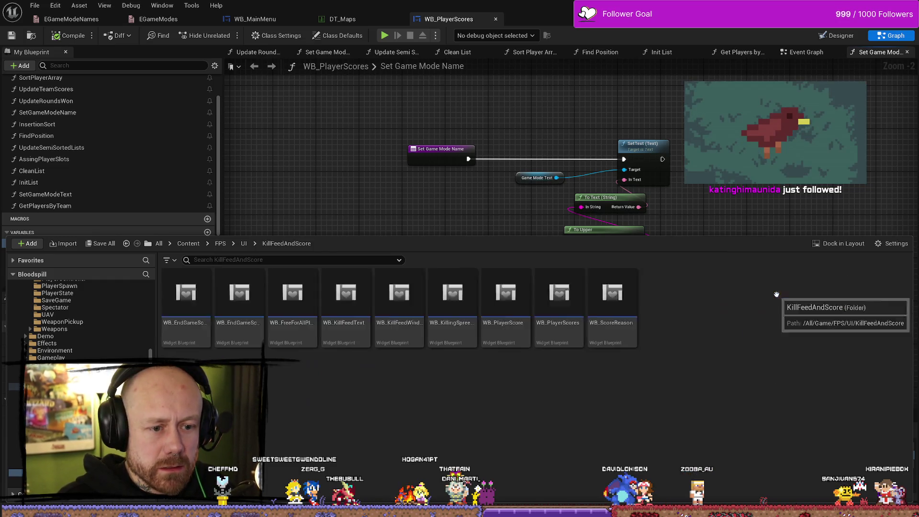
pyautogui.doubleClick(182, 306)
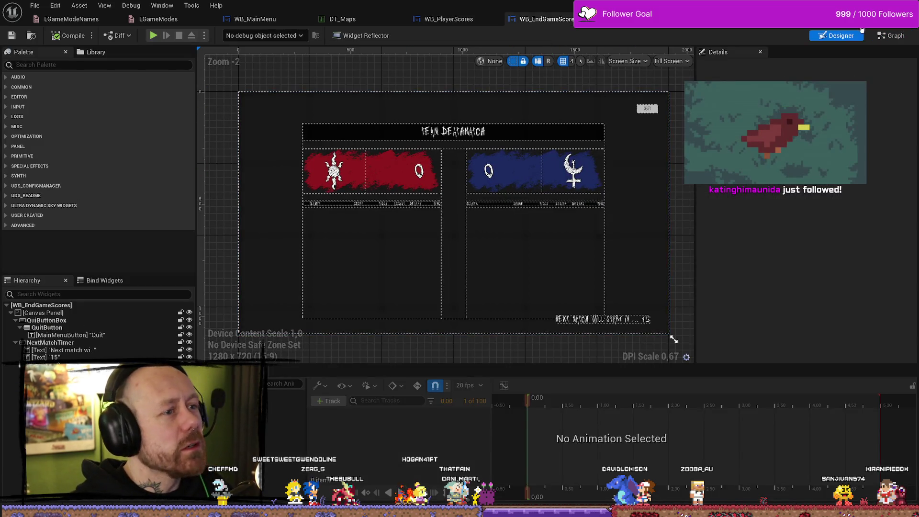
pyautogui.click(891, 36)
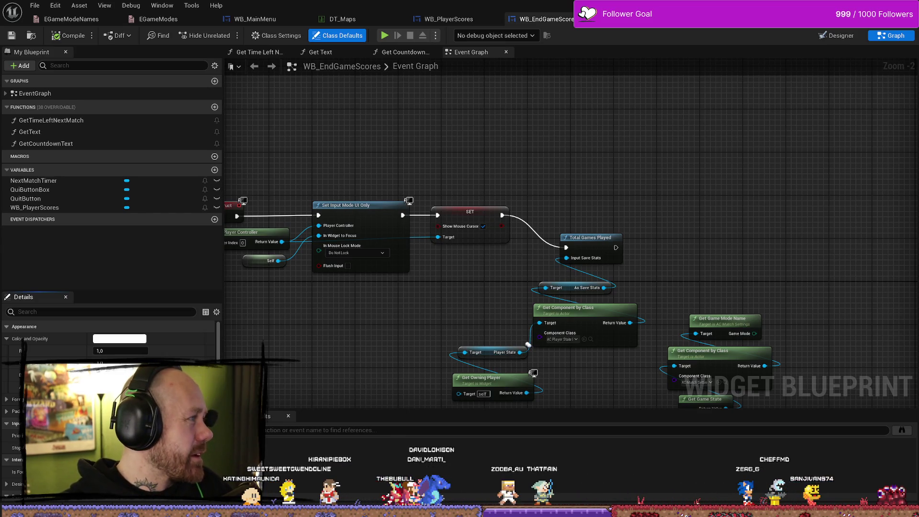
# Step: Pan the graph and move the save-stats node group up and to the right
pyautogui.moveTo(752, 193)
pyautogui.mouseDown()
pyautogui.moveTo(641, 164)
pyautogui.moveTo(632, 120)
pyautogui.mouseUp()
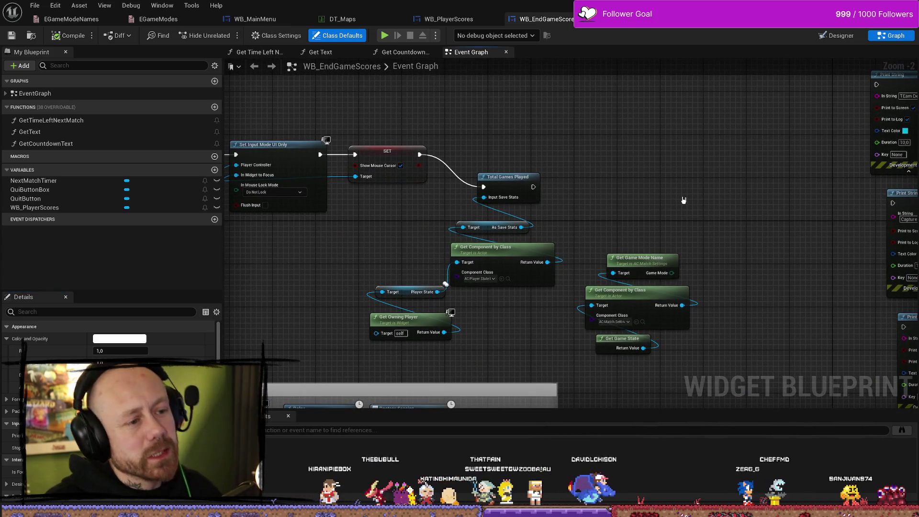
pyautogui.moveTo(494, 160)
pyautogui.mouseDown()
pyautogui.moveTo(466, 287)
pyautogui.moveTo(438, 335)
pyautogui.moveTo(521, 156)
pyautogui.mouseUp()
pyautogui.moveTo(597, 158)
pyautogui.mouseDown()
pyautogui.moveTo(554, 200)
pyautogui.moveTo(569, 252)
pyautogui.moveTo(591, 205)
pyautogui.mouseUp()
# Step: Add a Switch on EGameModeNames node found by searching 'switch game'
pyautogui.rightClick(579, 193)
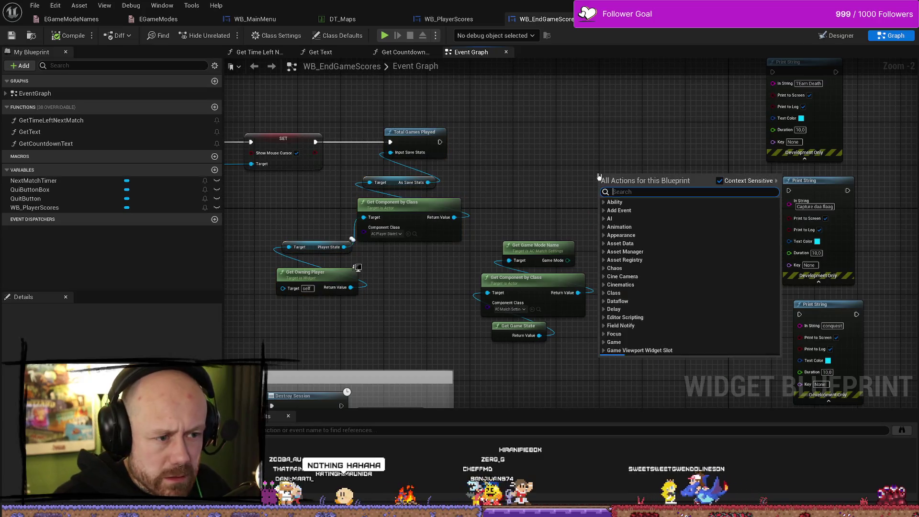
pyautogui.write('enum name')
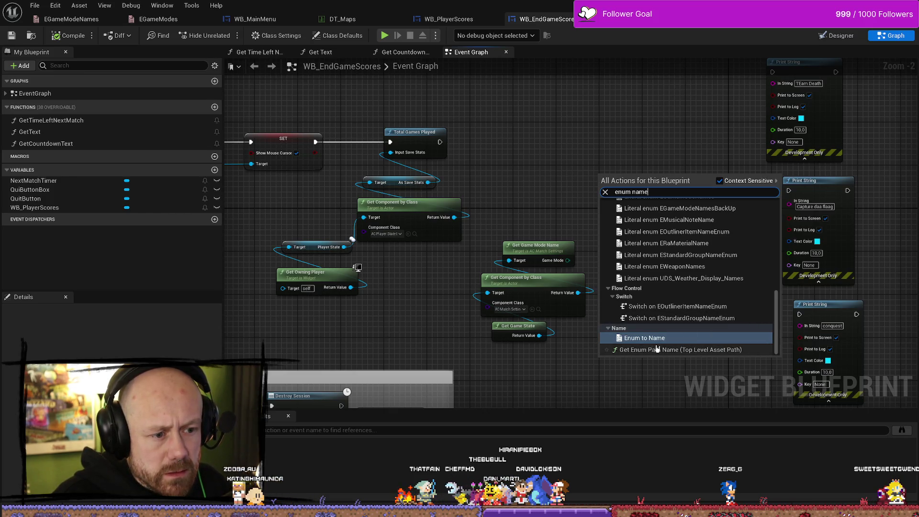
pyautogui.scroll(10, 696, 321)
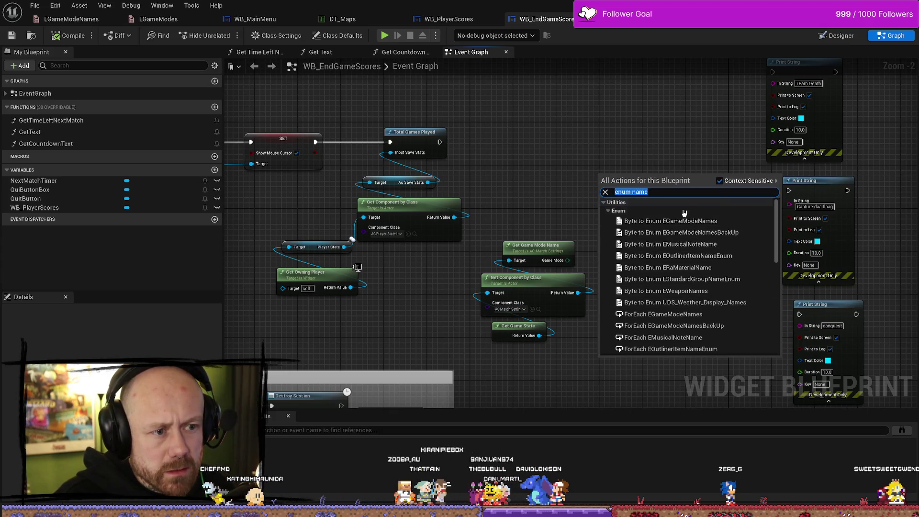
pyautogui.write('switch')
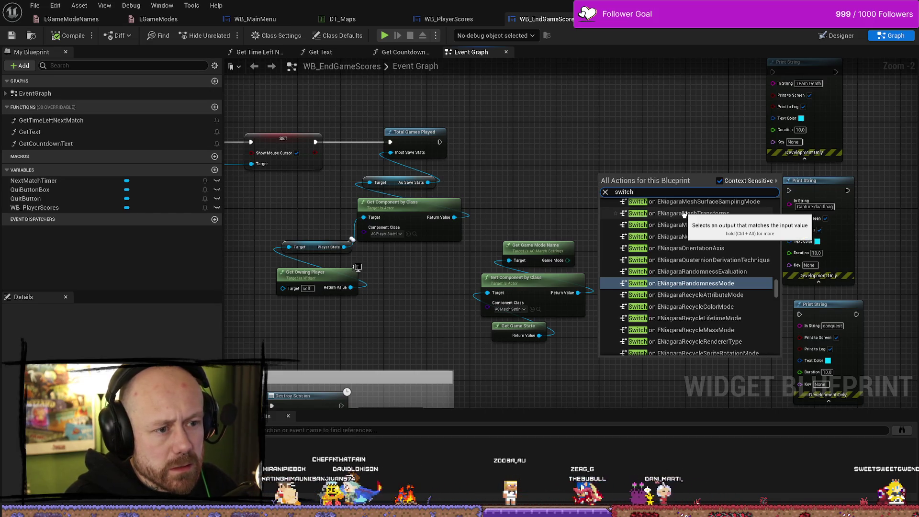
pyautogui.write(' games')
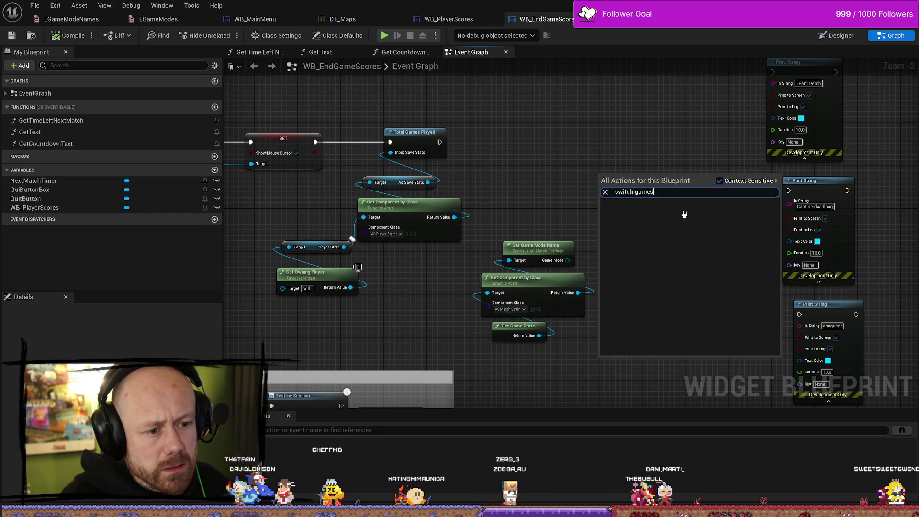
pyautogui.press('BackSpace')
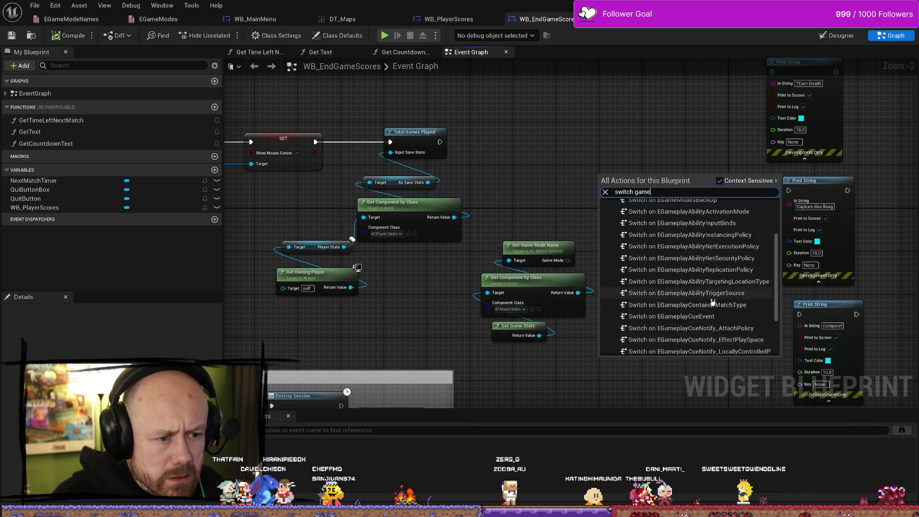
pyautogui.scroll(5, 695, 249)
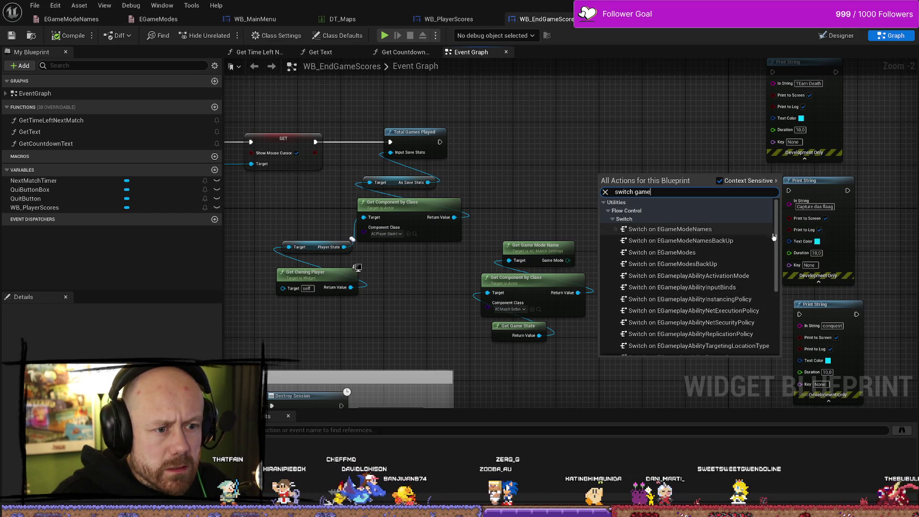
pyautogui.click(703, 229)
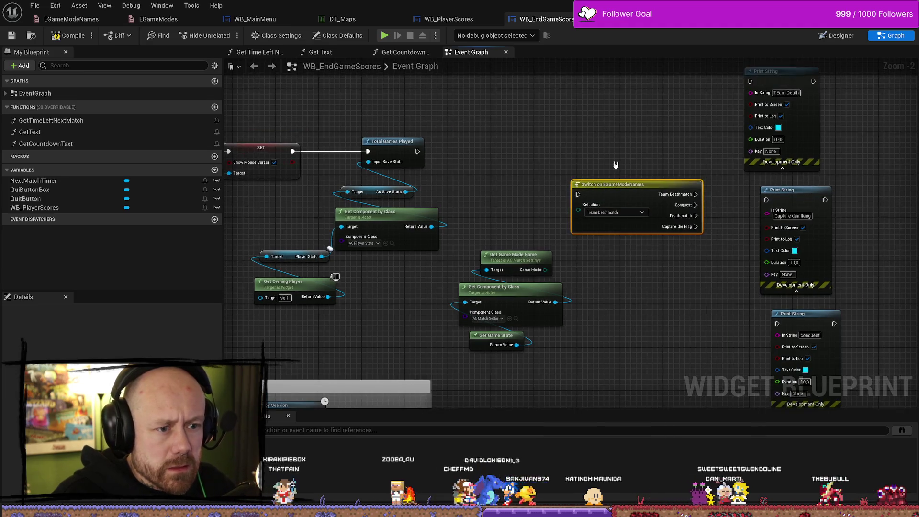
# Step: Connect Get Game Mode Name's Game Mode output to the switch's Selection pin
pyautogui.scroll(2, 599, 201)
pyautogui.moveTo(540, 272)
pyautogui.mouseDown()
pyautogui.moveTo(562, 193)
pyautogui.moveTo(582, 192)
pyautogui.mouseUp()
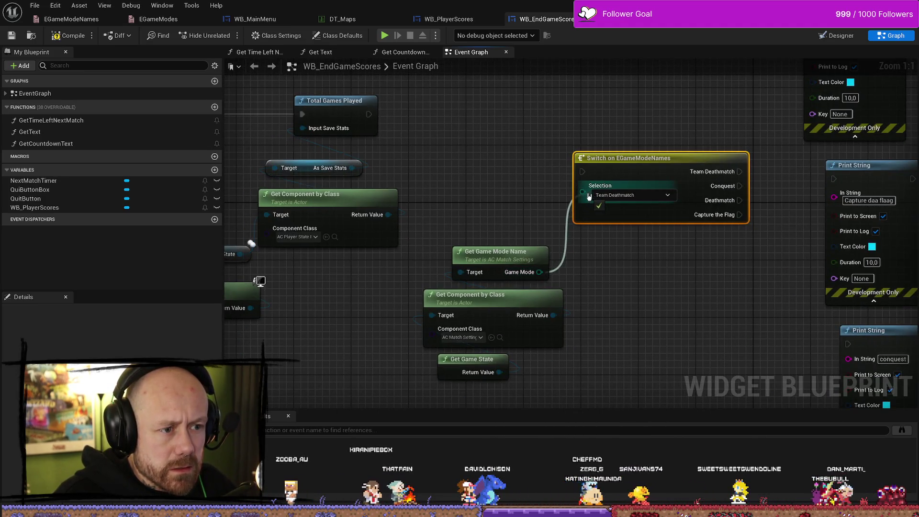
pyautogui.moveTo(628, 158); pyautogui.dragTo(512, 173)
# Step: Move the four game-mode nodes and the Player State / Get Owning Player nodes right
pyautogui.moveTo(514, 138)
pyautogui.mouseDown()
pyautogui.moveTo(501, 435)
pyautogui.moveTo(501, 421)
pyautogui.mouseUp()
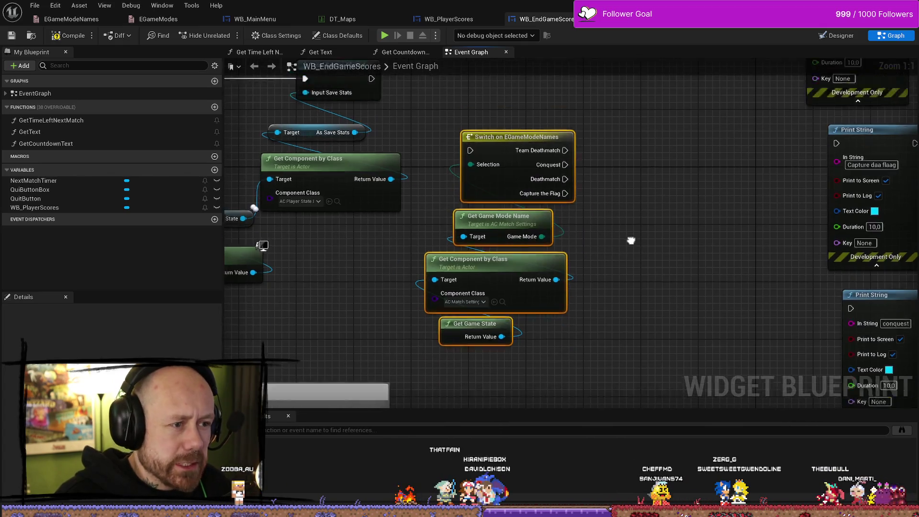
pyautogui.scroll(-4, 527, 240)
pyautogui.moveTo(569, 225); pyautogui.dragTo(732, 225)
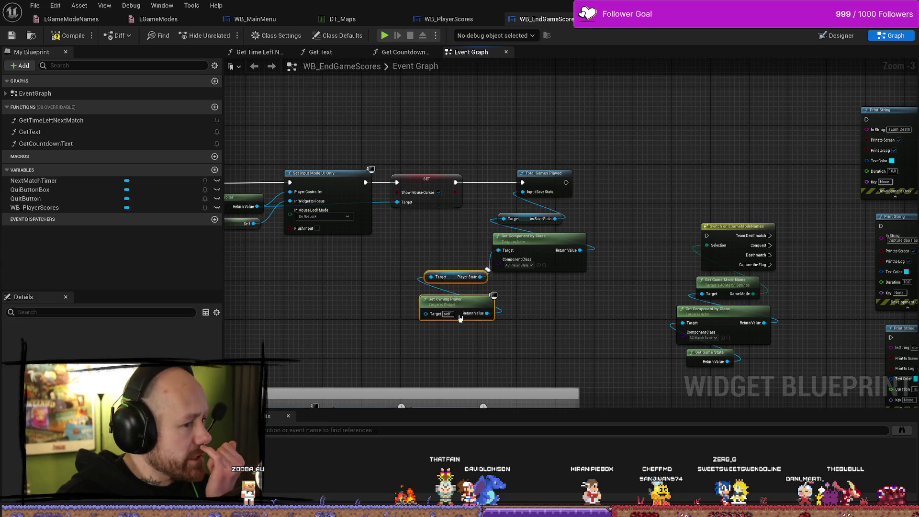
pyautogui.moveTo(454, 281); pyautogui.dragTo(515, 296)
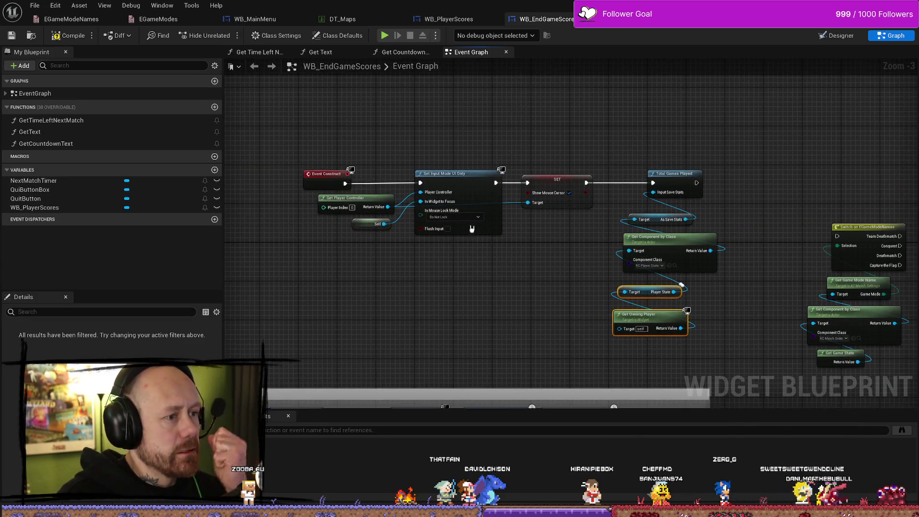
pyautogui.moveTo(698, 182); pyautogui.dragTo(586, 195)
# Step: Compile the WB_EndGameScores blueprint and launch Play In Editor
pyautogui.click(69, 35)
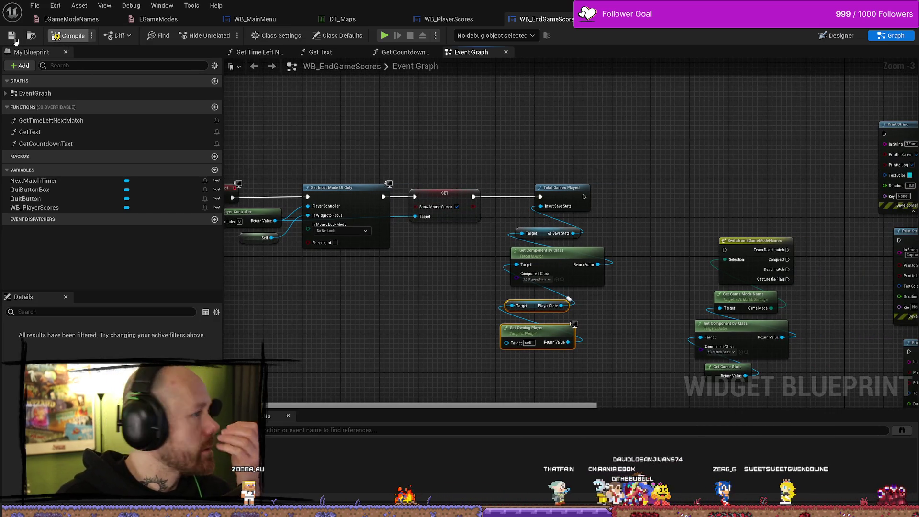
pyautogui.moveTo(536, 144); pyautogui.dragTo(527, 145)
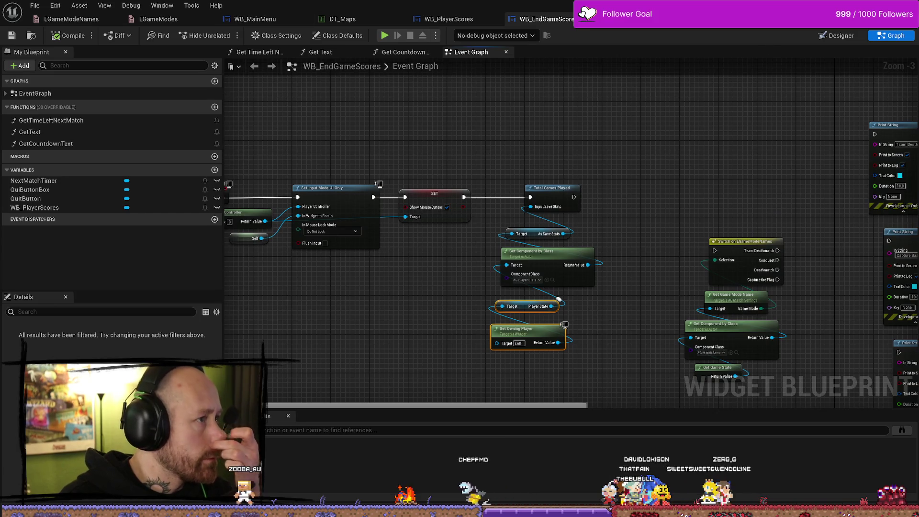
pyautogui.click(384, 35)
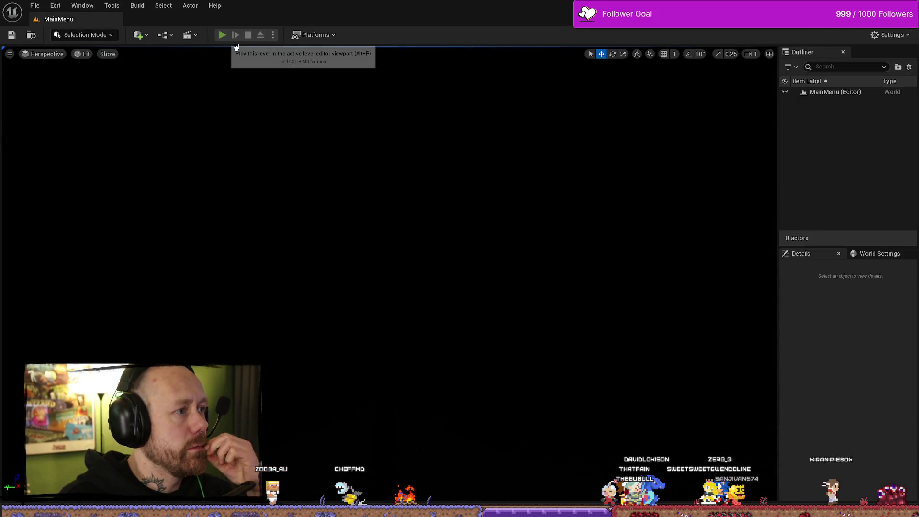
# Step: Set up a Team Deathmatch match on the setup screen and start it
pyautogui.click(77, 288)
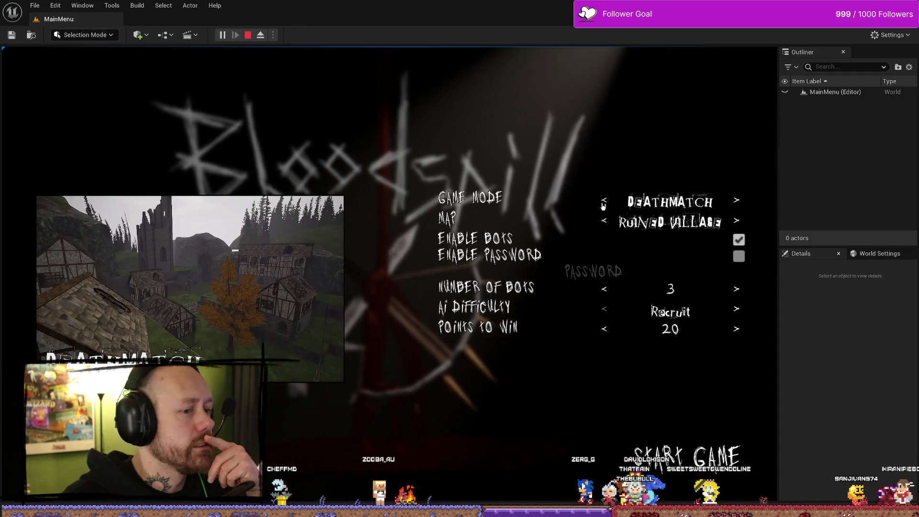
pyautogui.click(605, 222)
pyautogui.click(605, 222)
pyautogui.click(606, 201)
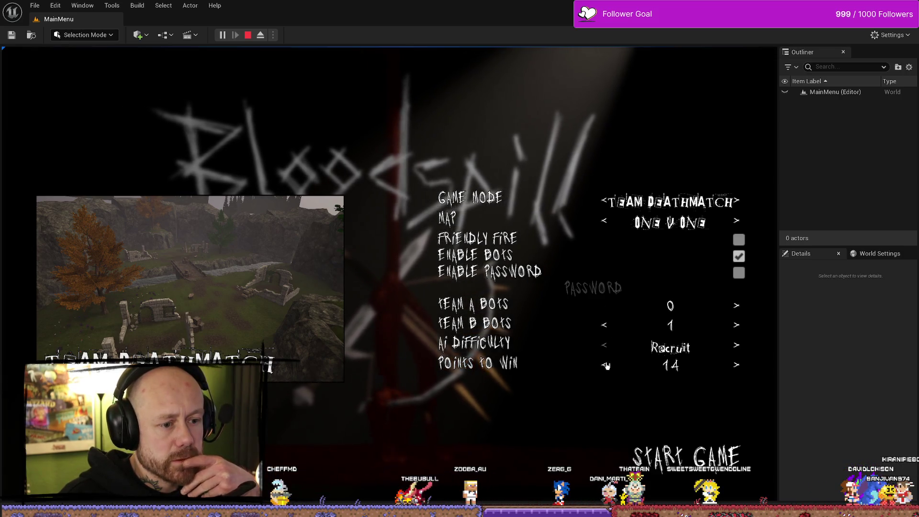
pyautogui.click(695, 462)
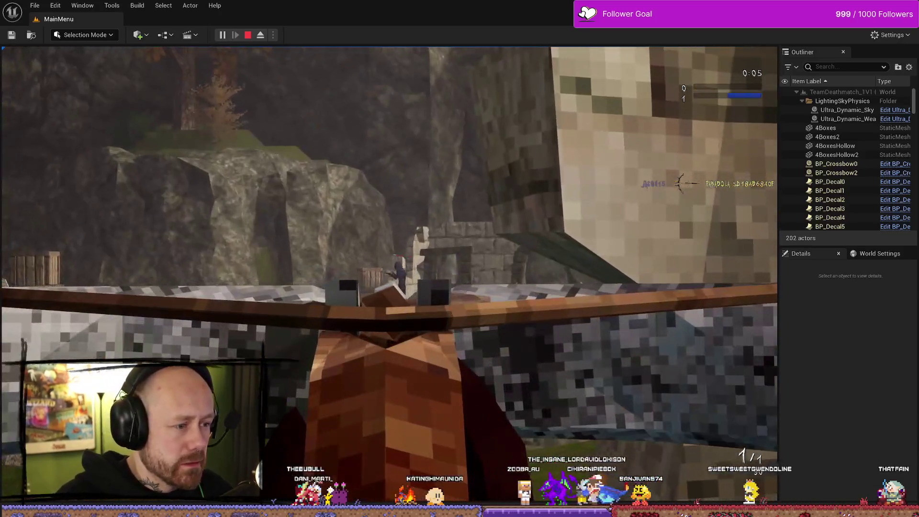
# Step: Fire the crossbow at an opponent and walk toward the stone ruins
pyautogui.click(390, 274)
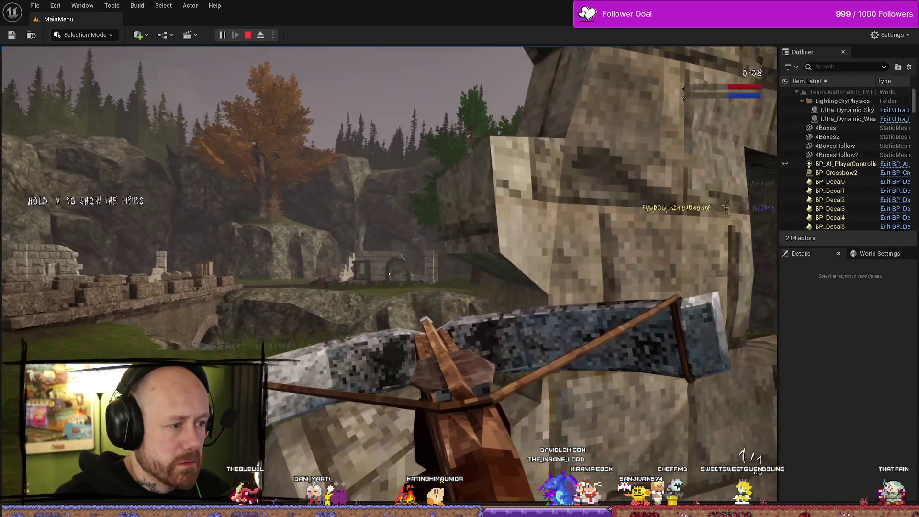
pyautogui.press('w')
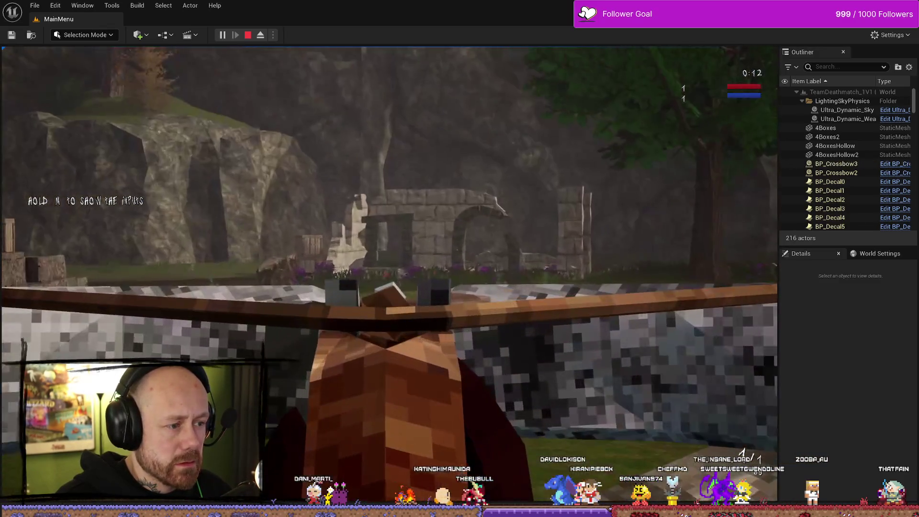
pyautogui.press('w')
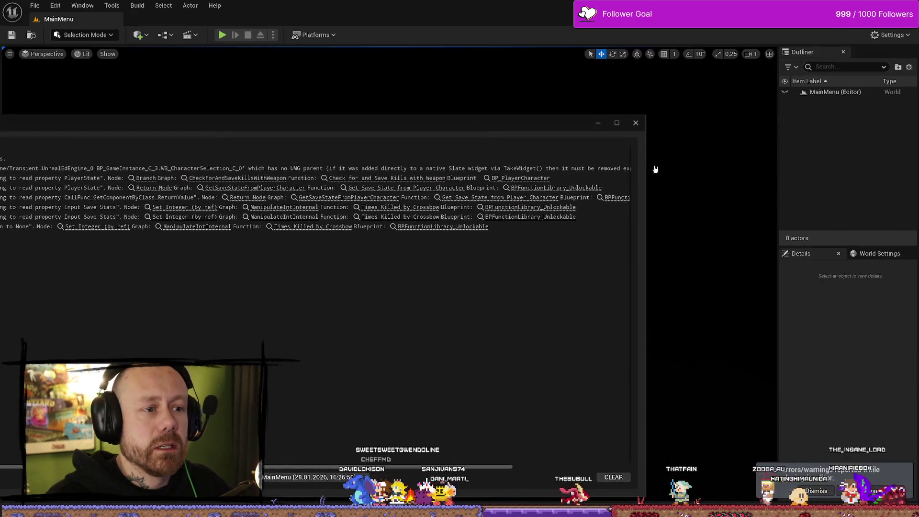
# Step: Widen, maximise and restore the Message Log window to review its PlayerState errors
pyautogui.moveTo(645, 164); pyautogui.dragTo(918, 164)
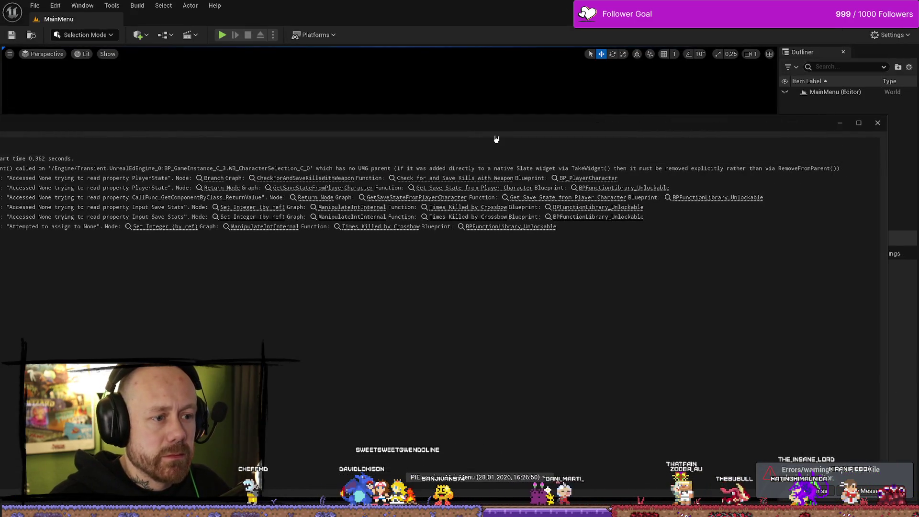
pyautogui.doubleClick(565, 92)
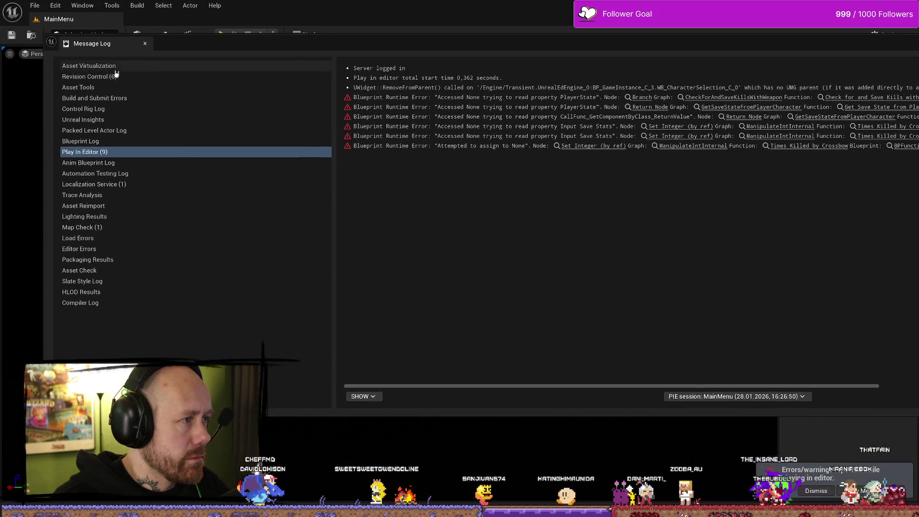
pyautogui.doubleClick(405, 51)
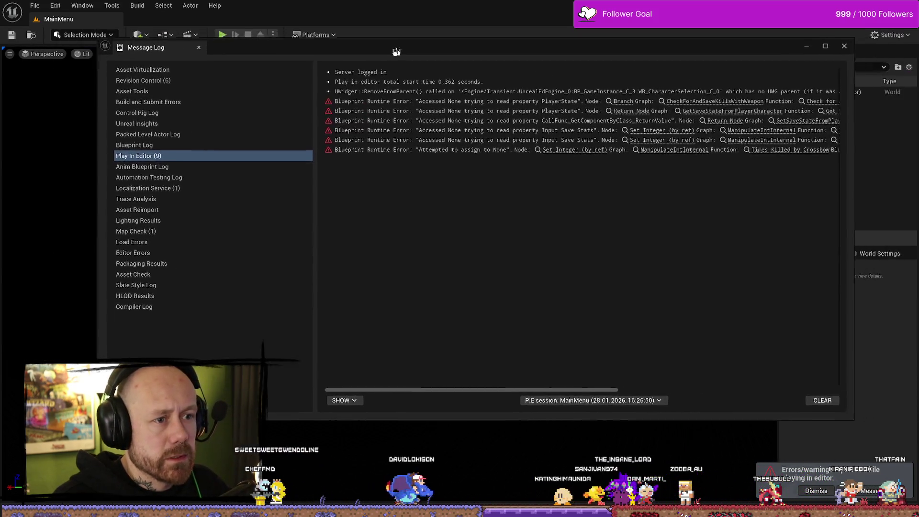
pyautogui.moveTo(514, 402)
pyautogui.mouseDown()
pyautogui.moveTo(691, 396)
pyautogui.moveTo(439, 379)
pyautogui.mouseUp()
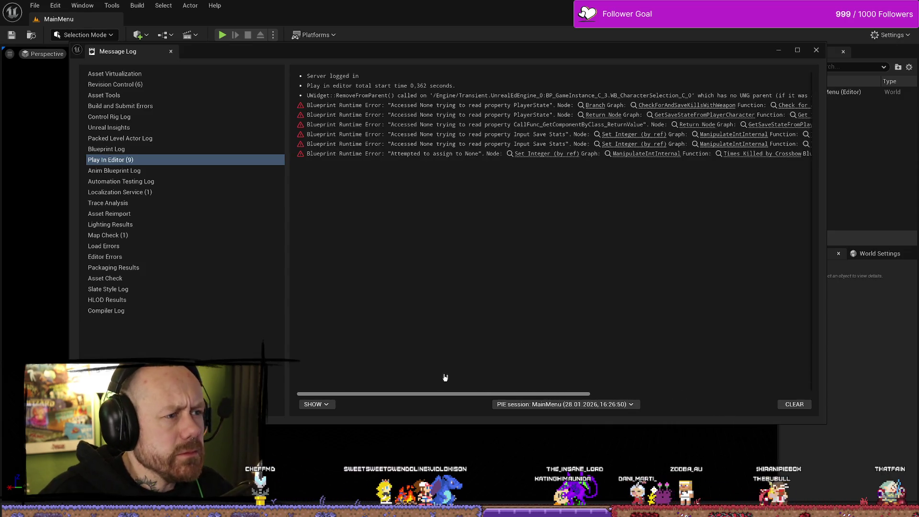
pyautogui.moveTo(455, 396)
pyautogui.mouseDown()
pyautogui.moveTo(747, 380)
pyautogui.moveTo(400, 375)
pyautogui.mouseUp()
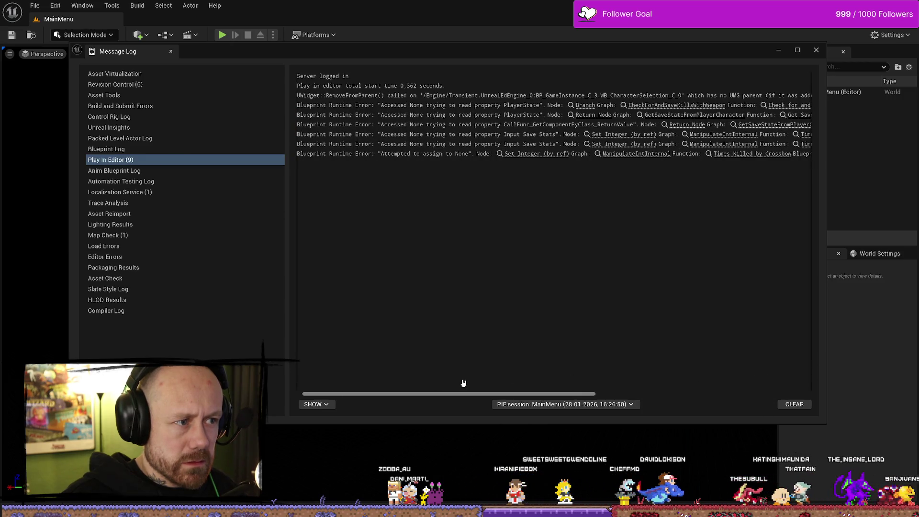
pyautogui.moveTo(460, 383); pyautogui.dragTo(536, 382)
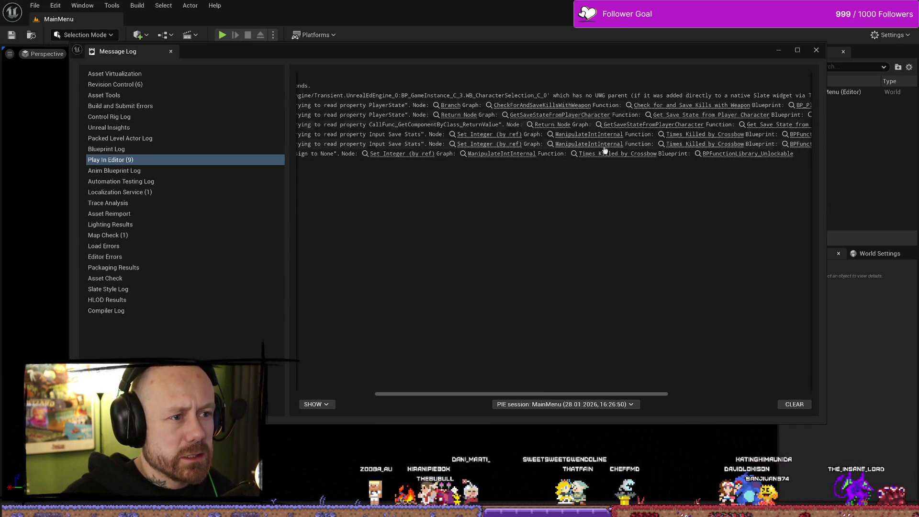
# Step: Finish reviewing the log, close it, and start a new Play In Editor session
pyautogui.moveTo(569, 395); pyautogui.dragTo(644, 399)
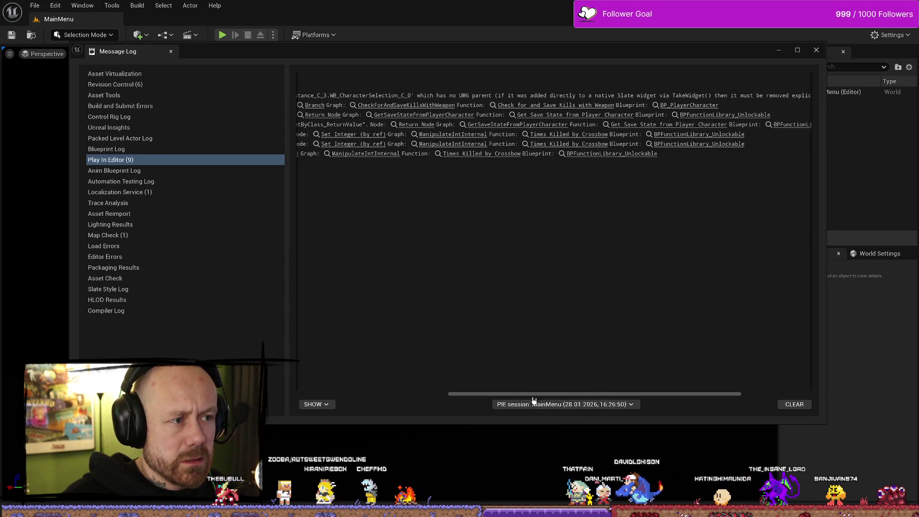
pyautogui.moveTo(481, 401)
pyautogui.mouseDown()
pyautogui.moveTo(330, 398)
pyautogui.moveTo(463, 410)
pyautogui.mouseUp()
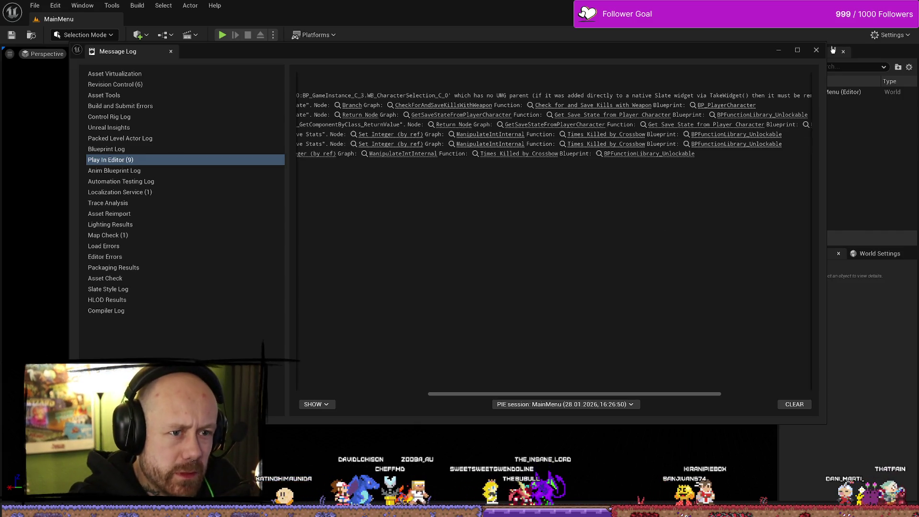
pyautogui.click(817, 49)
pyautogui.click(223, 36)
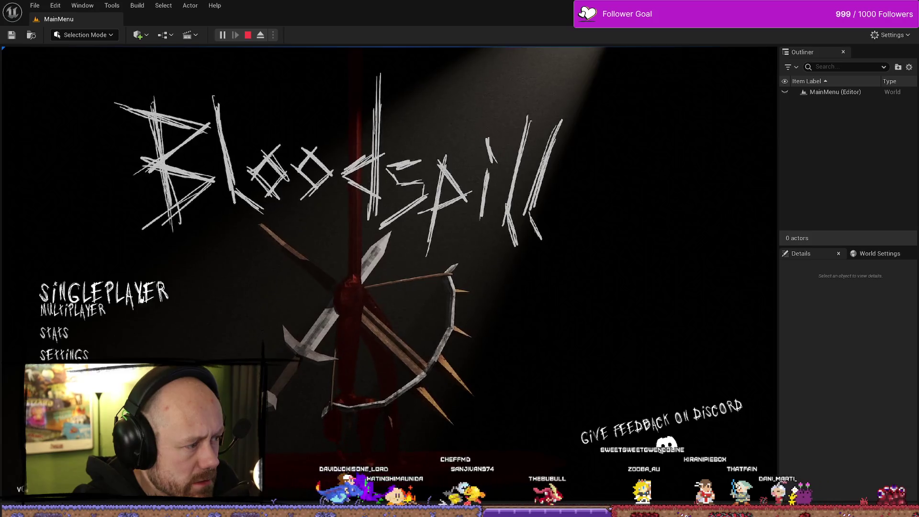
# Step: In Singleplayer setup, choose Conquest on Ruined Village with zero team bots
pyautogui.click(160, 293)
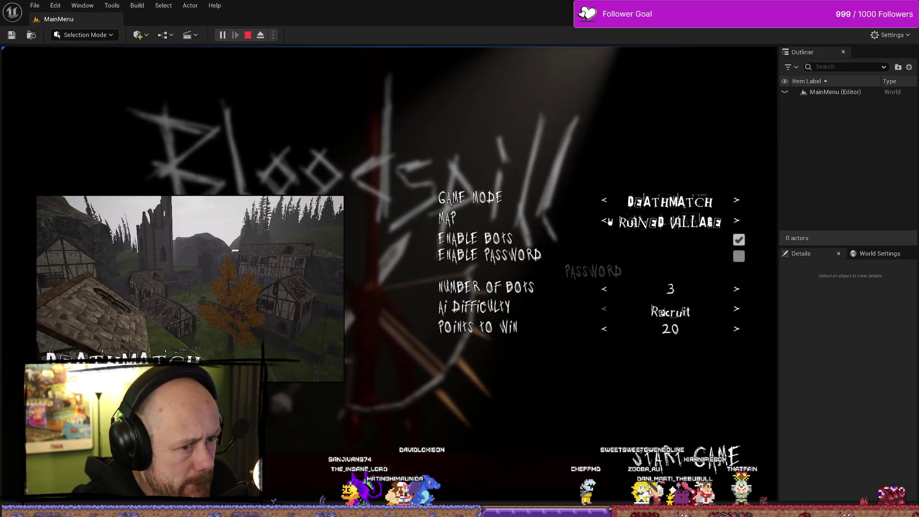
pyautogui.click(605, 200)
pyautogui.click(604, 201)
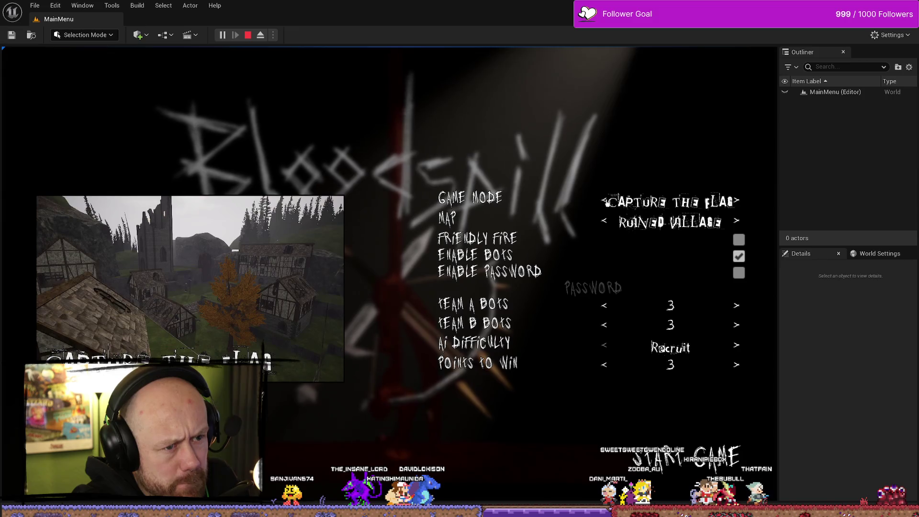
pyautogui.click(602, 223)
pyautogui.click(602, 223)
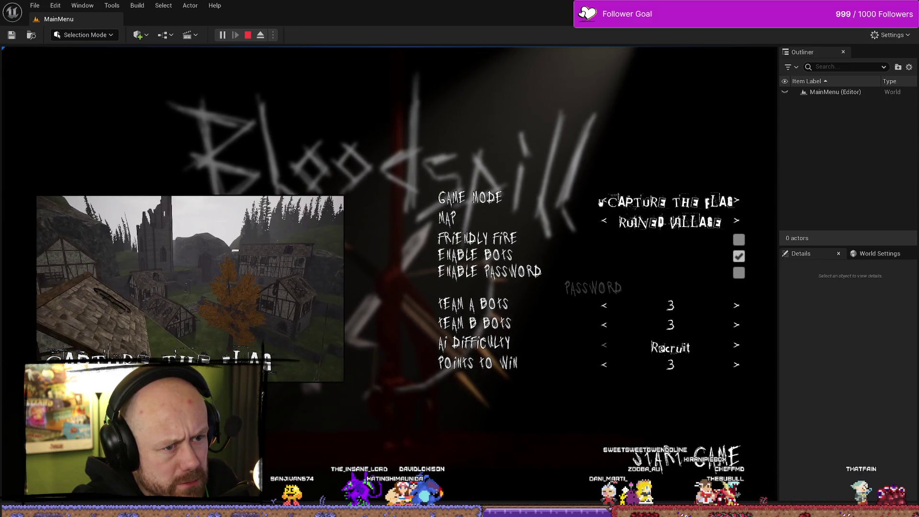
pyautogui.click(605, 202)
pyautogui.tripleClick(605, 307)
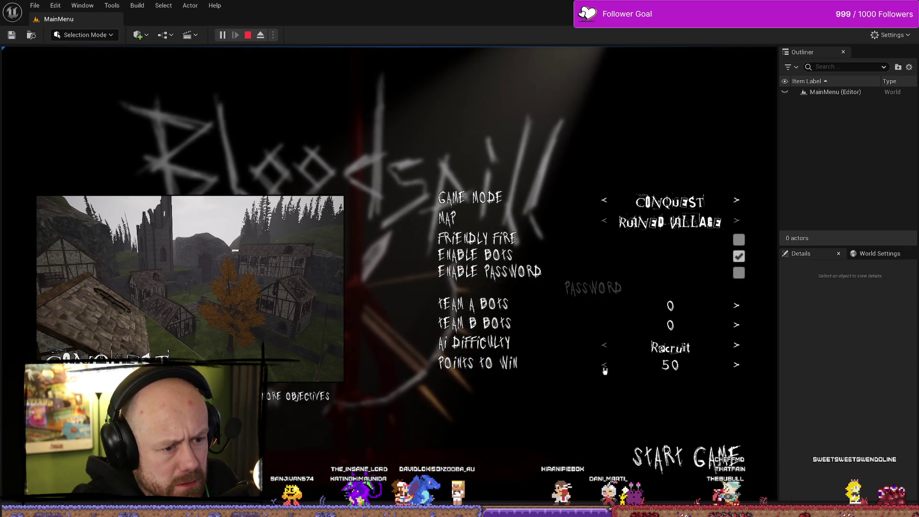
# Step: Start the Conquest match, move onto capture point A, and view WB_EndGameScores' event graph
pyautogui.click(695, 462)
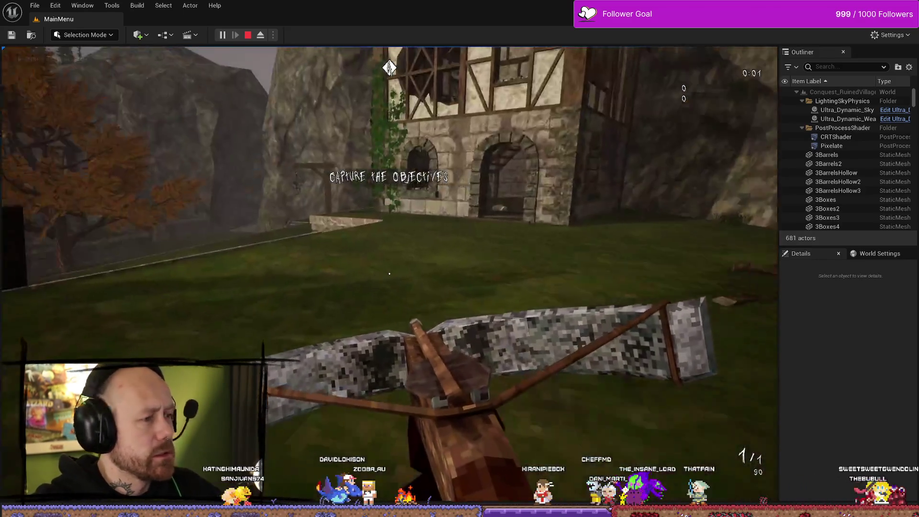
pyautogui.press('w')
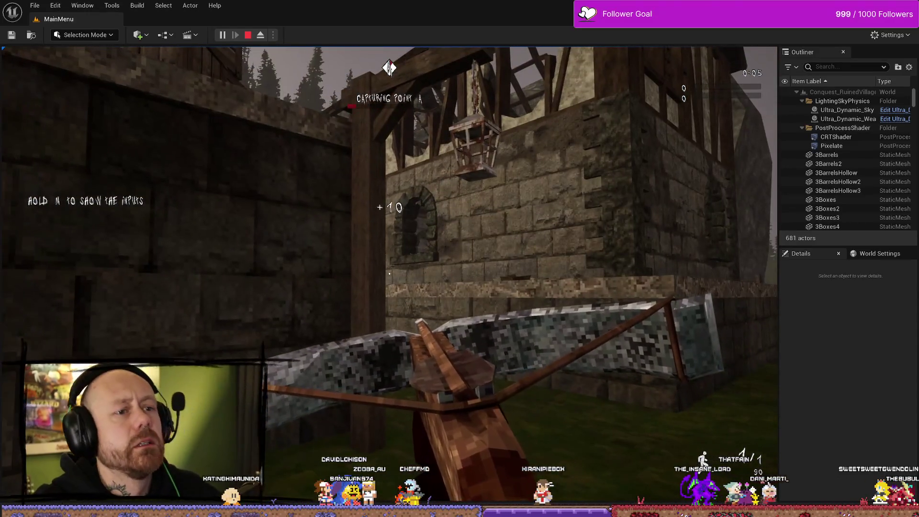
pyautogui.hotkey('alt', 'Tab')
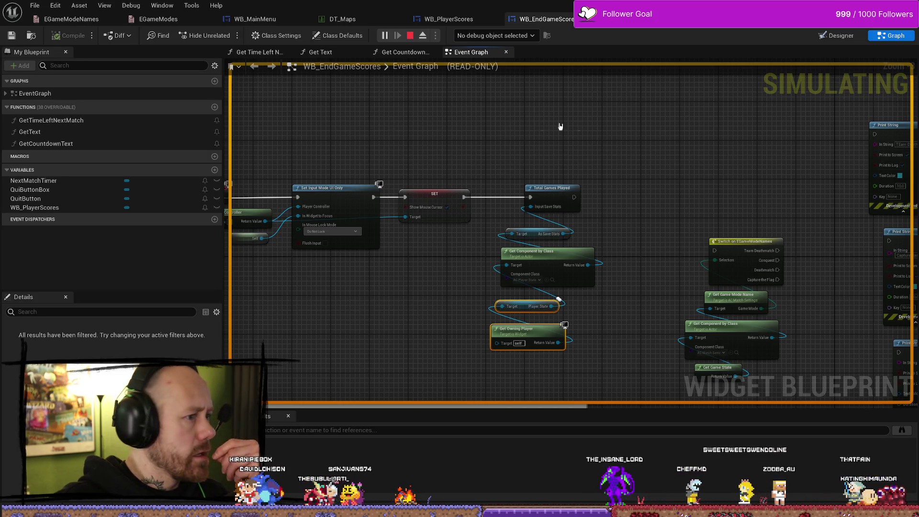
# Step: Switch back to the running Conquest game view
pyautogui.hotkey('alt', 'Tab')
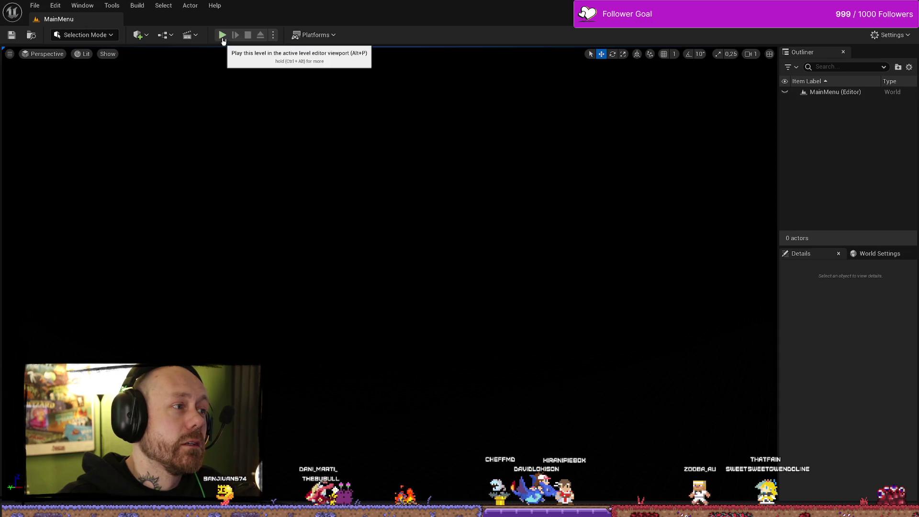
# Step: Launch Play In Editor and go to Multiplayer > Create Game
pyautogui.click(222, 35)
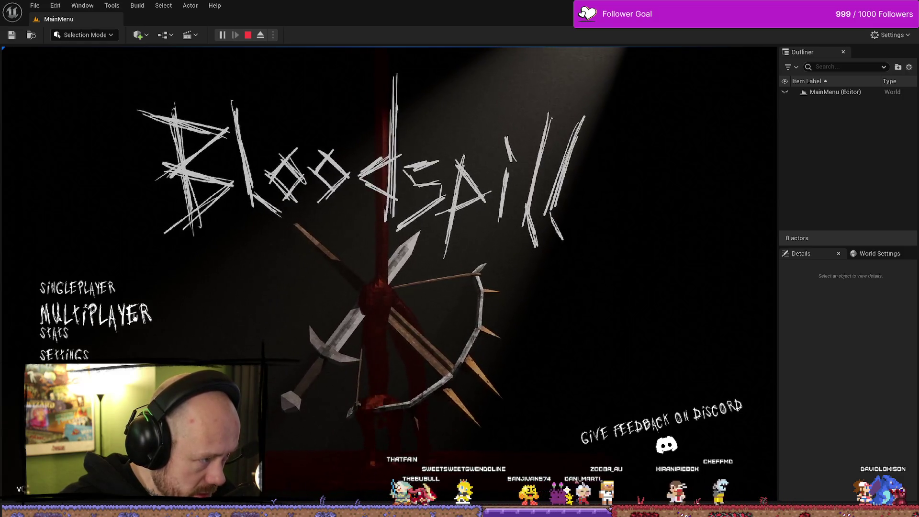
pyautogui.click(138, 312)
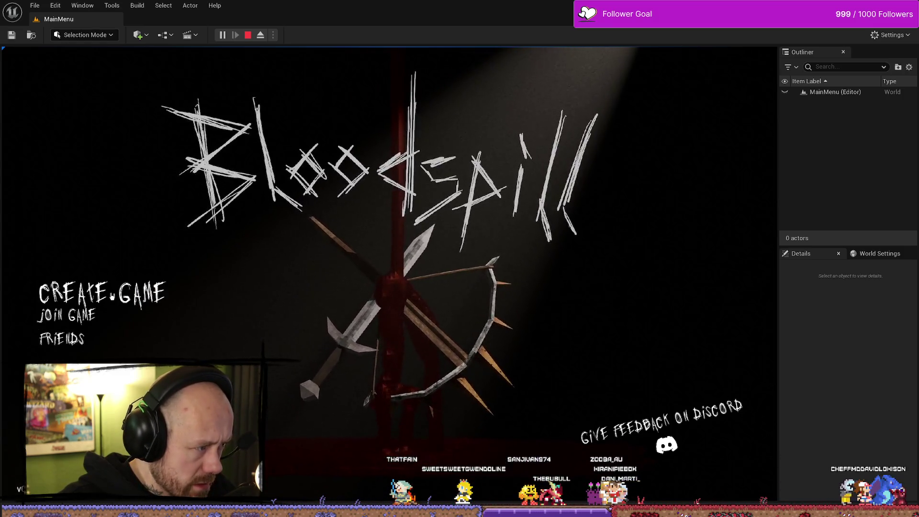
pyautogui.click(112, 297)
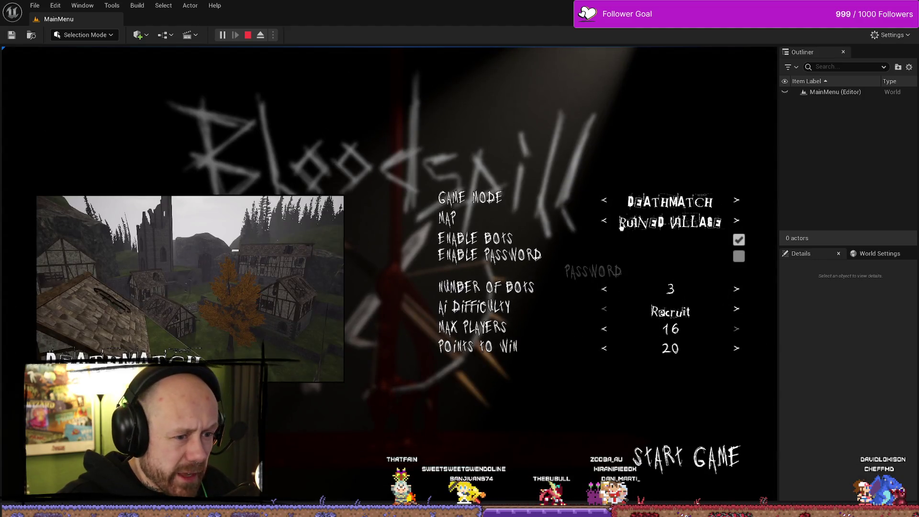
# Step: Set Capture the Flag on the One V One map with Team A bots lowered to 0
pyautogui.click(604, 221)
pyautogui.click(604, 221)
pyautogui.click(605, 203)
pyautogui.click(604, 204)
pyautogui.click(605, 204)
pyautogui.click(604, 204)
pyautogui.click(604, 204)
pyautogui.click(604, 206)
pyautogui.click(605, 222)
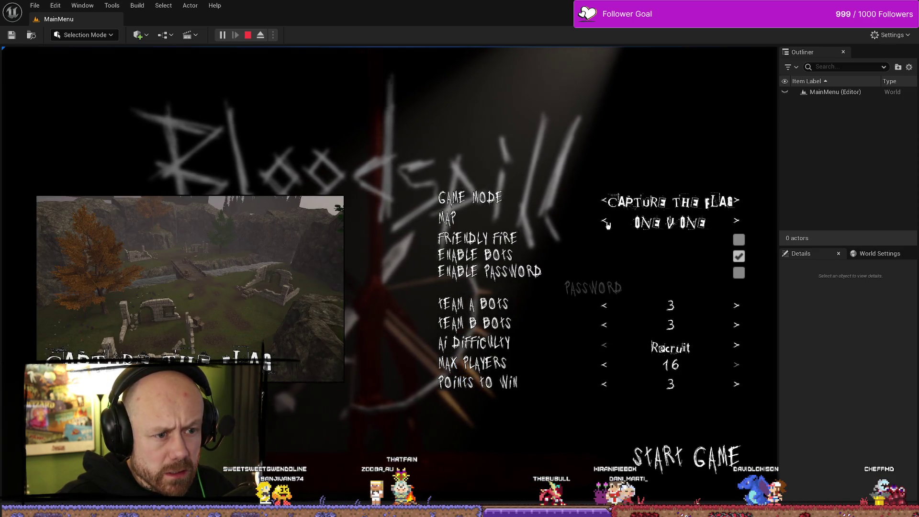
pyautogui.click(606, 222)
pyautogui.click(606, 222)
pyautogui.click(604, 306)
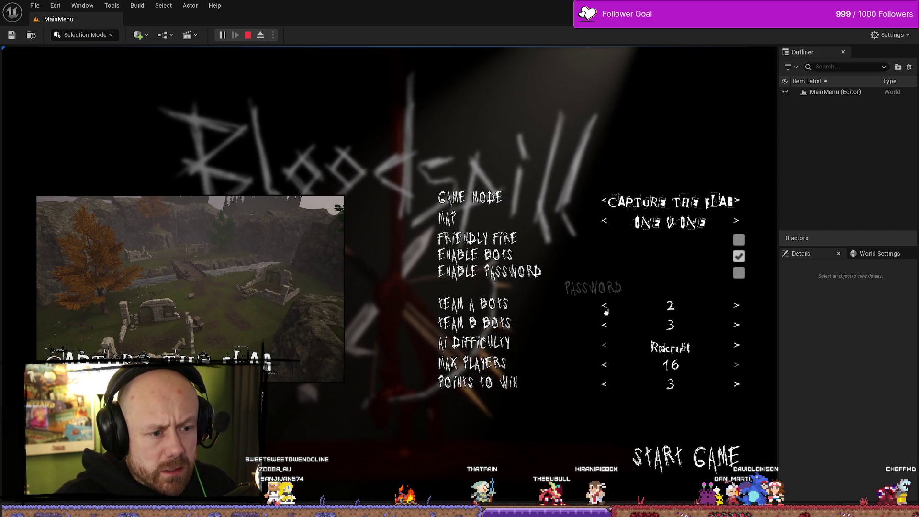
pyautogui.click(604, 305)
pyautogui.click(604, 306)
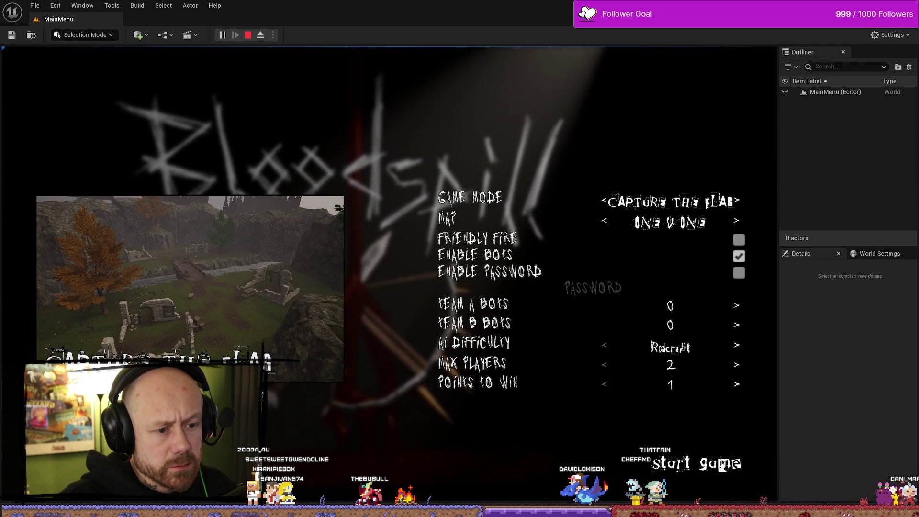
# Step: Start the match, carry the enemy flag home for a 1–0 win, and stop the session
pyautogui.click(723, 467)
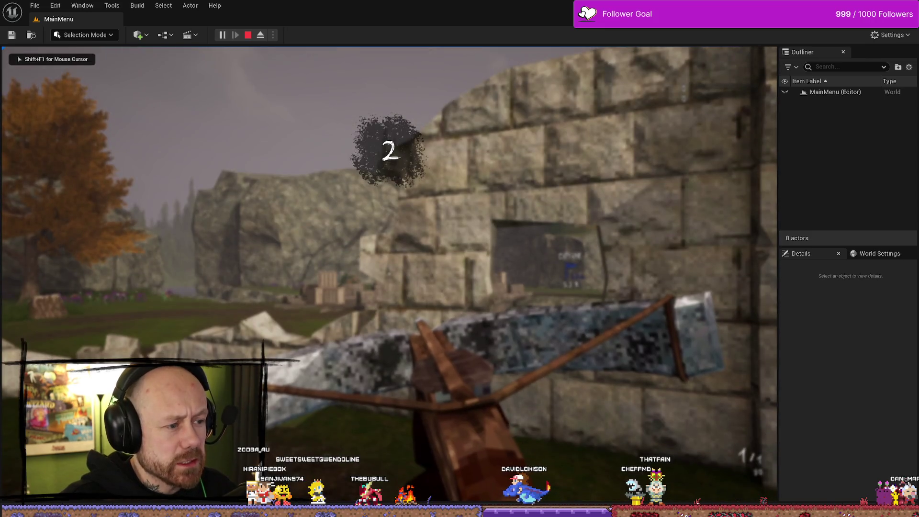
pyautogui.press('w')
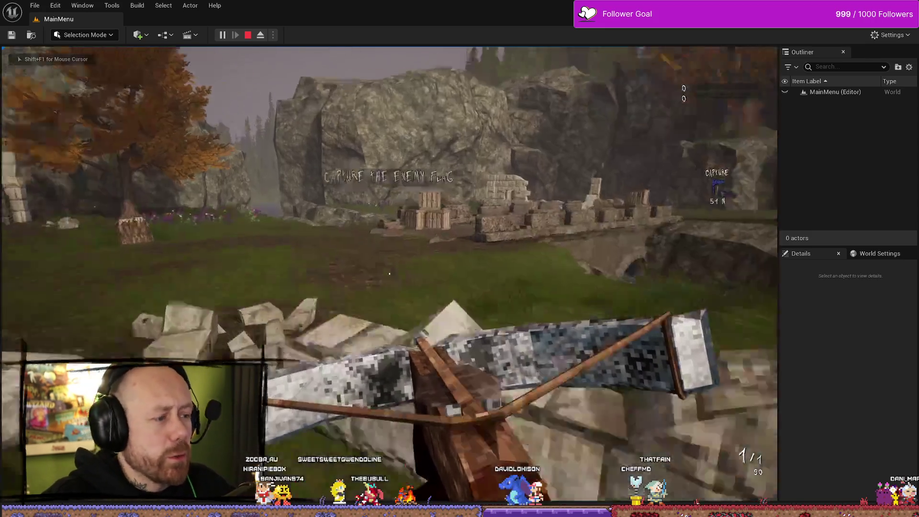
pyautogui.press('w')
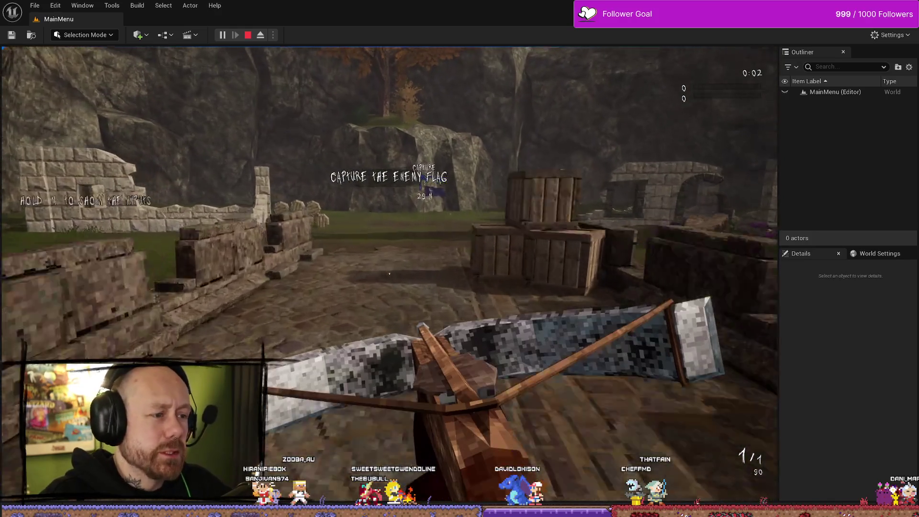
pyautogui.press('w')
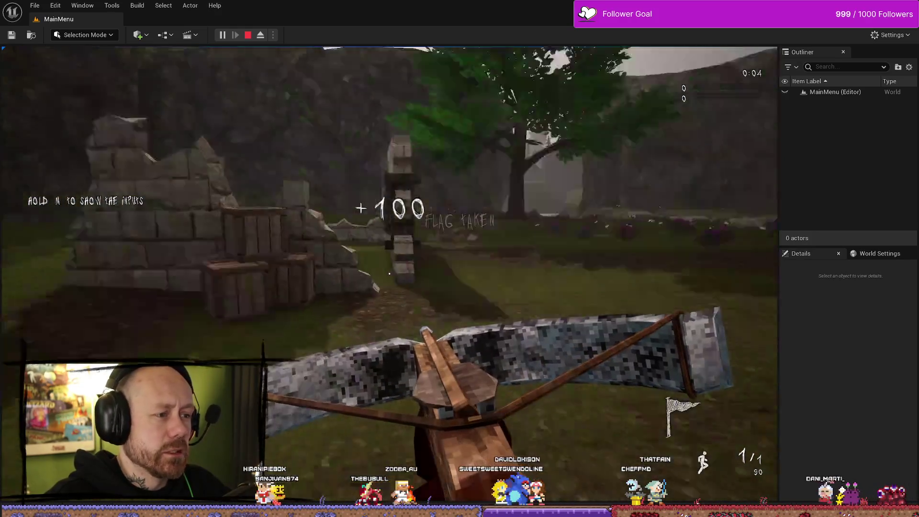
pyautogui.press('w')
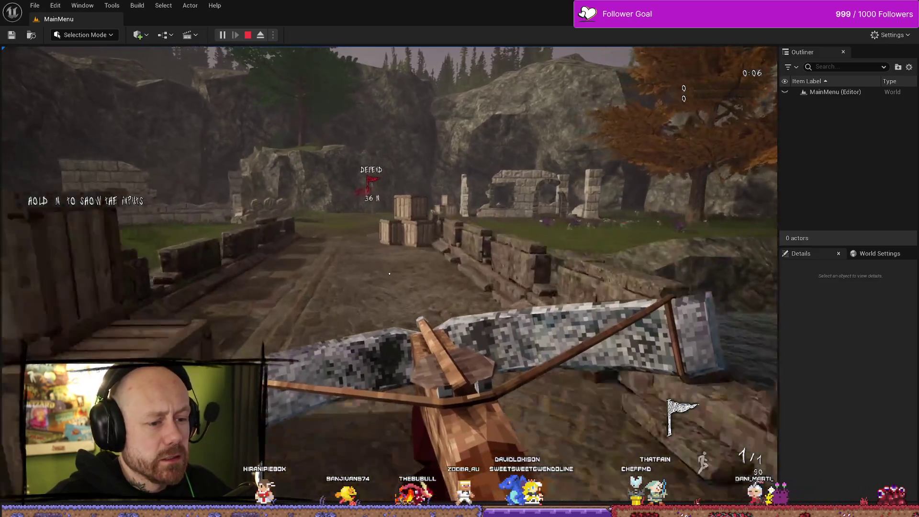
pyautogui.press('w')
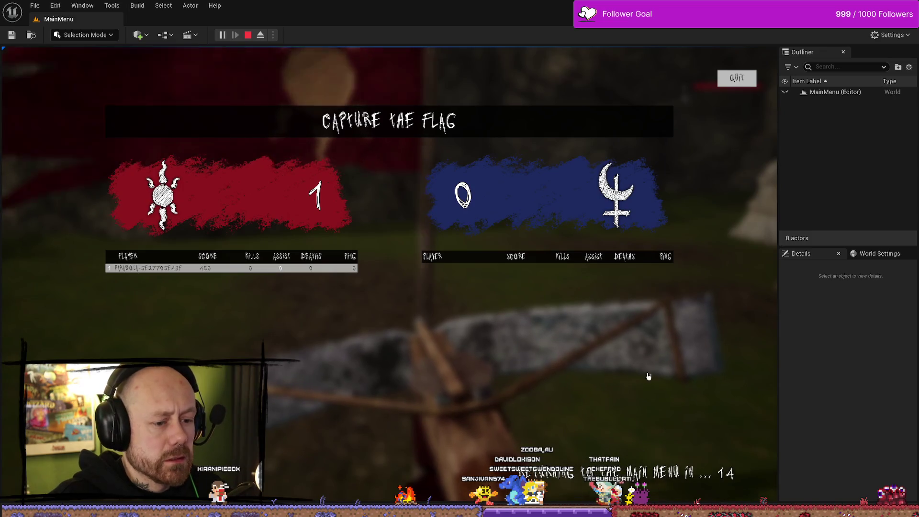
pyautogui.press('Escape')
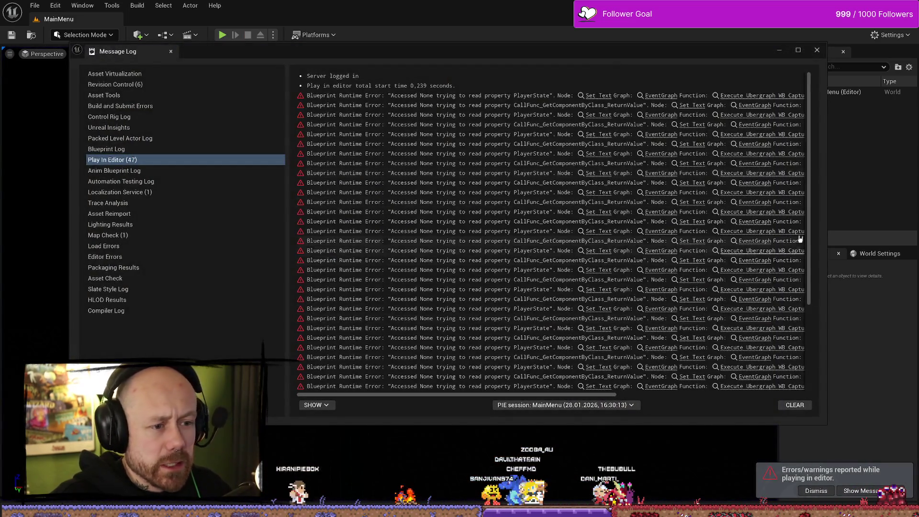
# Step: Maximise the Message Log, scroll through the Accessed None PlayerState errors, then close it
pyautogui.click(798, 50)
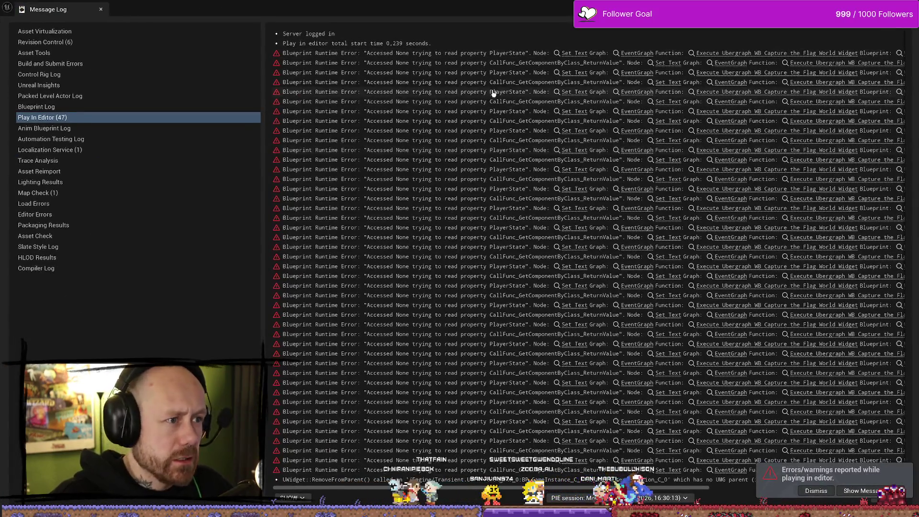
pyautogui.moveTo(563, 484); pyautogui.dragTo(759, 489)
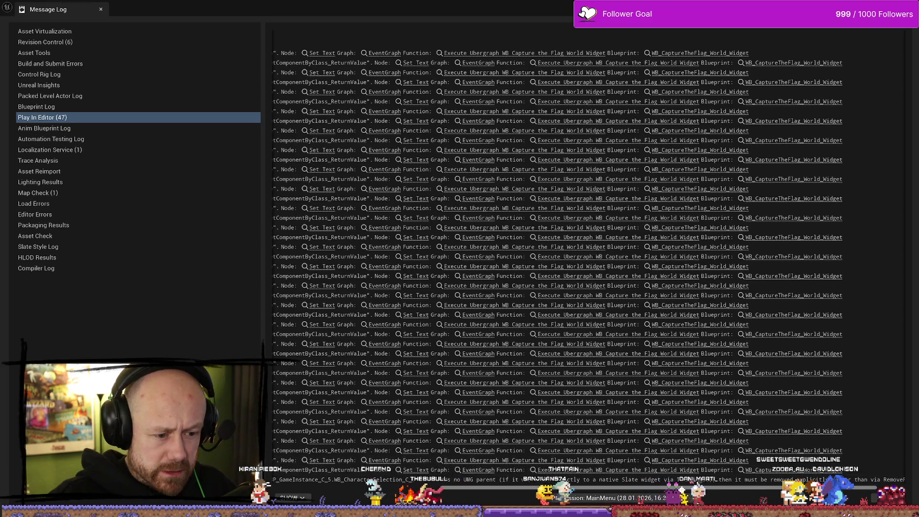
pyautogui.hscroll(2, 589, 259)
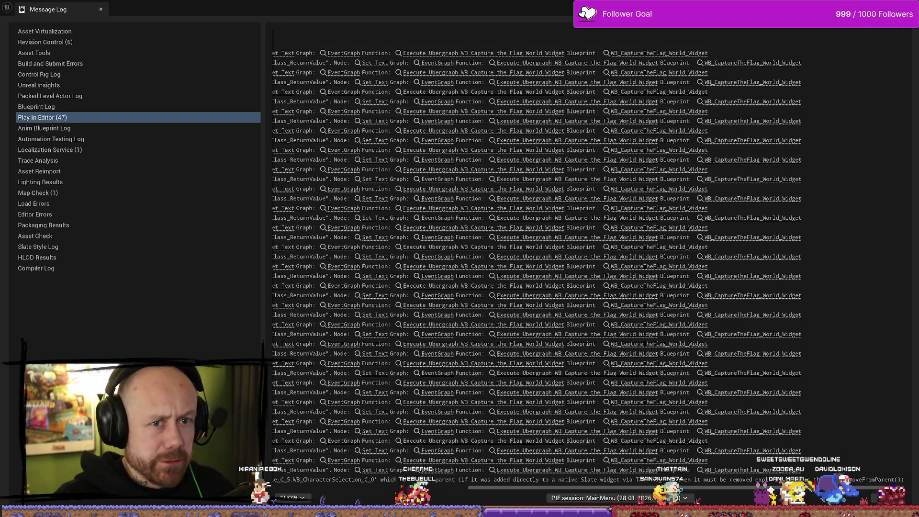
pyautogui.hotkey('alt', 'F4')
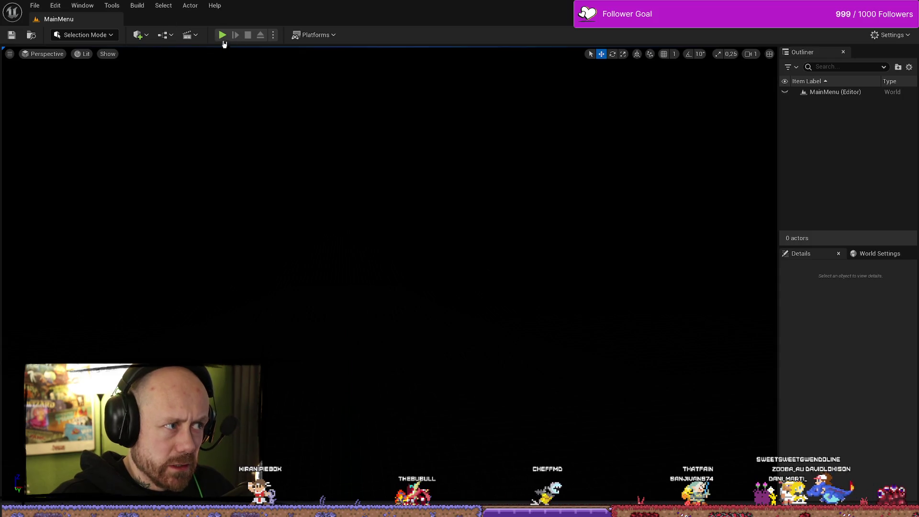
# Step: Start a play session, open game setup, choose Team Deathmatch and lower both bot counts
pyautogui.click(224, 41)
pyautogui.click(143, 290)
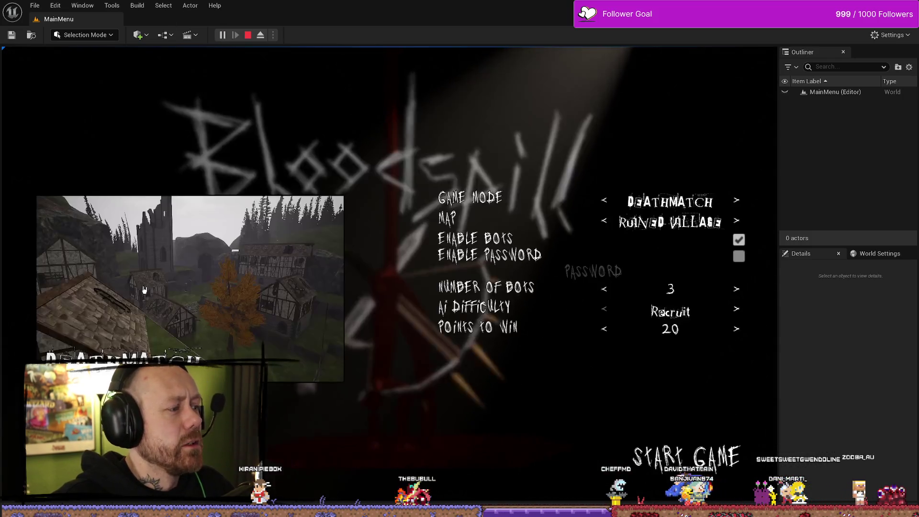
pyautogui.click(605, 203)
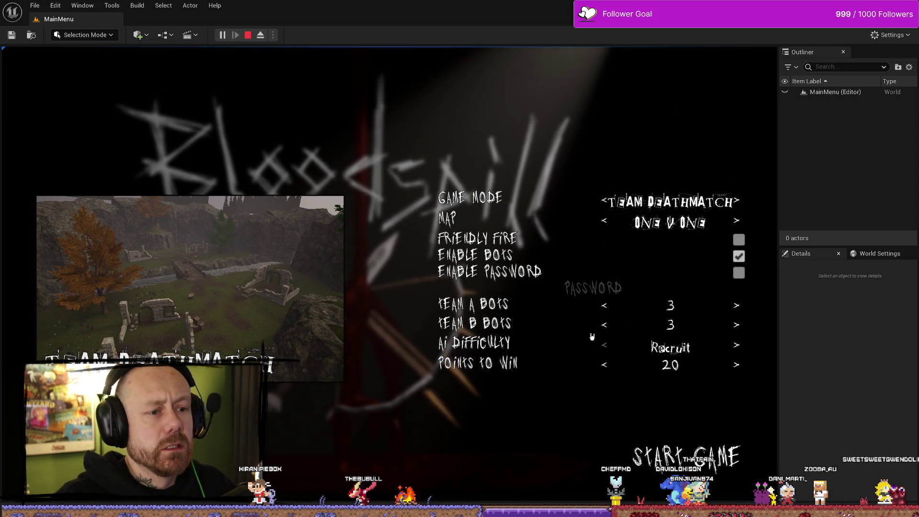
pyautogui.click(605, 305)
pyautogui.click(605, 325)
pyautogui.click(606, 325)
pyautogui.click(605, 325)
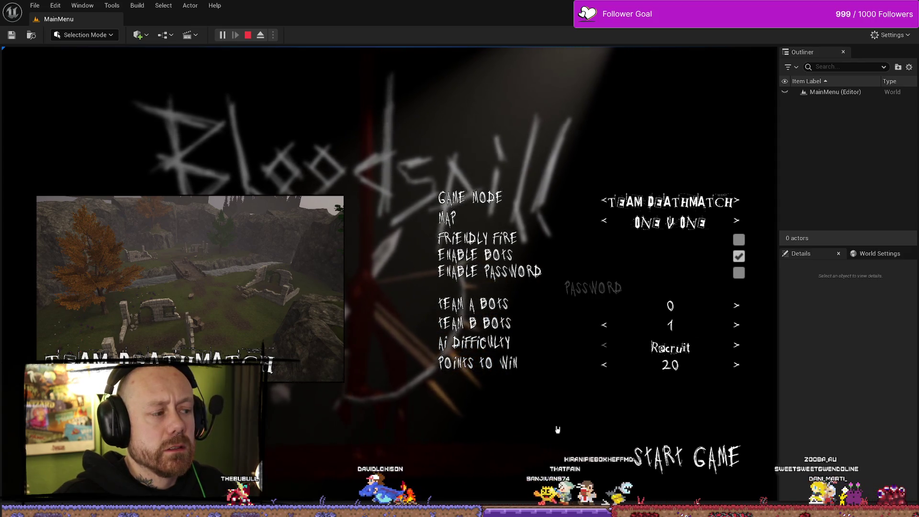
# Step: Run a match with 1 Team A bot, 2 Team B bots and lower Points to Win, then stop PIE
pyautogui.click(736, 307)
pyautogui.click(737, 325)
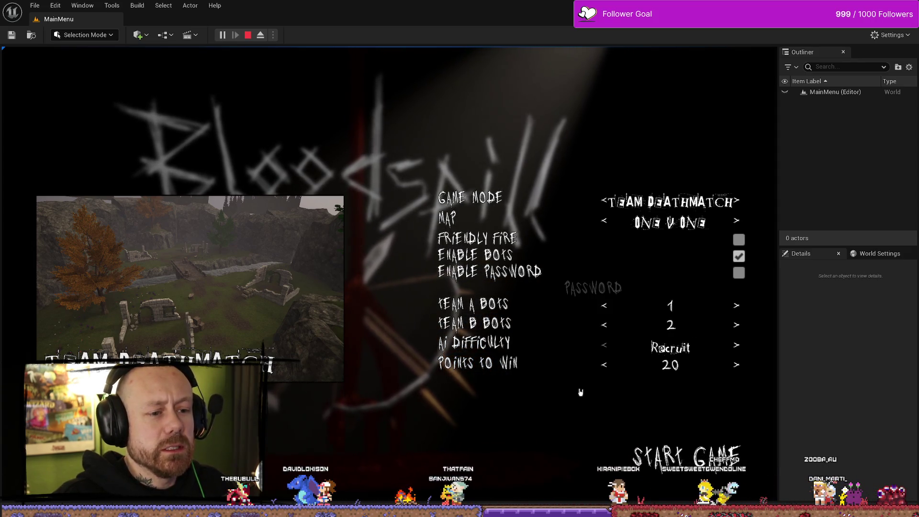
pyautogui.click(604, 365)
pyautogui.click(606, 366)
pyautogui.click(605, 367)
pyautogui.click(607, 367)
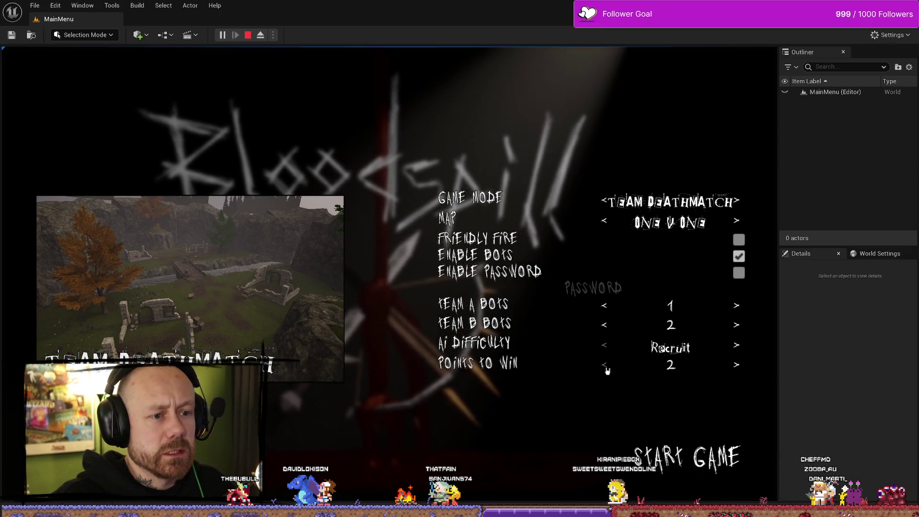
pyautogui.click(723, 465)
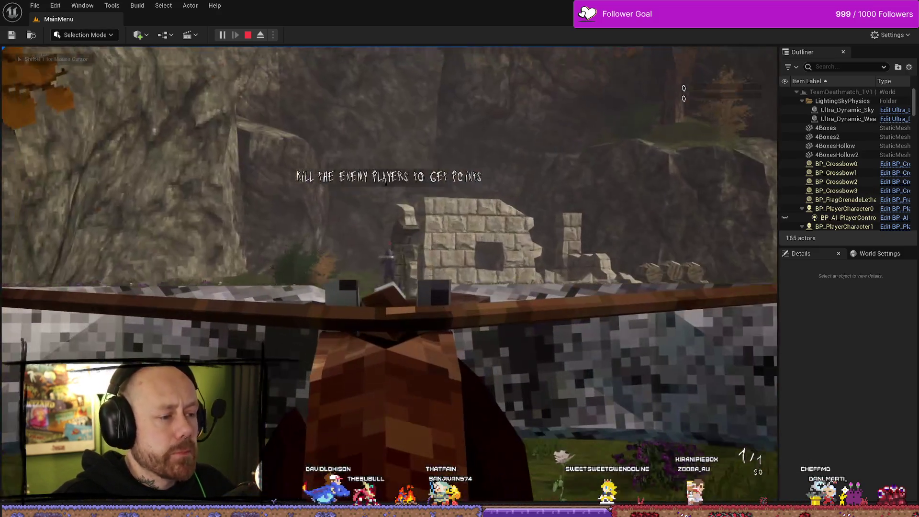
pyautogui.click(390, 273)
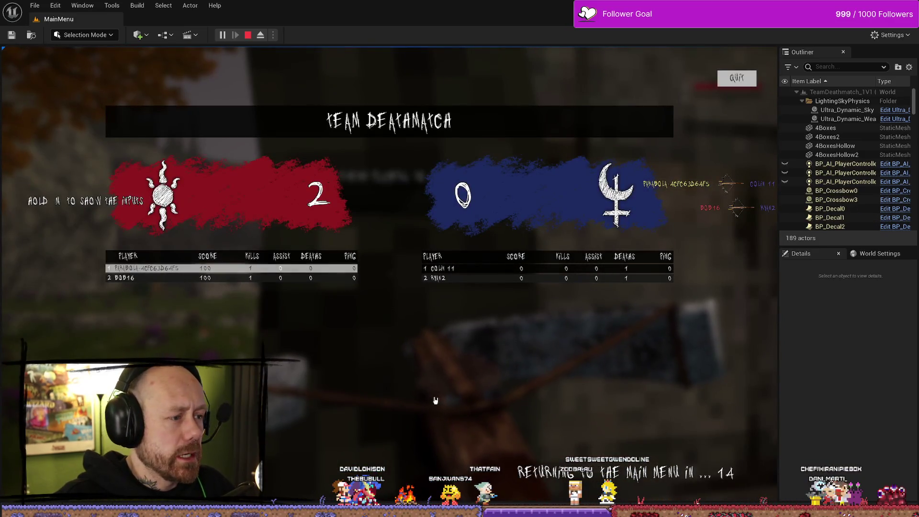
pyautogui.press('Escape')
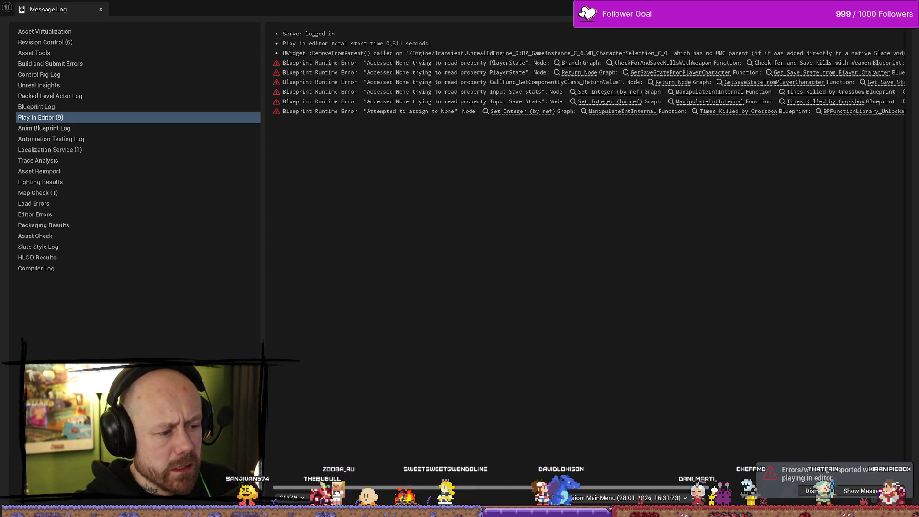
# Step: Read the full Message Log error lines and open BP_PlayerCharacter from the error link
pyautogui.hscroll(5, 584, 77)
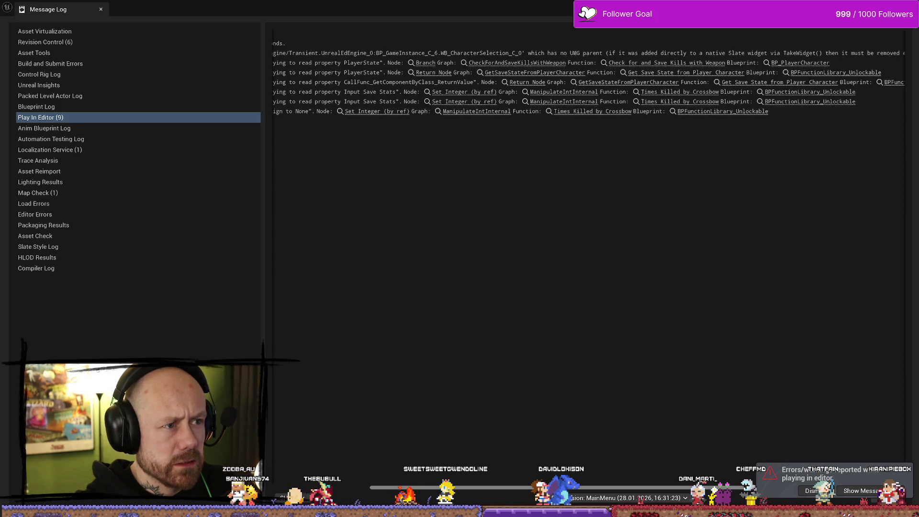
pyautogui.moveTo(546, 490)
pyautogui.mouseDown()
pyautogui.moveTo(612, 491)
pyautogui.moveTo(594, 488)
pyautogui.mouseUp()
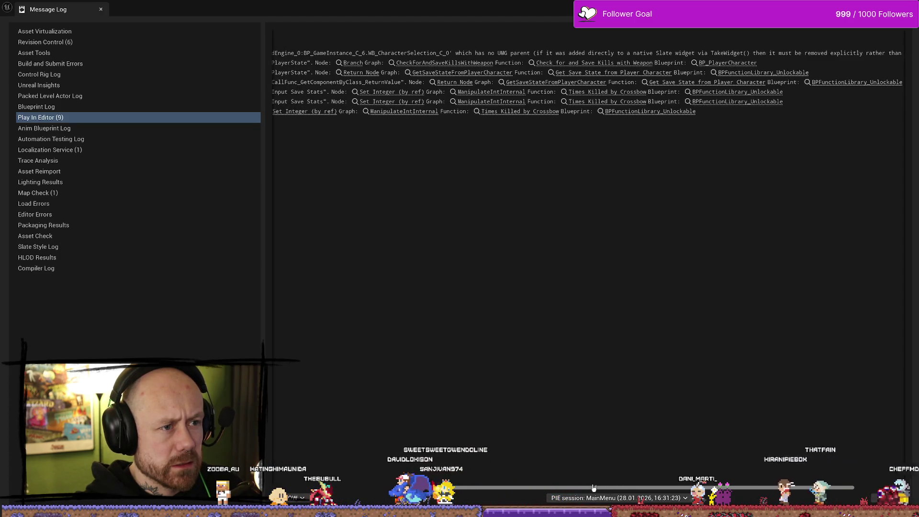
pyautogui.moveTo(593, 488); pyautogui.dragTo(647, 488)
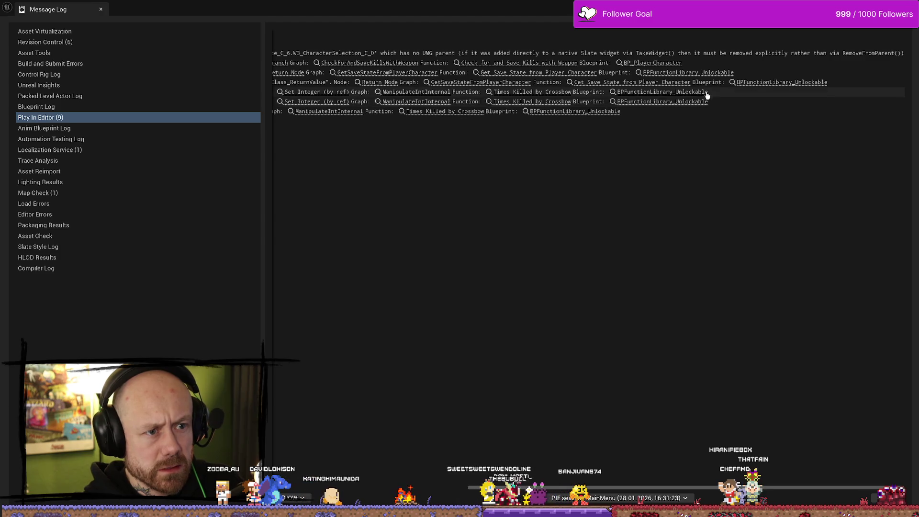
pyautogui.click(667, 65)
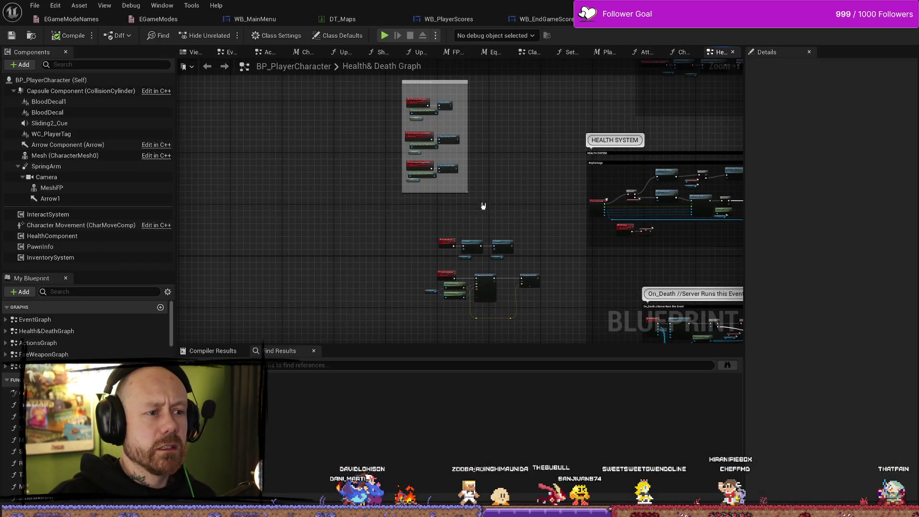
pyautogui.scroll(5, 462, 129)
pyautogui.moveTo(602, 127); pyautogui.dragTo(552, 196)
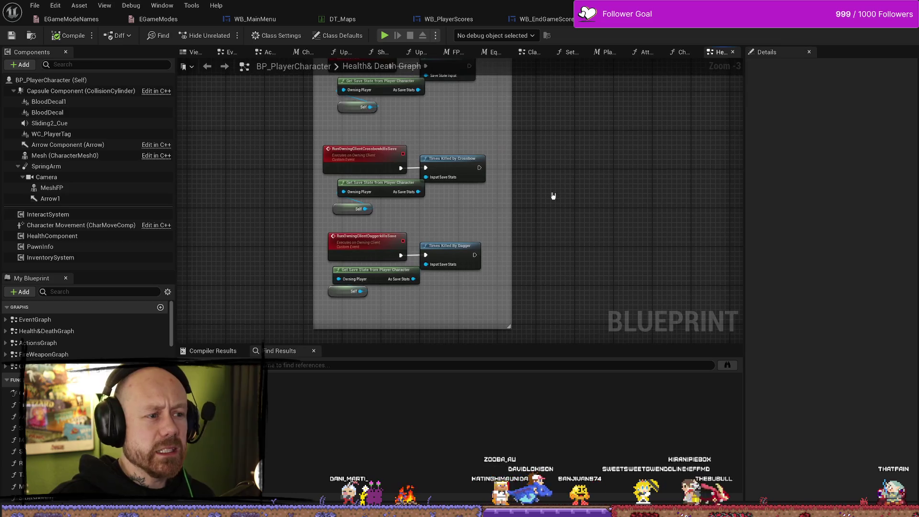
pyautogui.moveTo(557, 148)
pyautogui.mouseDown()
pyautogui.moveTo(542, 185)
pyautogui.moveTo(495, 217)
pyautogui.mouseUp()
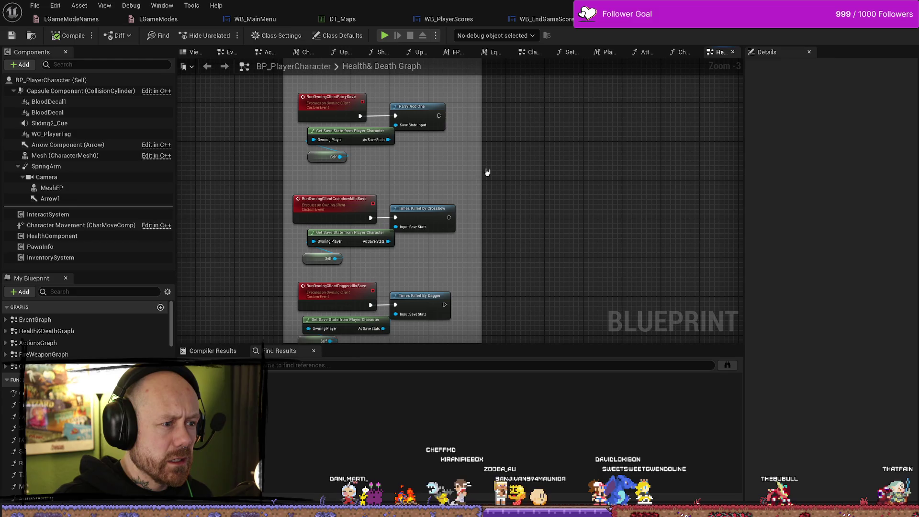
pyautogui.moveTo(433, 188); pyautogui.dragTo(433, 199)
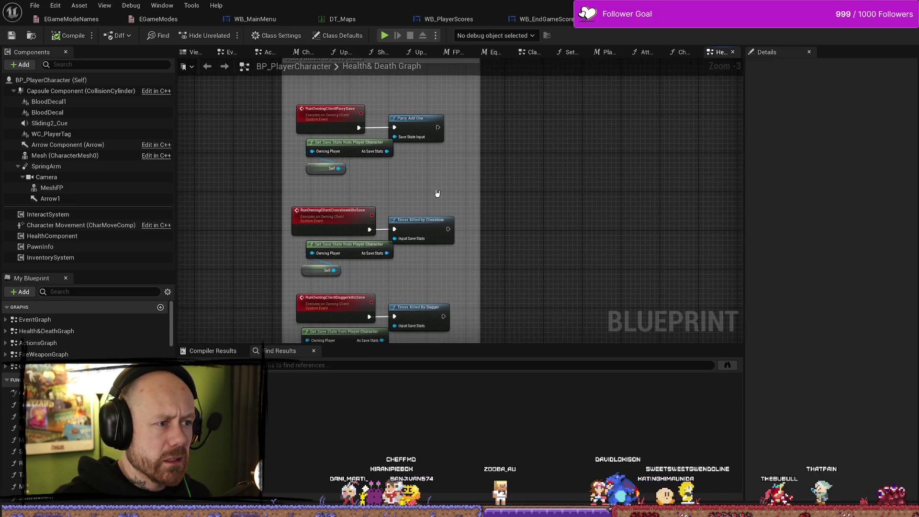
# Step: Check WB_PlayerScores' Set Game Mode Name, then bring WB_EndGameScores' game-mode switch nodes into view
pyautogui.click(445, 22)
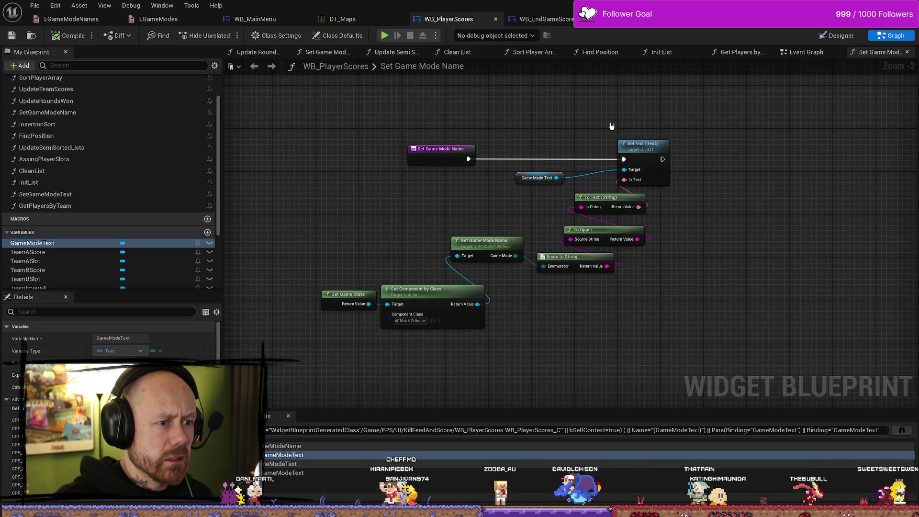
pyautogui.click(541, 19)
pyautogui.moveTo(659, 144)
pyautogui.mouseDown()
pyautogui.moveTo(535, 109)
pyautogui.moveTo(596, 141)
pyautogui.moveTo(589, 148)
pyautogui.moveTo(583, 123)
pyautogui.mouseUp()
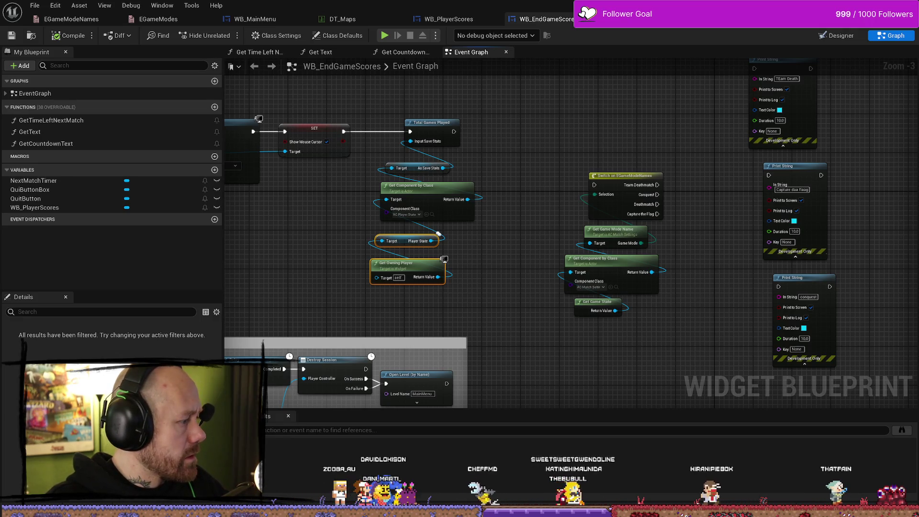
pyautogui.moveTo(588, 210)
pyautogui.mouseDown()
pyautogui.moveTo(546, 251)
pyautogui.moveTo(603, 220)
pyautogui.mouseUp()
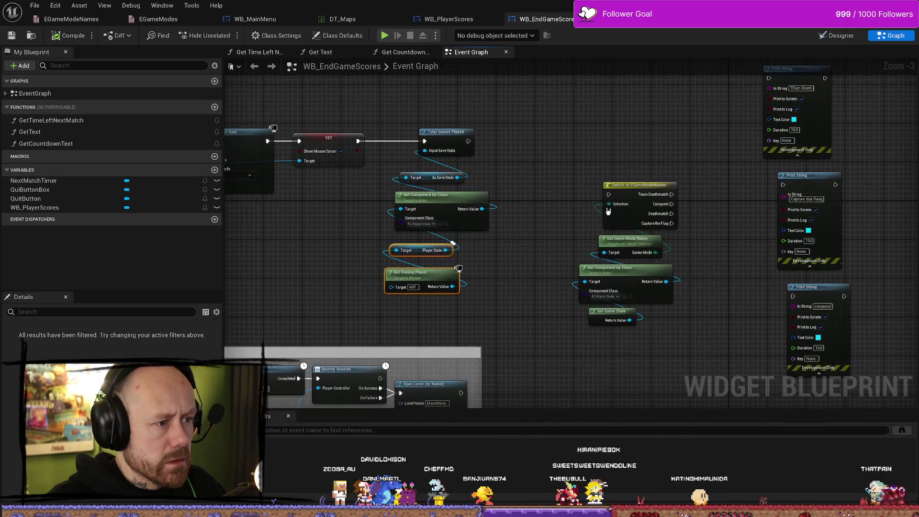
pyautogui.moveTo(574, 106); pyautogui.dragTo(584, 131)
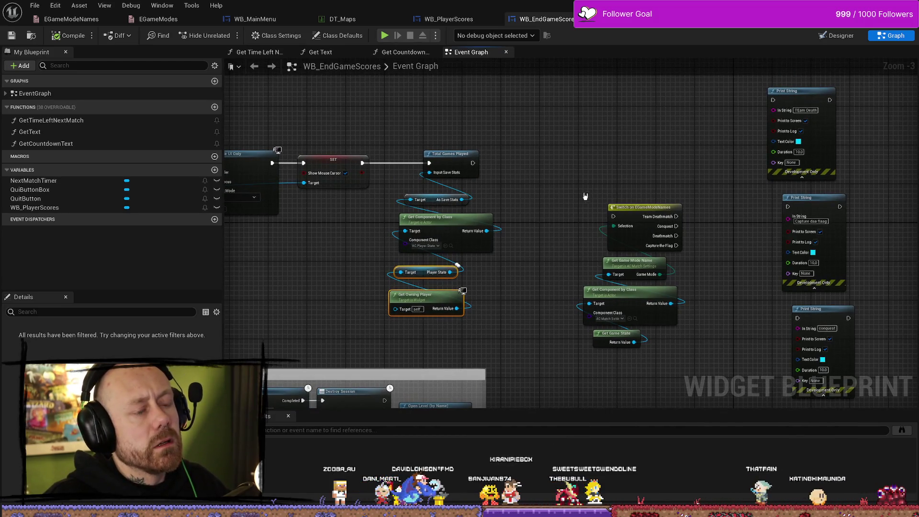
pyautogui.moveTo(586, 196); pyautogui.dragTo(605, 169)
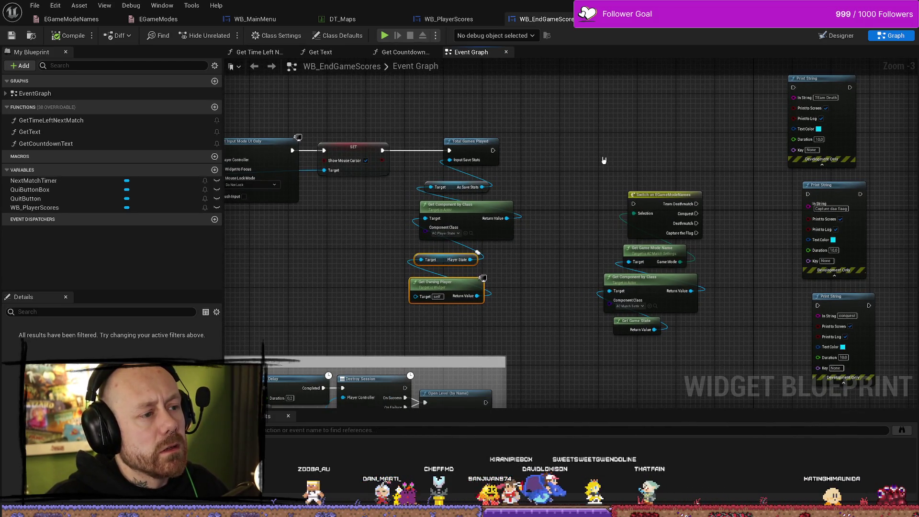
pyautogui.scroll(3, 534, 250)
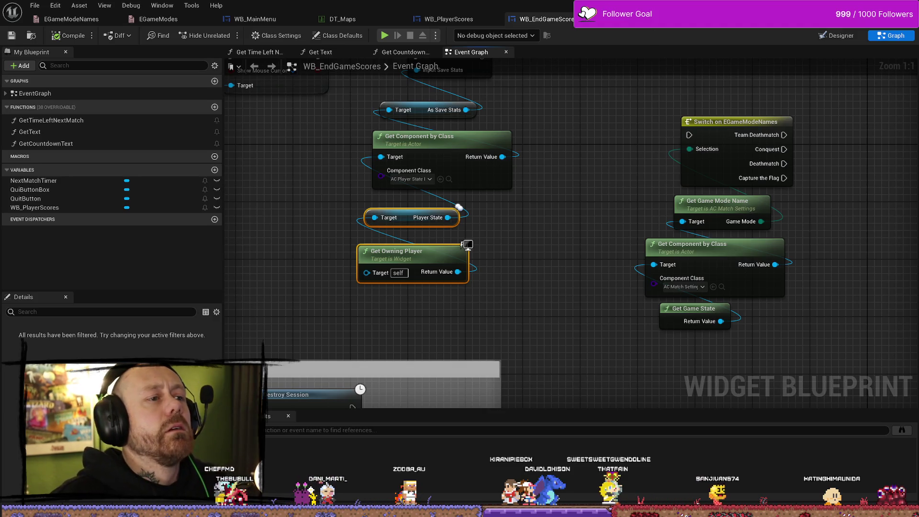
pyautogui.click(471, 14)
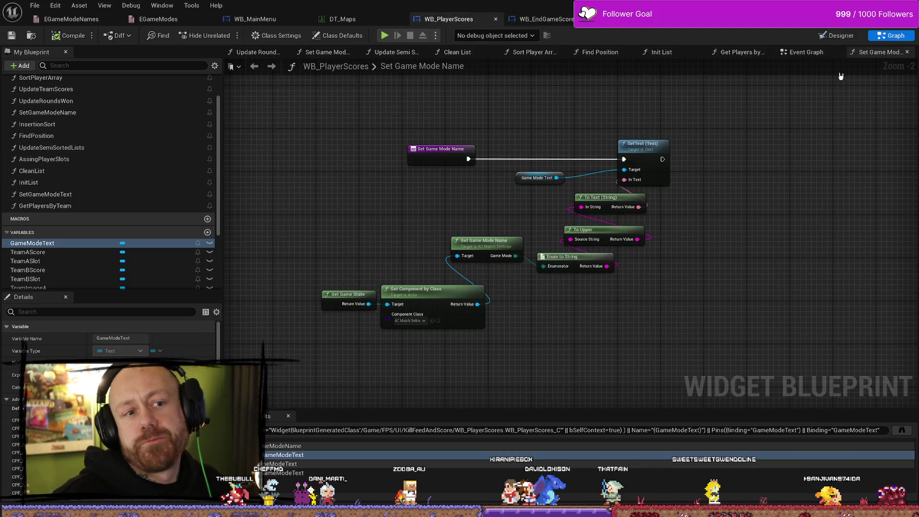
pyautogui.click(837, 36)
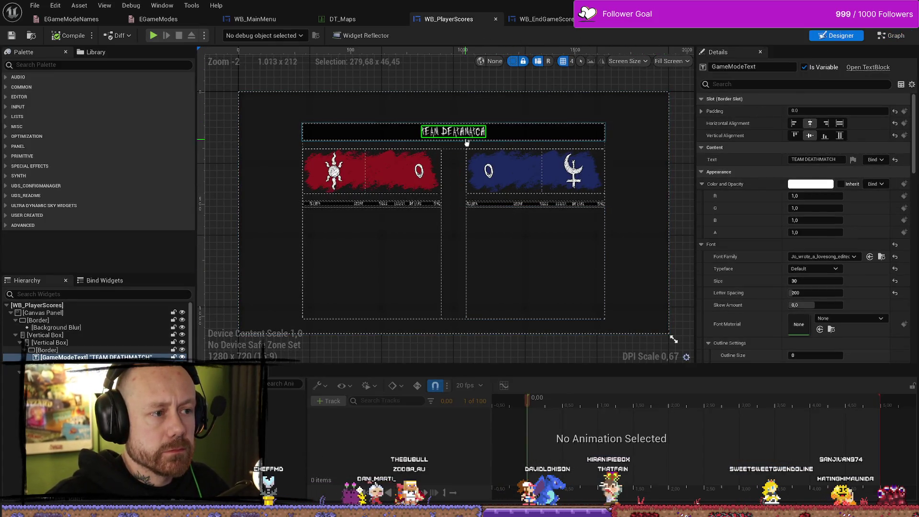
pyautogui.click(886, 38)
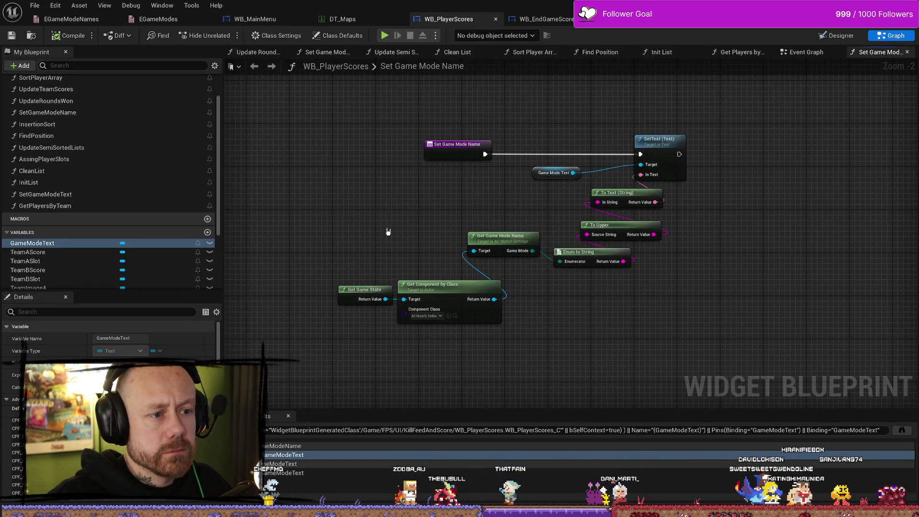
pyautogui.click(541, 19)
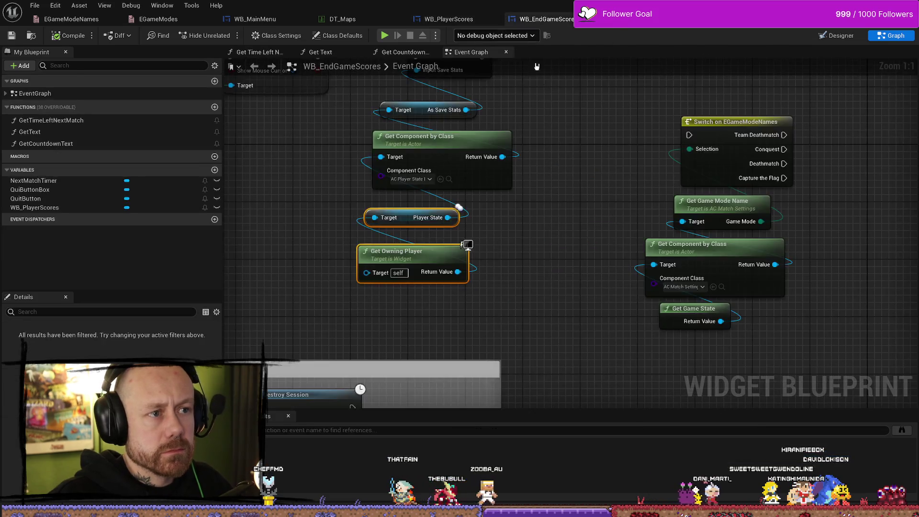
pyautogui.scroll(-5, 594, 241)
pyautogui.scroll(1, 469, 210)
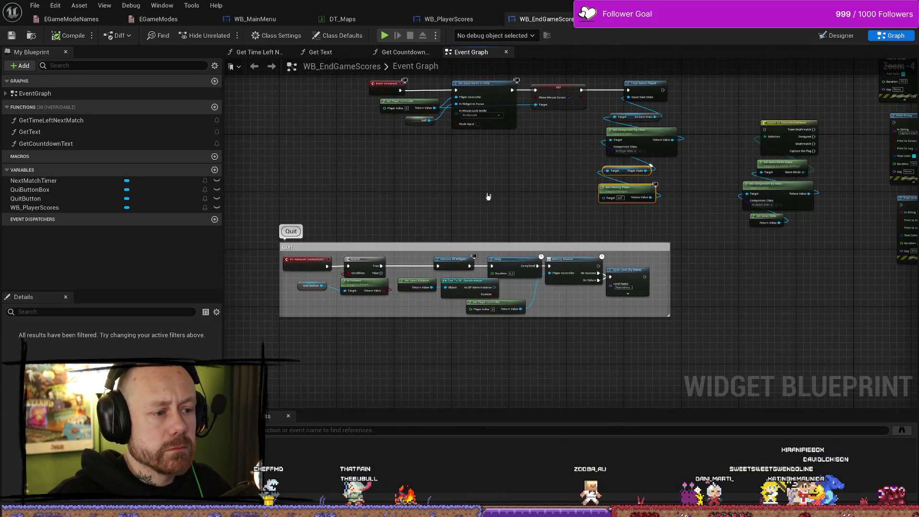
pyautogui.scroll(3, 483, 203)
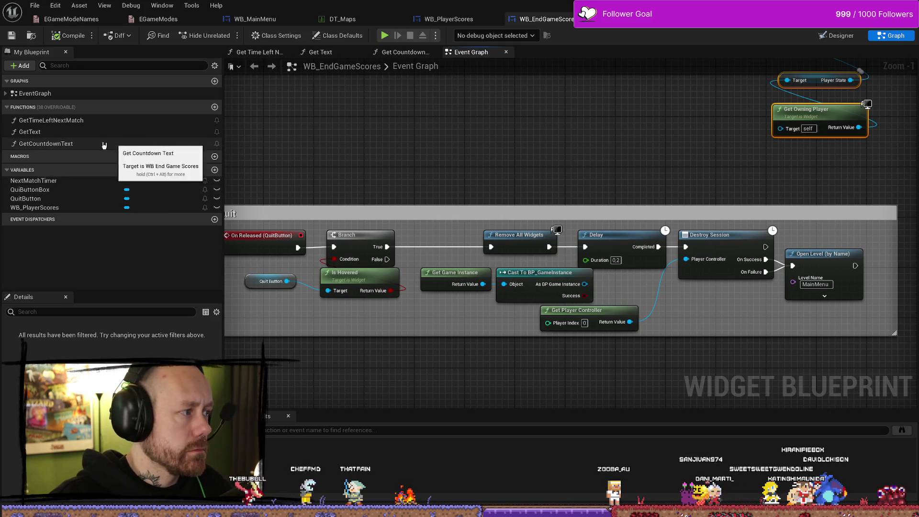
pyautogui.doubleClick(51, 121)
pyautogui.doubleClick(52, 133)
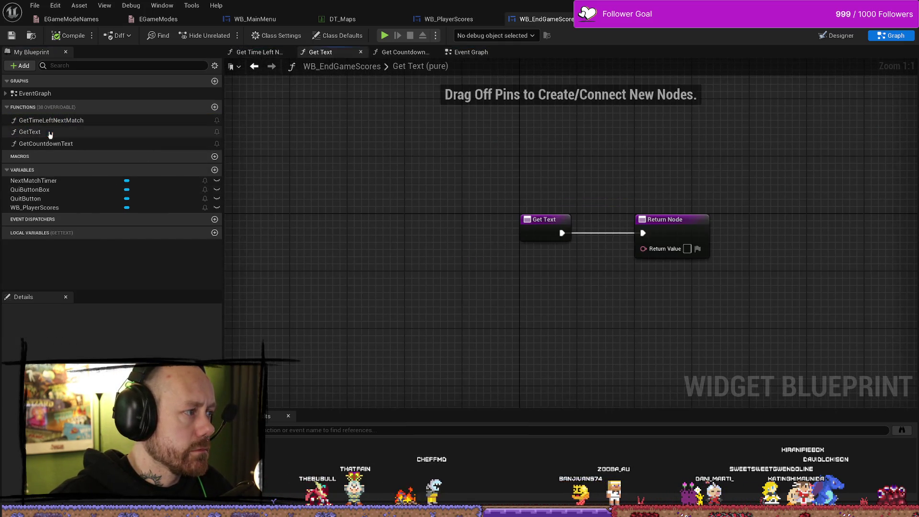
pyautogui.doubleClick(82, 145)
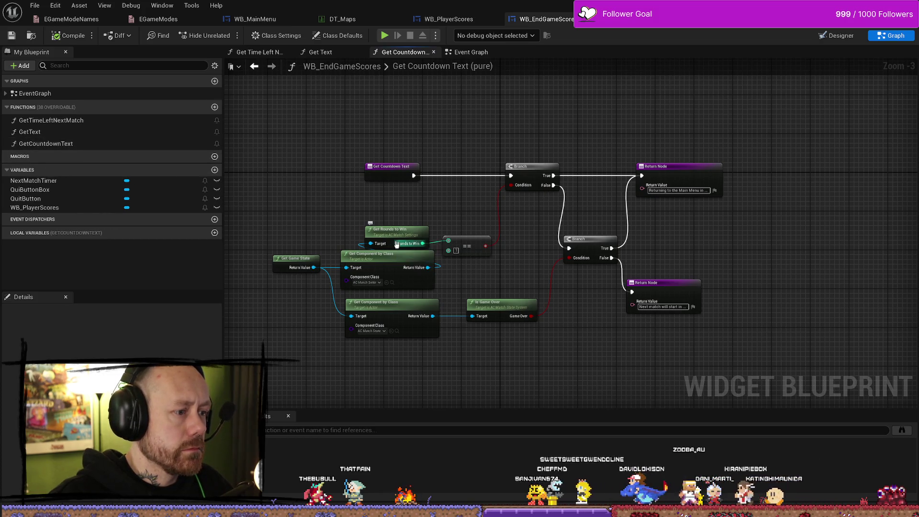
pyautogui.scroll(3, 375, 302)
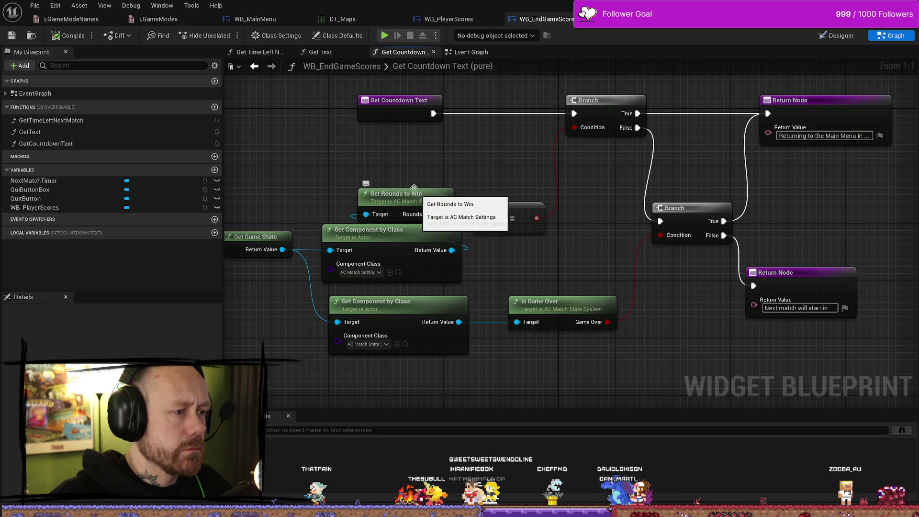
pyautogui.moveTo(331, 154); pyautogui.dragTo(360, 147)
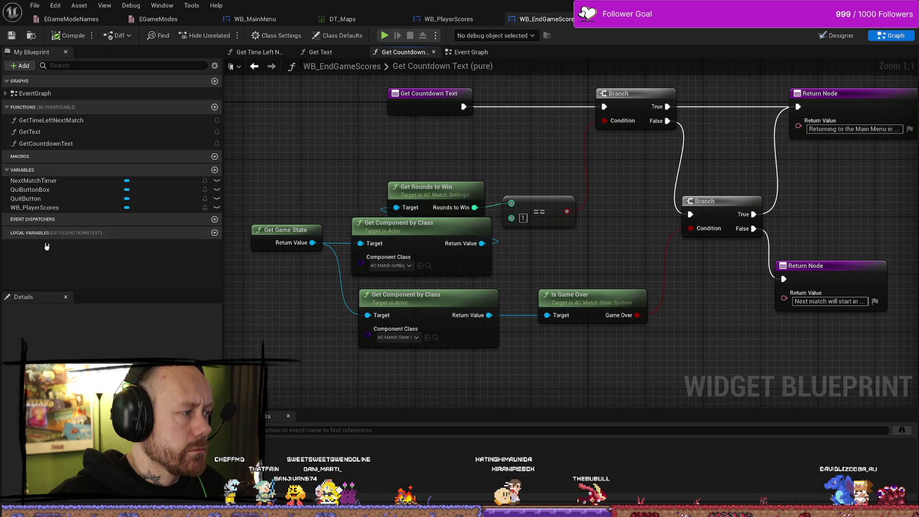
pyautogui.doubleClick(47, 121)
pyautogui.click(40, 94)
pyautogui.doubleClick(39, 93)
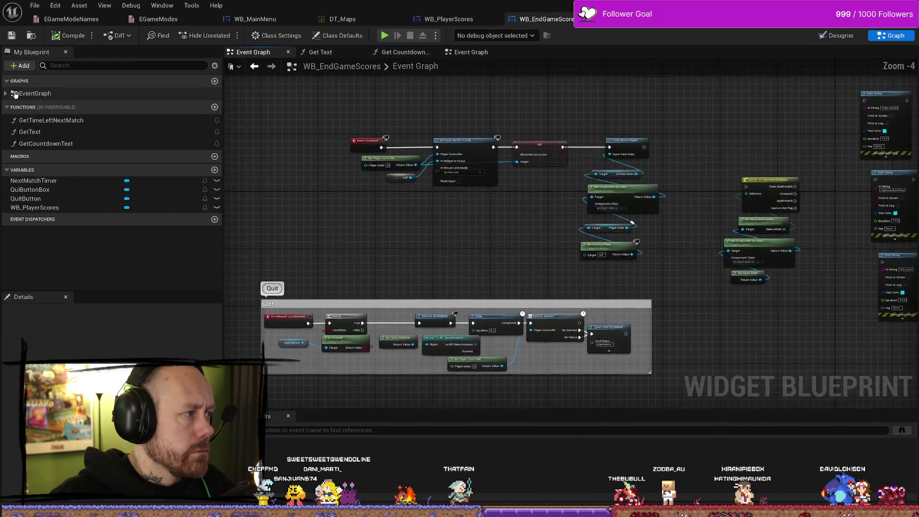
pyautogui.doubleClick(68, 107)
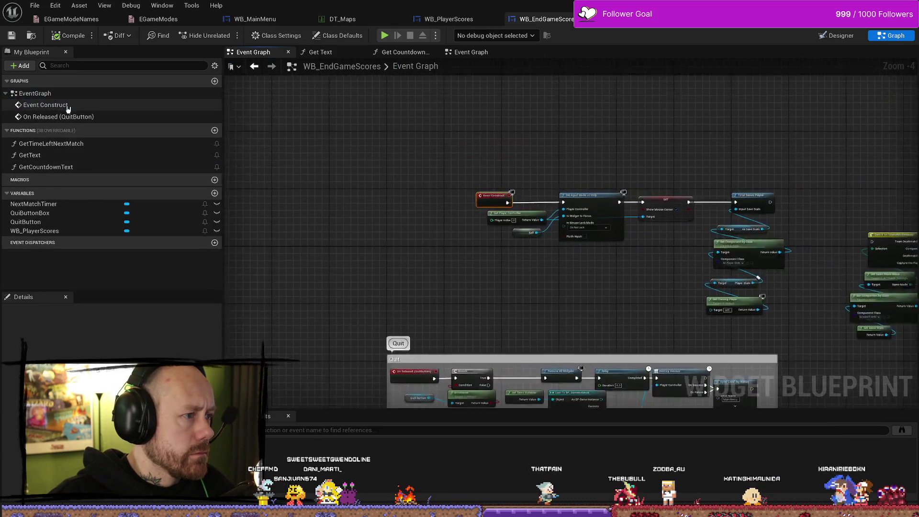
pyautogui.scroll(-2, 565, 191)
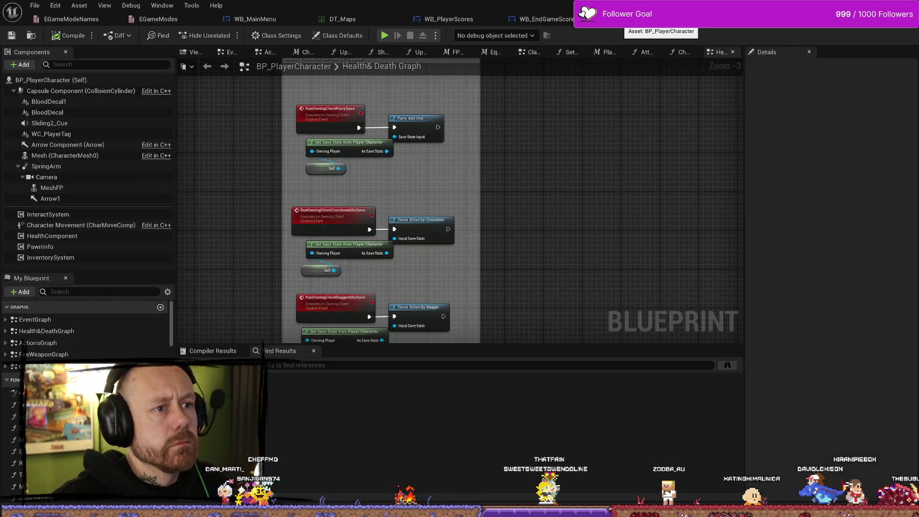
pyautogui.click(660, 19)
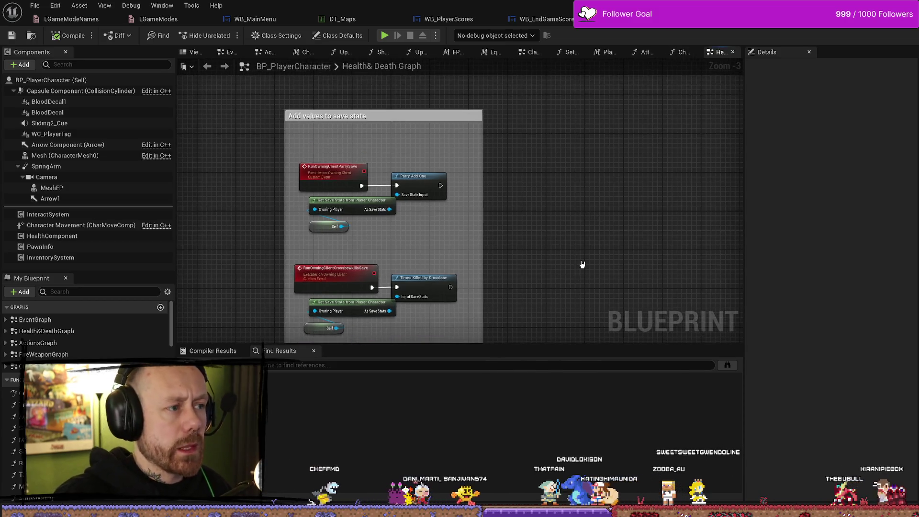
pyautogui.scroll(-3, 583, 263)
pyautogui.scroll(3, 582, 263)
pyautogui.scroll(1, 583, 261)
pyautogui.scroll(-1, 604, 83)
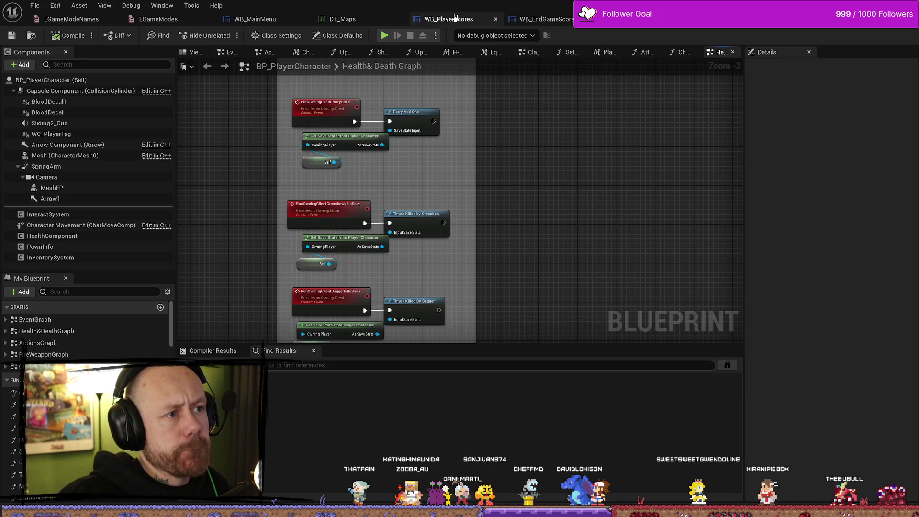
pyautogui.click(566, 19)
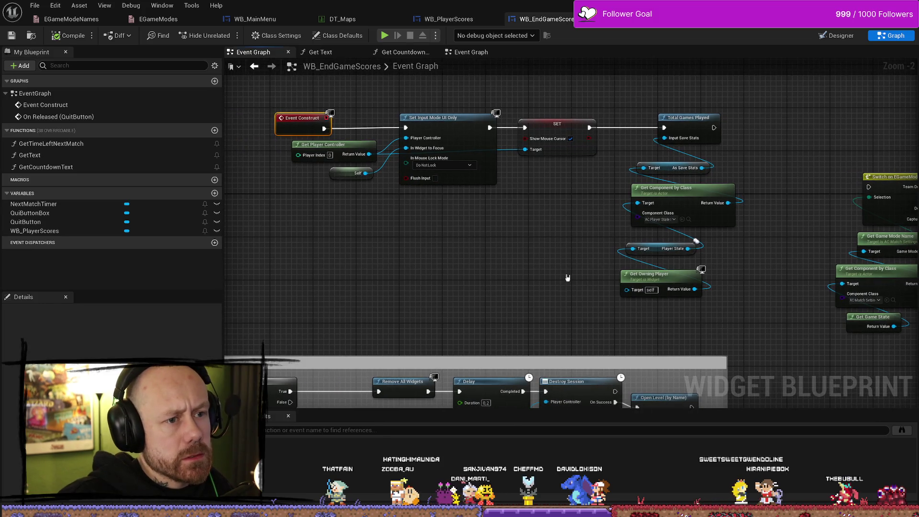
# Step: Rearrange the Player State and save-stats nodes to make room for new nodes
pyautogui.moveTo(538, 246); pyautogui.dragTo(559, 179)
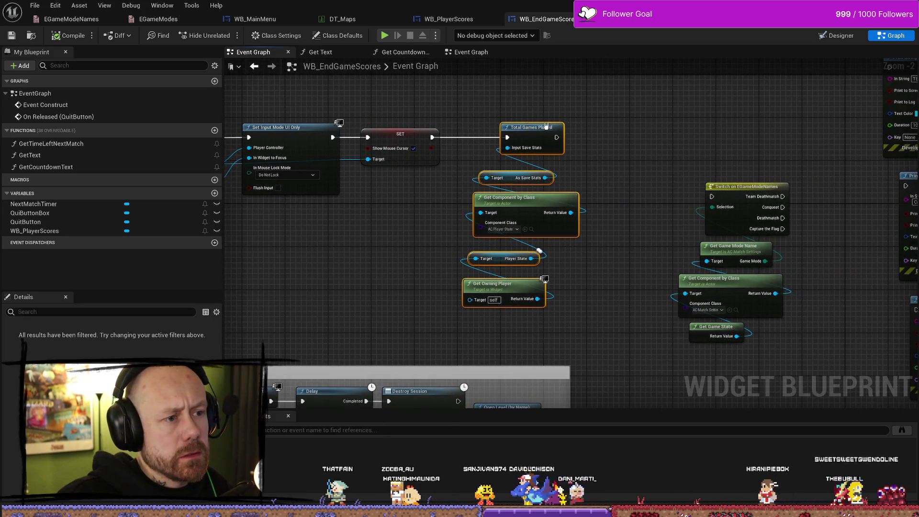
pyautogui.click(567, 248)
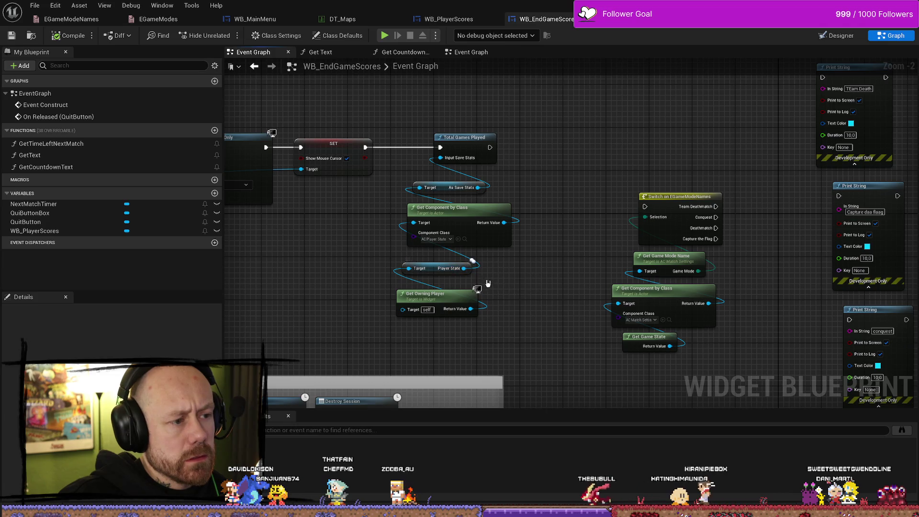
pyautogui.rightClick(429, 273)
pyautogui.press('Escape')
pyautogui.moveTo(460, 273); pyautogui.dragTo(421, 130)
pyautogui.moveTo(459, 208); pyautogui.dragTo(589, 196)
# Step: Add an Is Valid check on Player State and run SET's execution into it
pyautogui.moveTo(464, 274)
pyautogui.mouseDown()
pyautogui.moveTo(498, 238)
pyautogui.moveTo(437, 206)
pyautogui.mouseUp()
pyautogui.write('is valid')
pyautogui.press('Return')
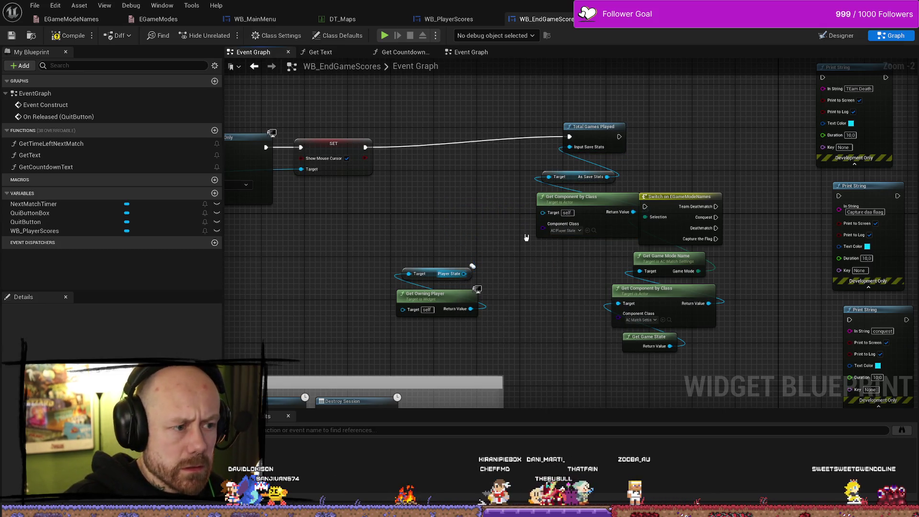
pyautogui.moveTo(464, 273)
pyautogui.mouseDown()
pyautogui.moveTo(497, 244)
pyautogui.moveTo(471, 226)
pyautogui.mouseUp()
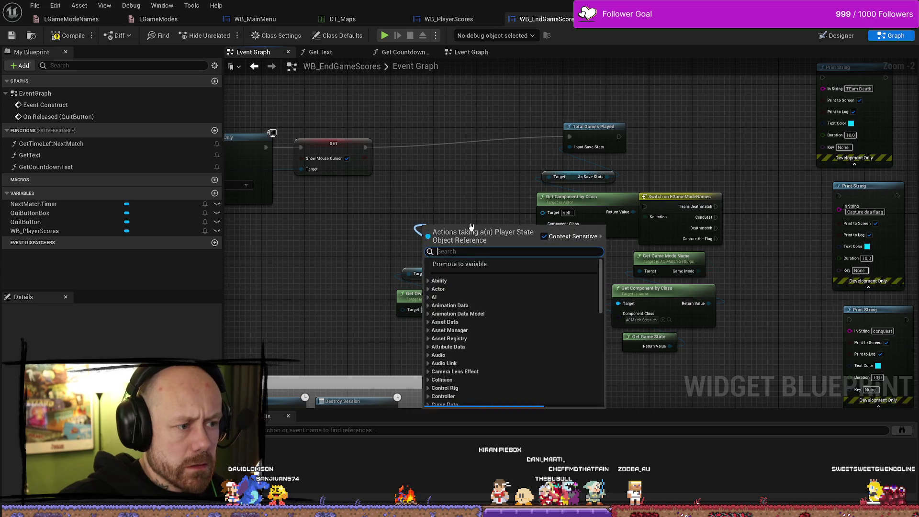
pyautogui.write('is val')
pyautogui.press('Return')
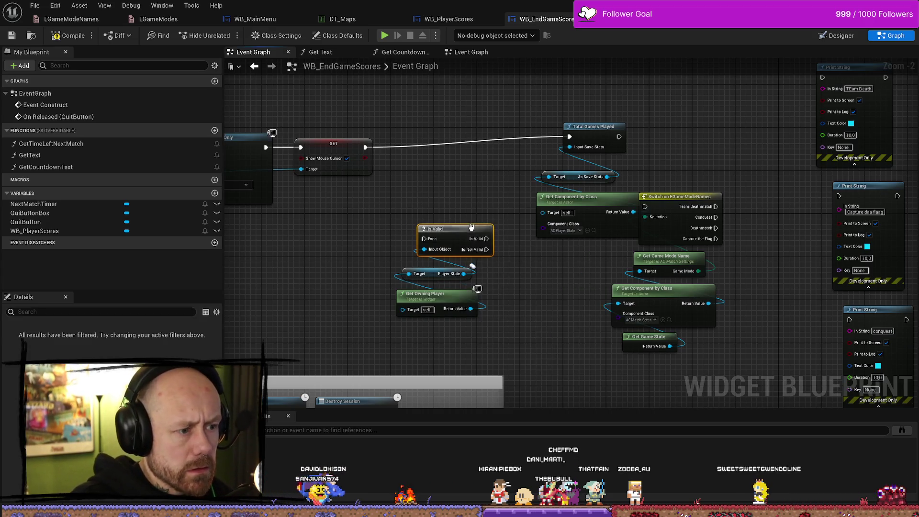
pyautogui.moveTo(365, 147)
pyautogui.mouseDown()
pyautogui.moveTo(423, 247)
pyautogui.moveTo(449, 132)
pyautogui.mouseUp()
# Step: Add a green Print String with Duration 10 on the Is Valid valid output
pyautogui.moveTo(487, 175); pyautogui.dragTo(463, 148)
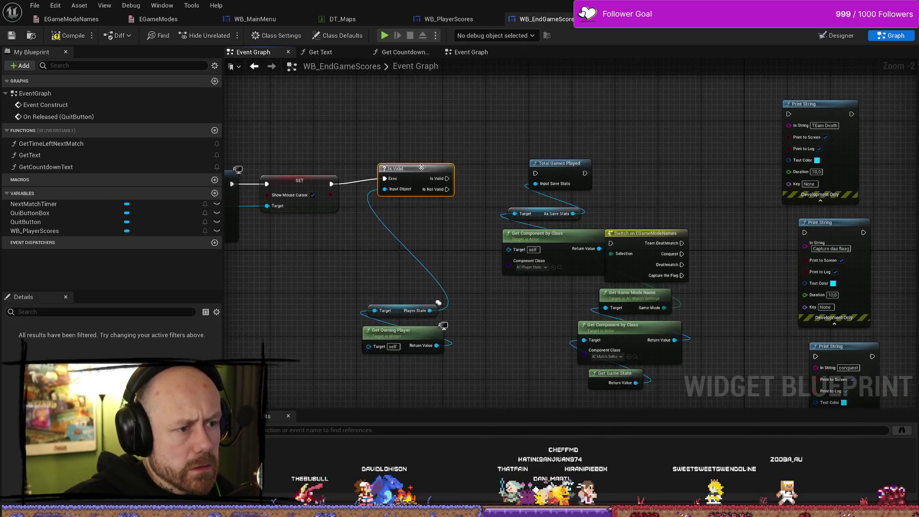
pyautogui.rightClick(476, 120)
pyautogui.write('u')
pyautogui.press('BackSpace')
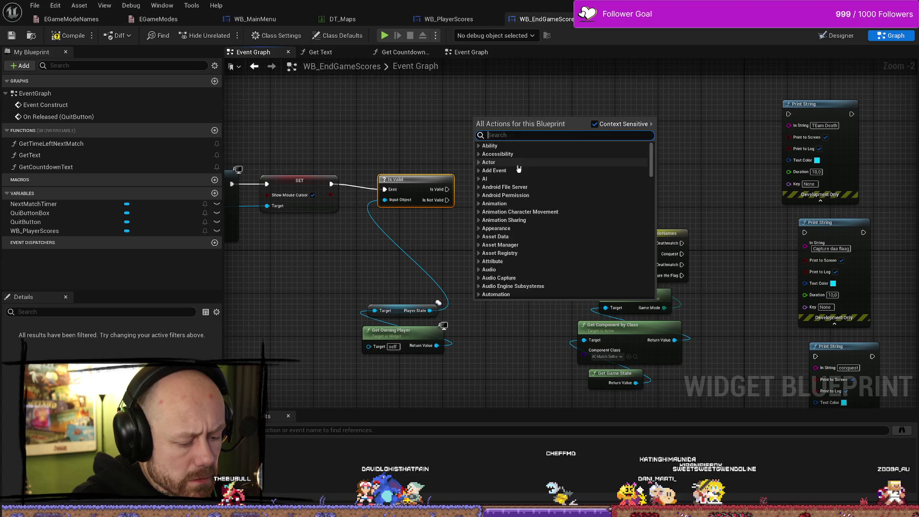
pyautogui.write('print')
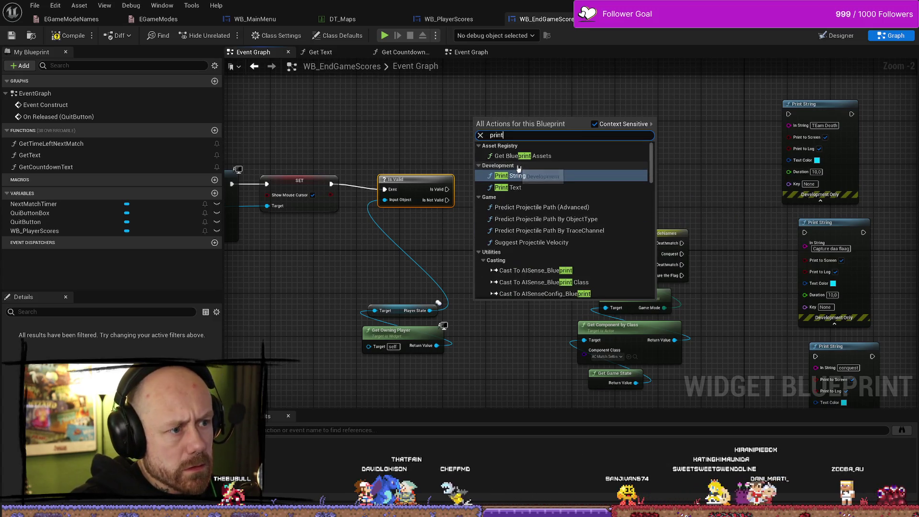
pyautogui.click(519, 175)
pyautogui.moveTo(447, 189)
pyautogui.mouseDown()
pyautogui.moveTo(489, 148)
pyautogui.moveTo(476, 131)
pyautogui.mouseUp()
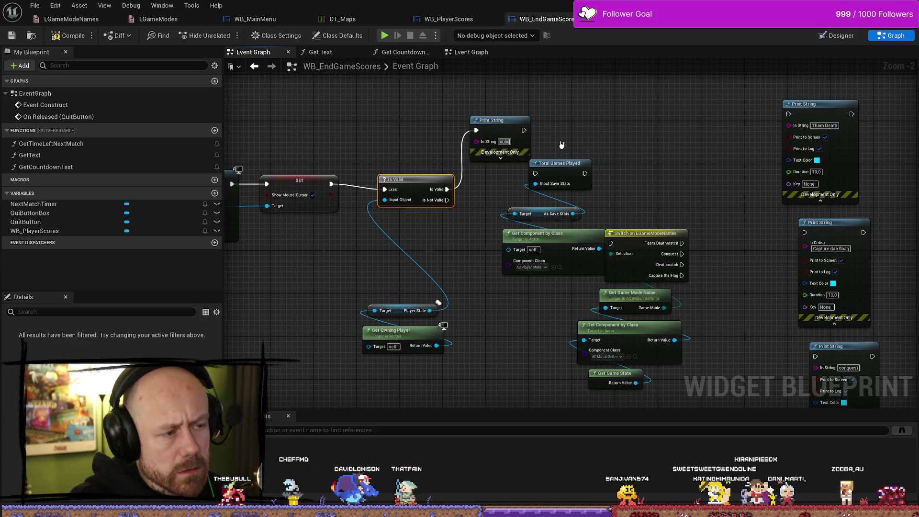
pyautogui.click(500, 161)
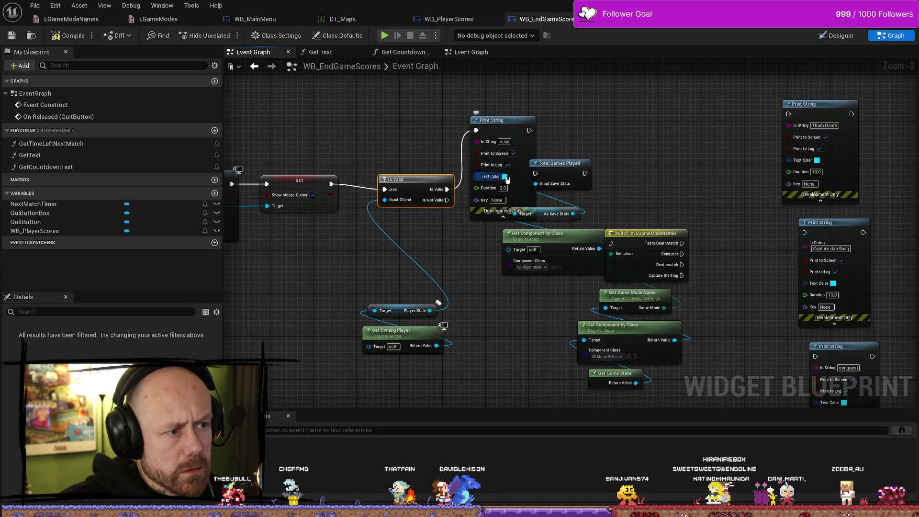
pyautogui.click(504, 176)
pyautogui.moveTo(552, 263); pyautogui.dragTo(545, 335)
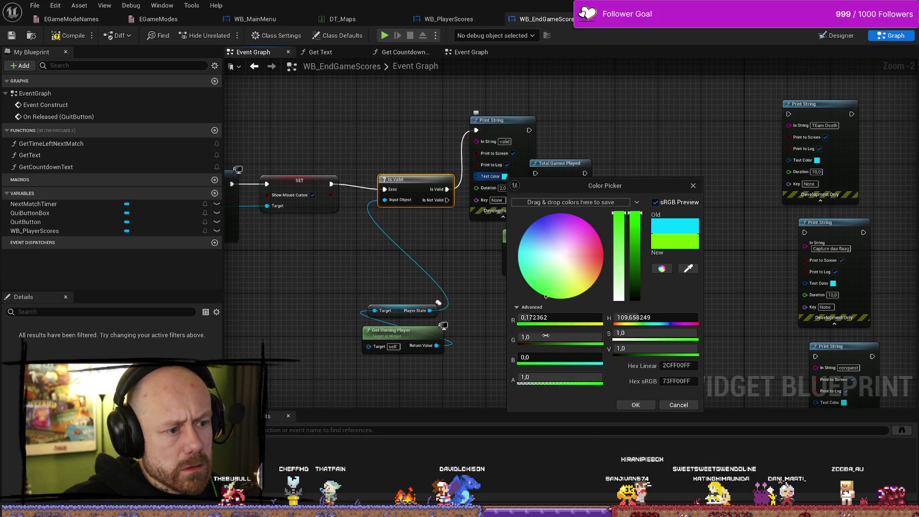
pyautogui.click(636, 405)
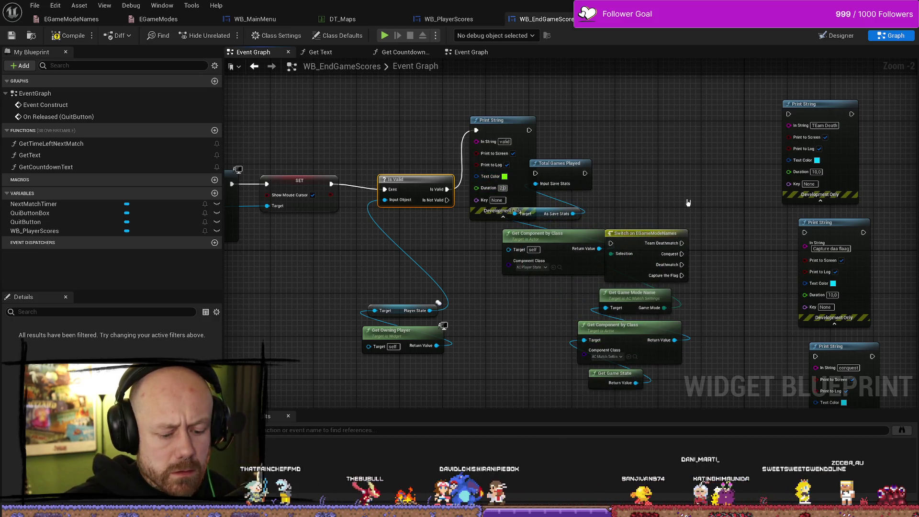
pyautogui.write('10')
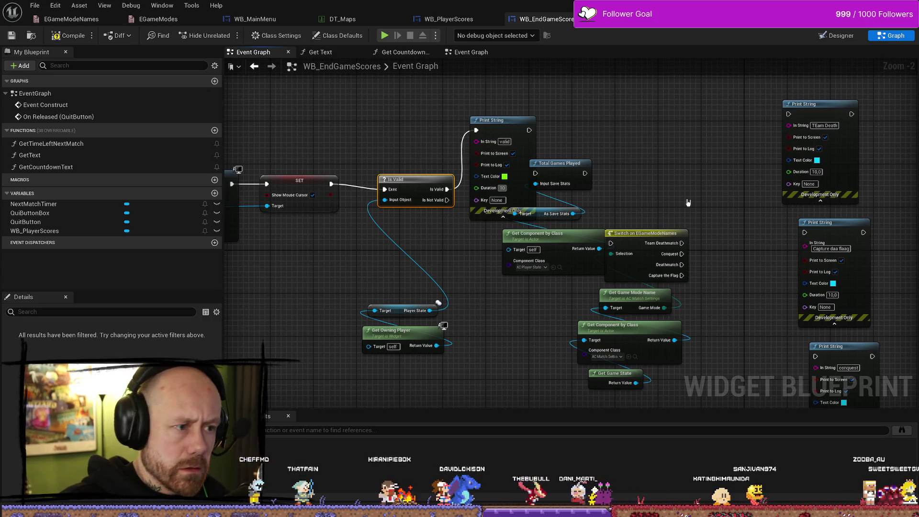
# Step: Duplicate it as an orange "Notvalid" Print String on the not-valid output and compile
pyautogui.click(527, 187)
pyautogui.hotkey('ctrl', 'c')
pyautogui.hotkey('ctrl', 'v')
pyautogui.moveTo(447, 200)
pyautogui.mouseDown()
pyautogui.moveTo(514, 336)
pyautogui.moveTo(488, 271)
pyautogui.mouseUp()
pyautogui.click(499, 292)
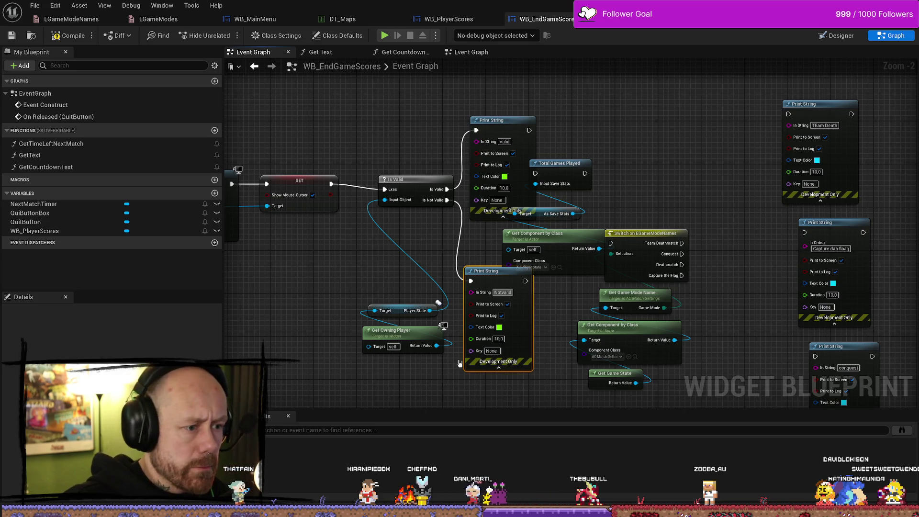
pyautogui.click(499, 327)
pyautogui.click(599, 359)
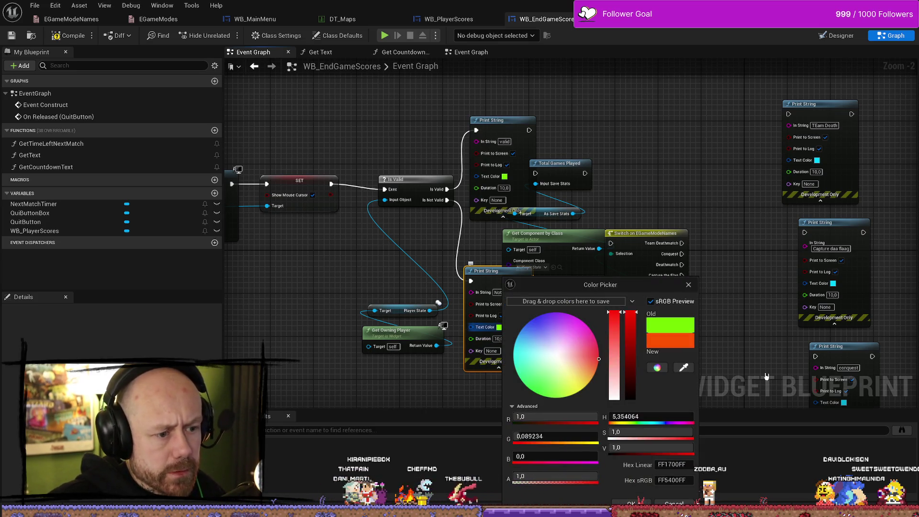
pyautogui.click(631, 503)
pyautogui.moveTo(230, 89); pyautogui.dragTo(353, 72)
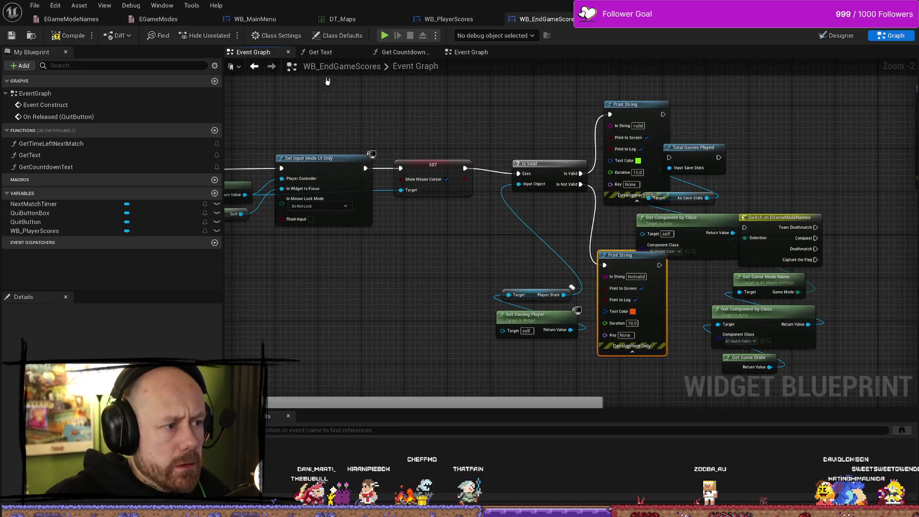
pyautogui.click(68, 35)
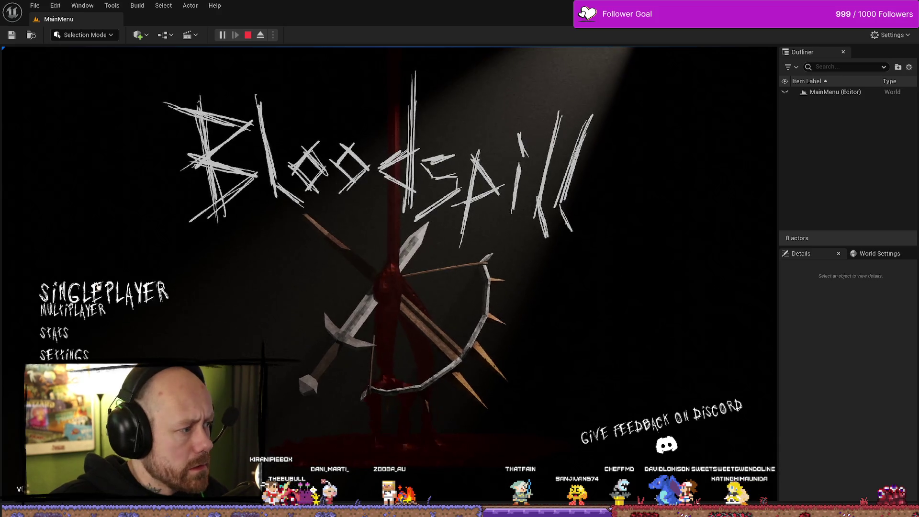
# Step: In Singleplayer settings, set bots to 0 and cycle the game mode to Capture the Flag
pyautogui.click(77, 287)
pyautogui.click(604, 291)
pyautogui.click(605, 291)
pyautogui.click(604, 291)
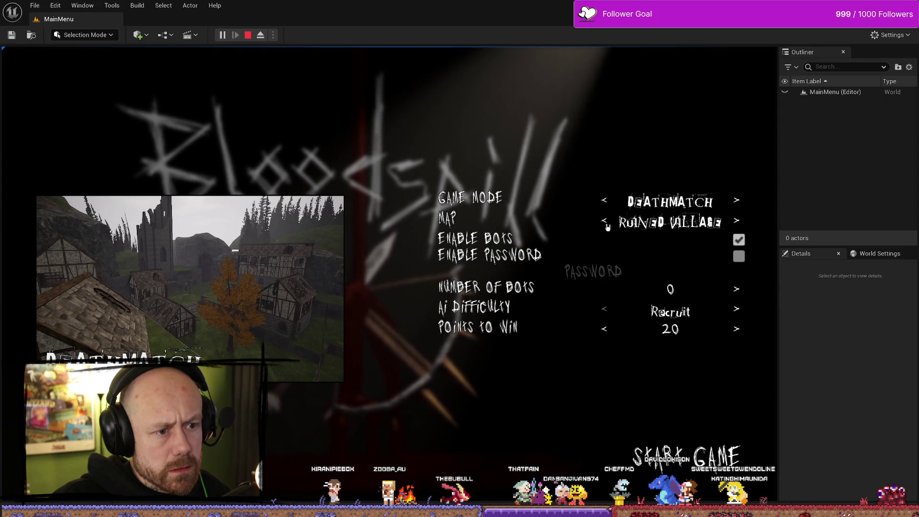
pyautogui.click(605, 204)
pyautogui.click(605, 203)
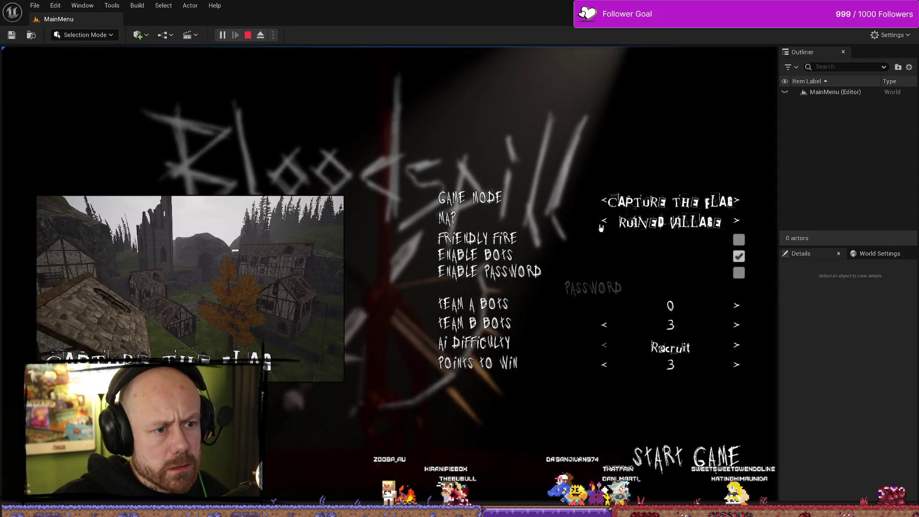
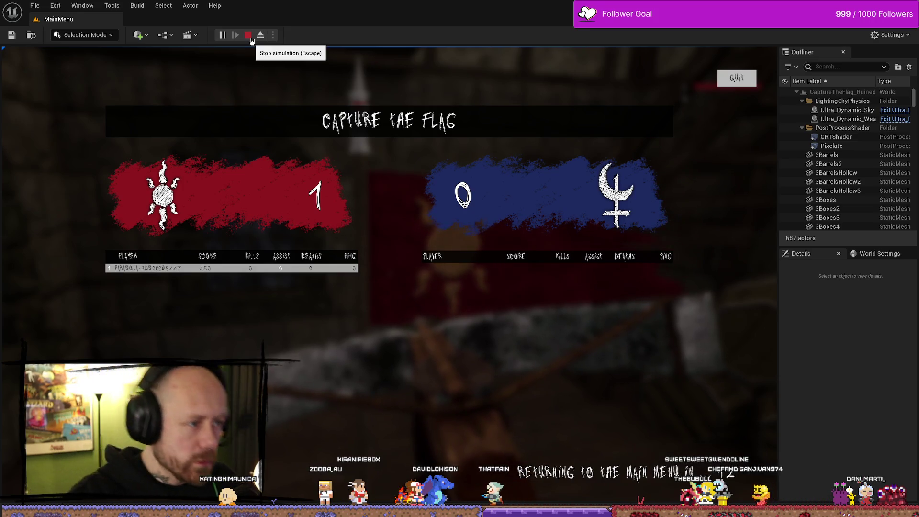
# Step: Restart play as a Singleplayer Team Deathmatch on One V One and shoot an enemy
pyautogui.click(251, 40)
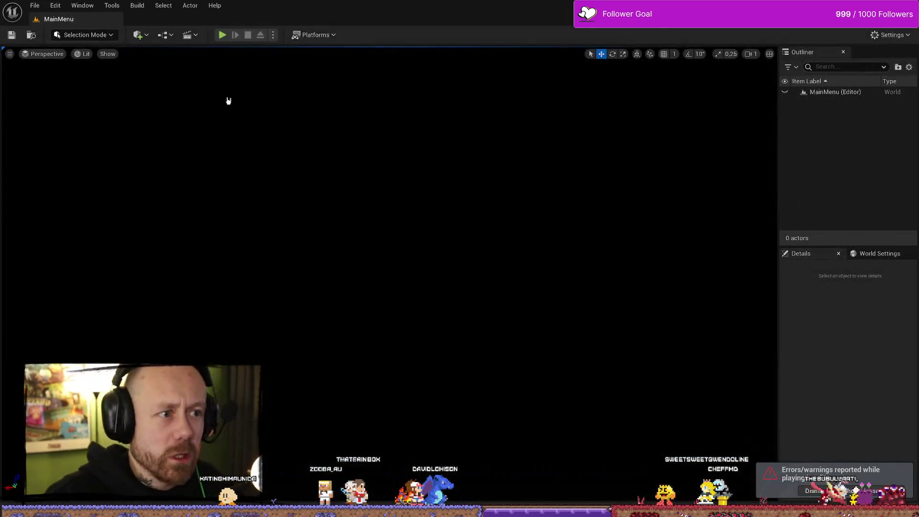
pyautogui.click(229, 35)
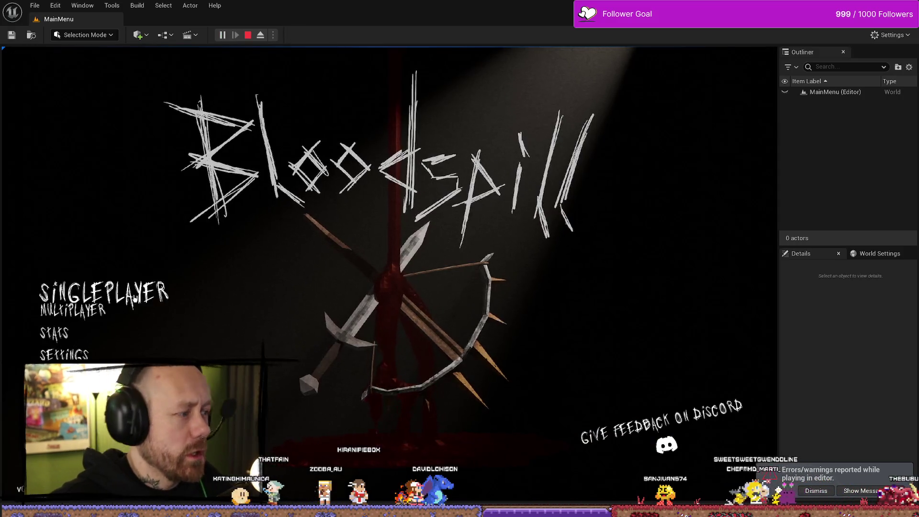
pyautogui.click(135, 300)
pyautogui.click(604, 220)
pyautogui.click(604, 220)
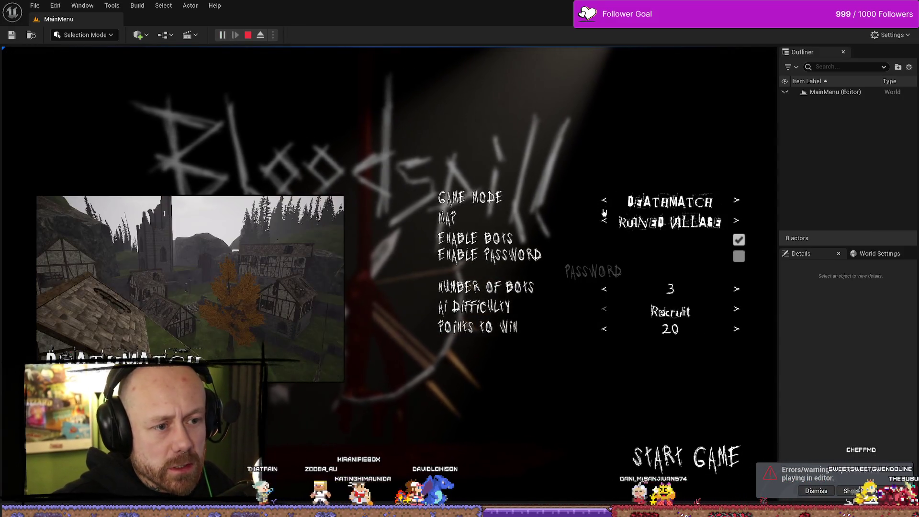
pyautogui.click(604, 200)
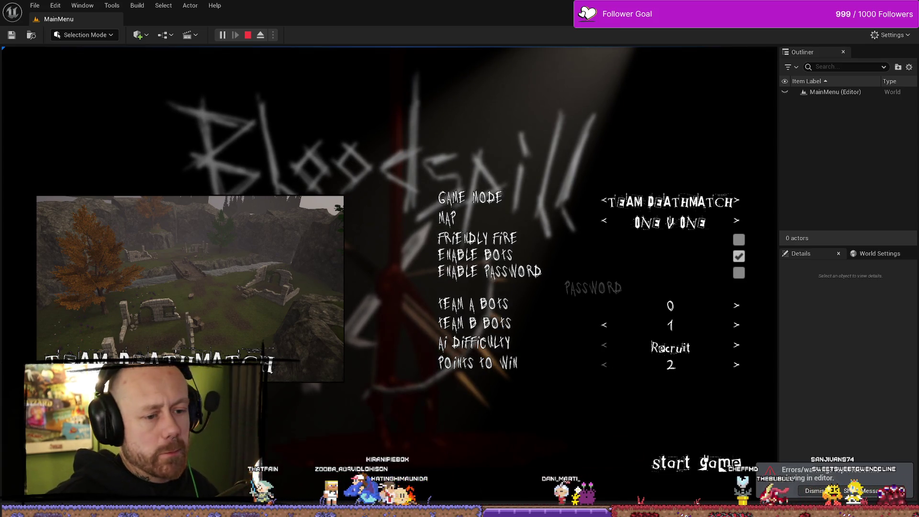
pyautogui.click(721, 468)
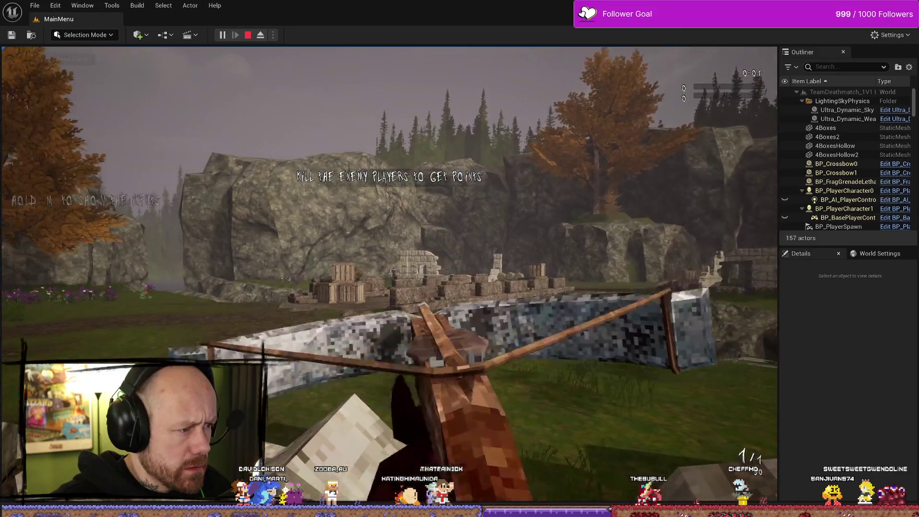
pyautogui.click(389, 274)
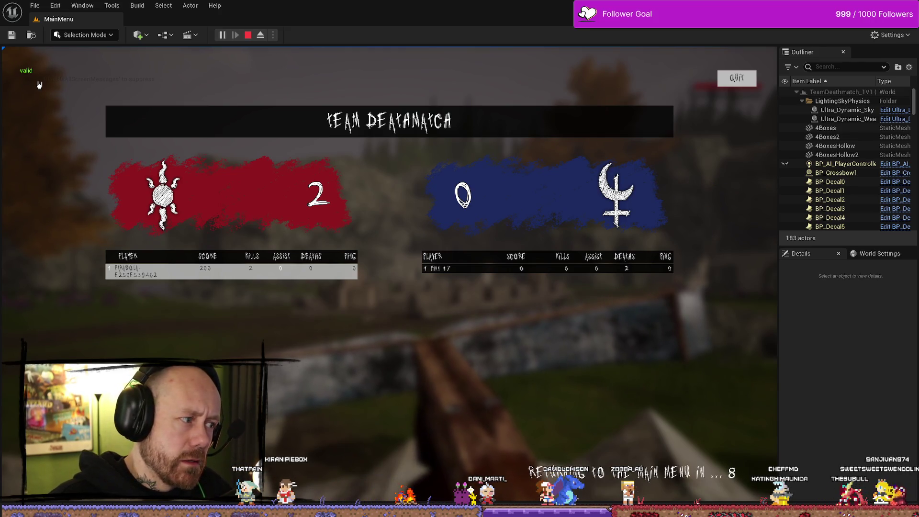
# Step: Stop the play session after the 2–0 win and leave the error log
pyautogui.click(247, 35)
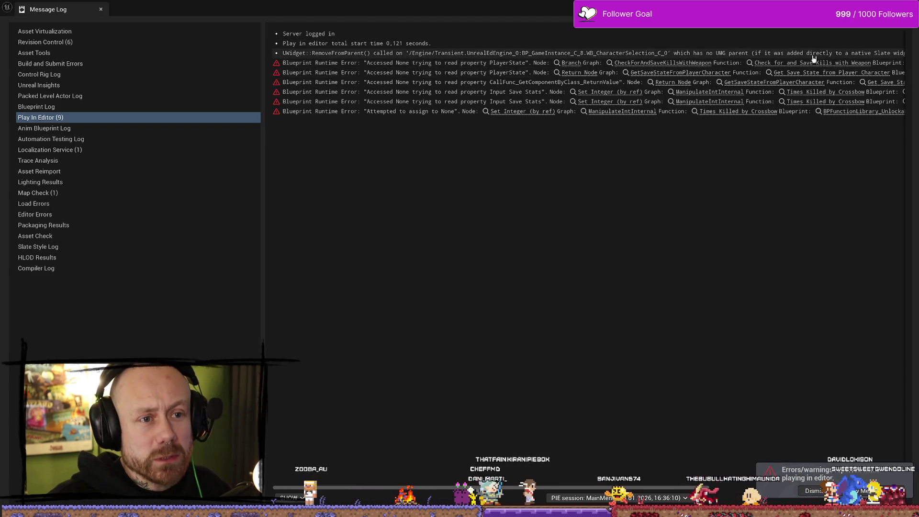
pyautogui.hotkey('alt', 'Tab')
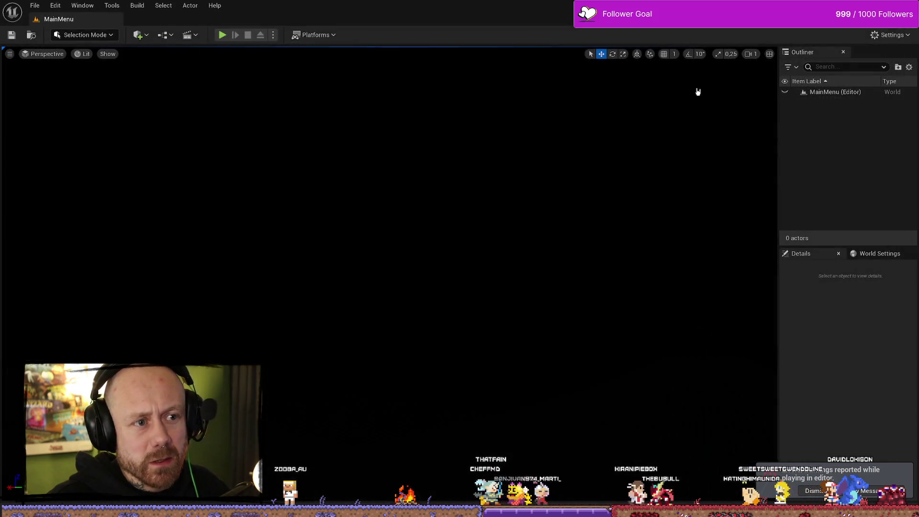
# Step: Shift WB_EndGameScores' Get Component, Switch and game mode nodes right, compile, and relaunch play
pyautogui.hotkey('ctrl', 'space')
pyautogui.doubleClick(189, 316)
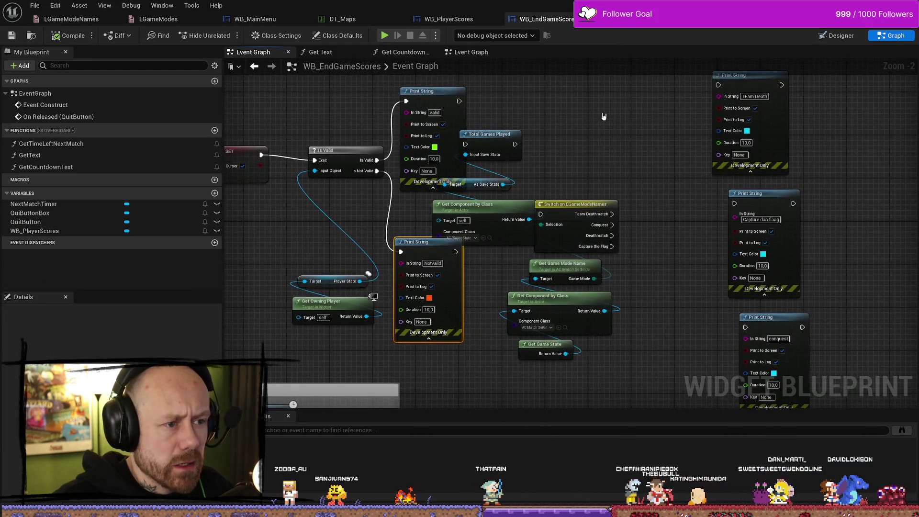
pyautogui.moveTo(602, 114); pyautogui.dragTo(507, 388)
pyautogui.moveTo(491, 134); pyautogui.dragTo(582, 130)
pyautogui.moveTo(371, 217)
pyautogui.mouseDown()
pyautogui.moveTo(458, 207)
pyautogui.moveTo(471, 266)
pyautogui.moveTo(497, 118)
pyautogui.moveTo(419, 167)
pyautogui.mouseUp()
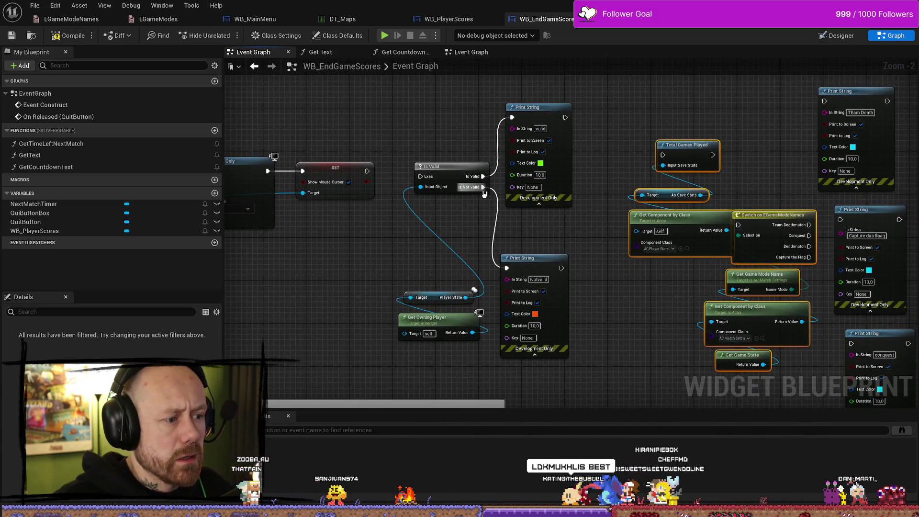
pyautogui.click(11, 35)
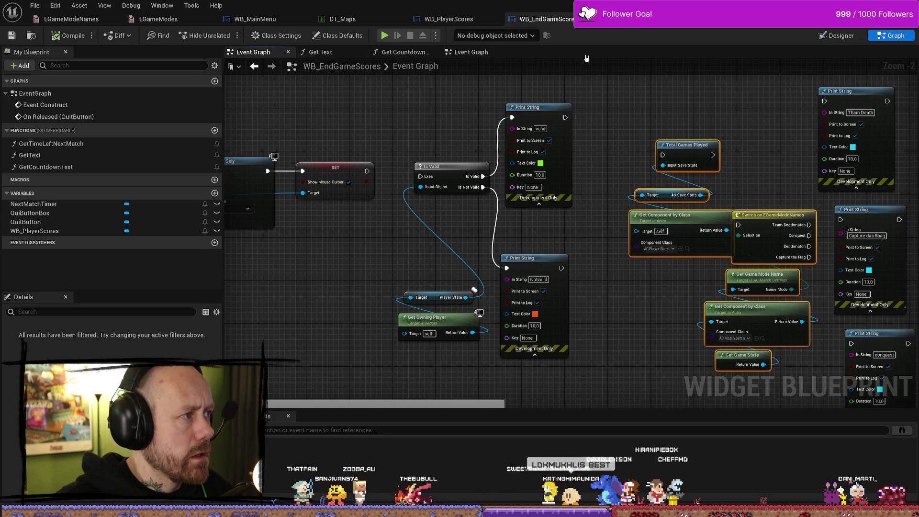
pyautogui.hotkey('alt', 'p')
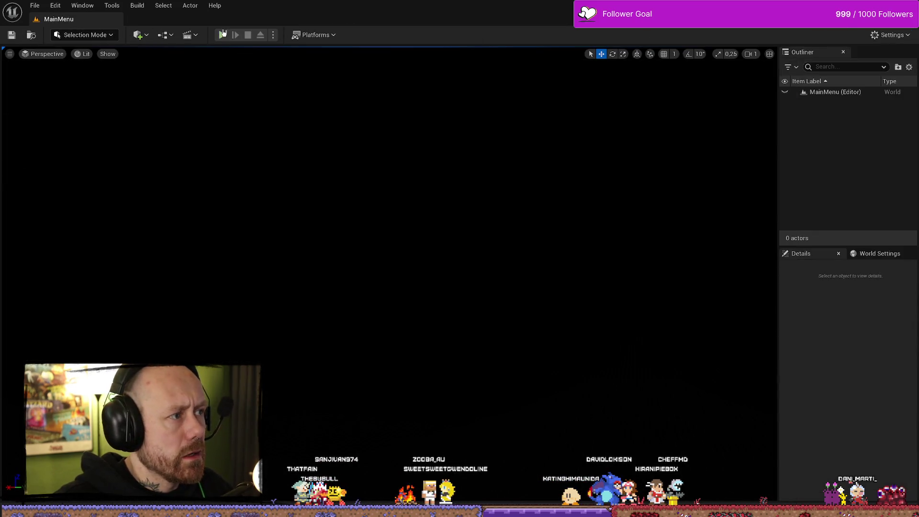
# Step: Start a Team Deathmatch test with fewer Team A bots, then end it with Escape
pyautogui.click(107, 287)
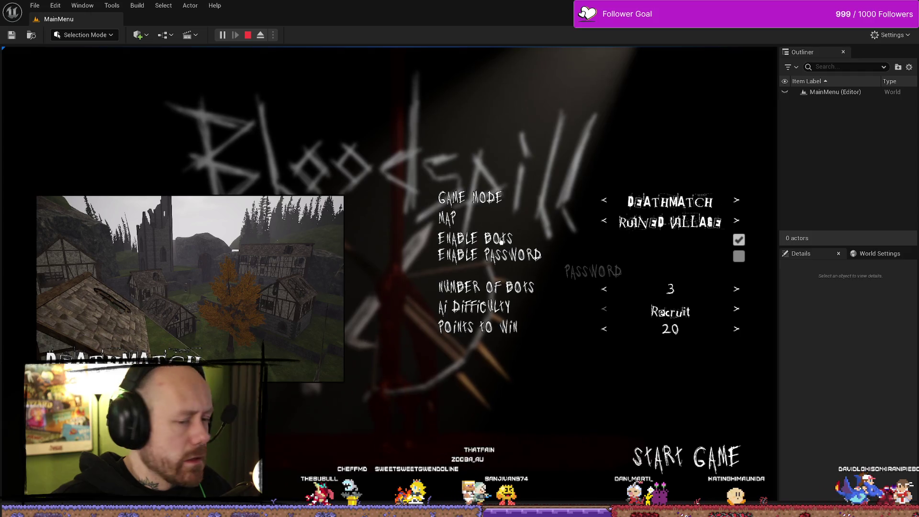
pyautogui.click(603, 201)
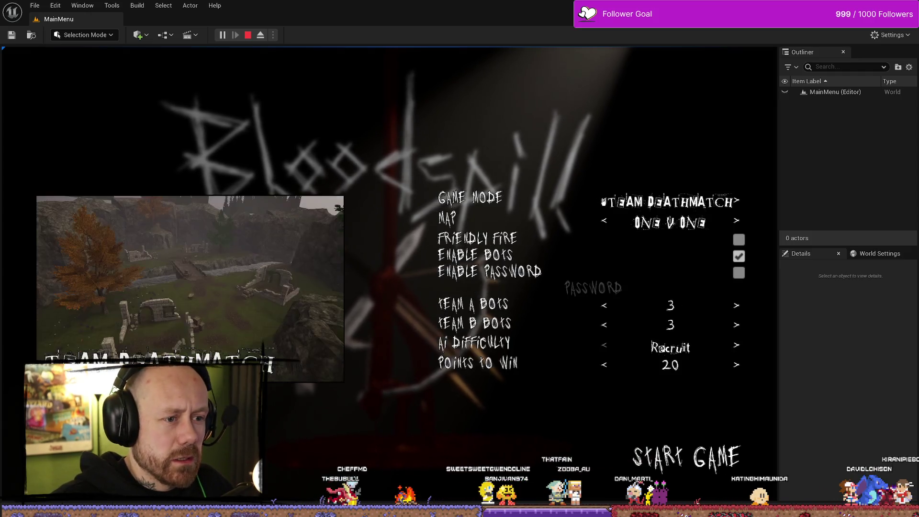
pyautogui.click(604, 201)
pyautogui.click(609, 196)
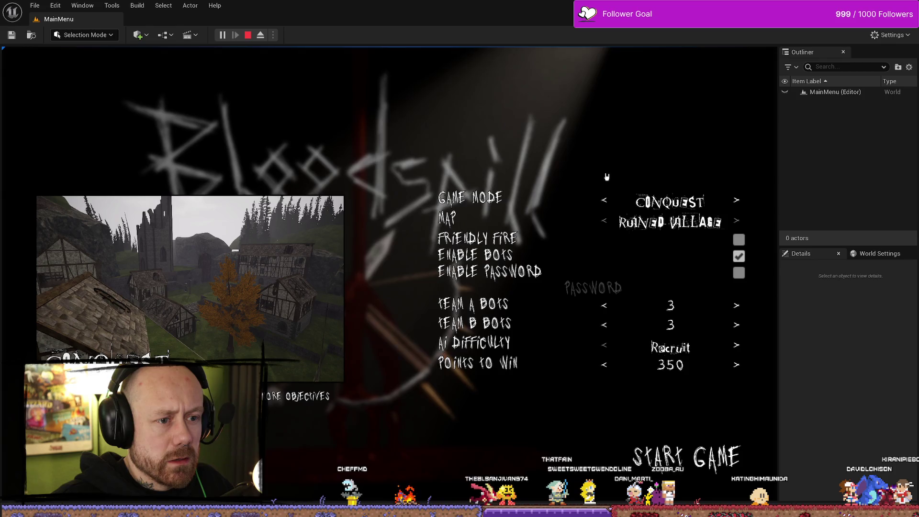
pyautogui.click(604, 201)
pyautogui.click(605, 201)
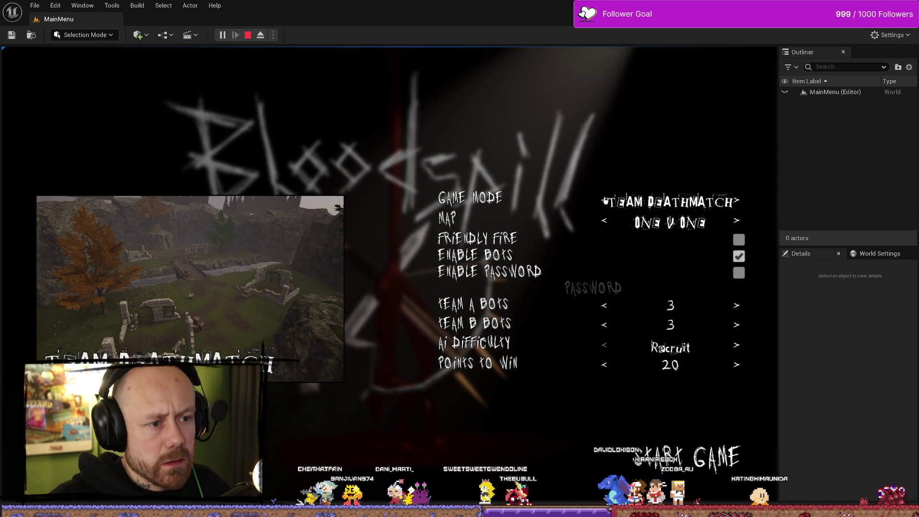
pyautogui.click(604, 200)
pyautogui.click(604, 200)
pyautogui.click(604, 199)
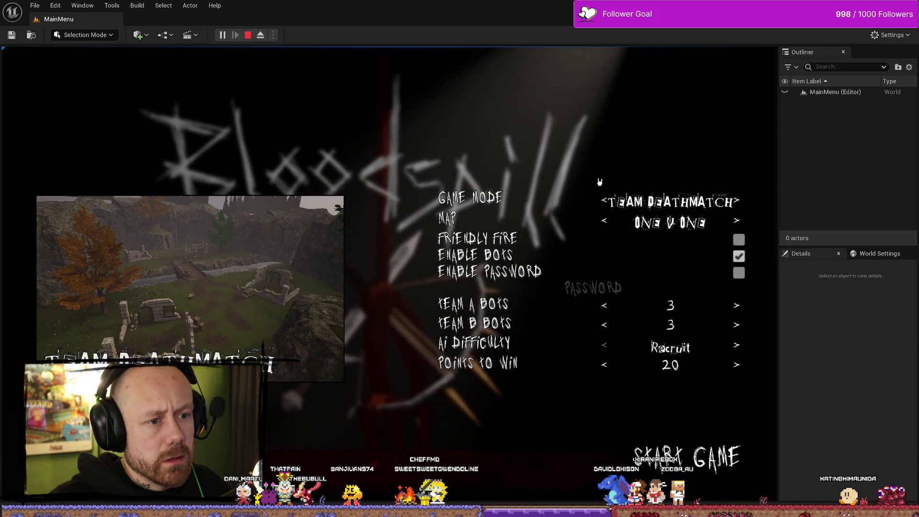
pyautogui.click(603, 307)
pyautogui.click(605, 308)
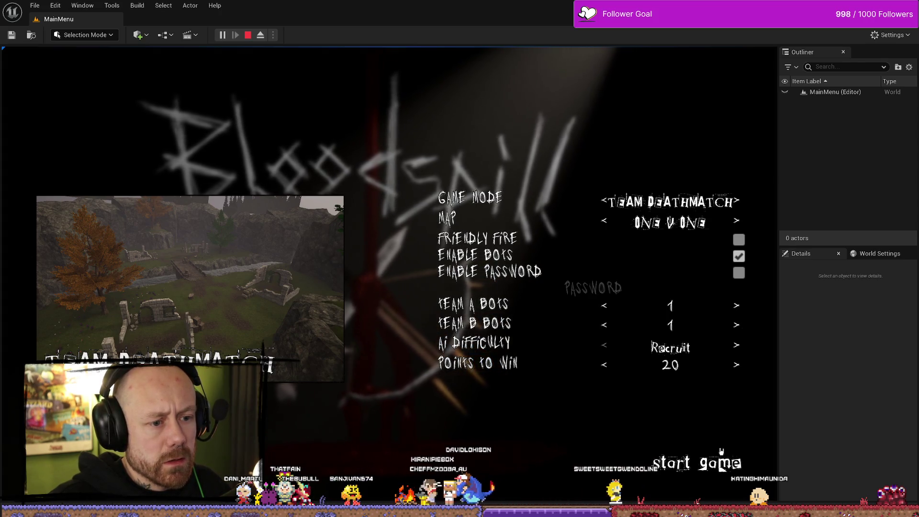
pyautogui.click(721, 465)
pyautogui.press('Escape')
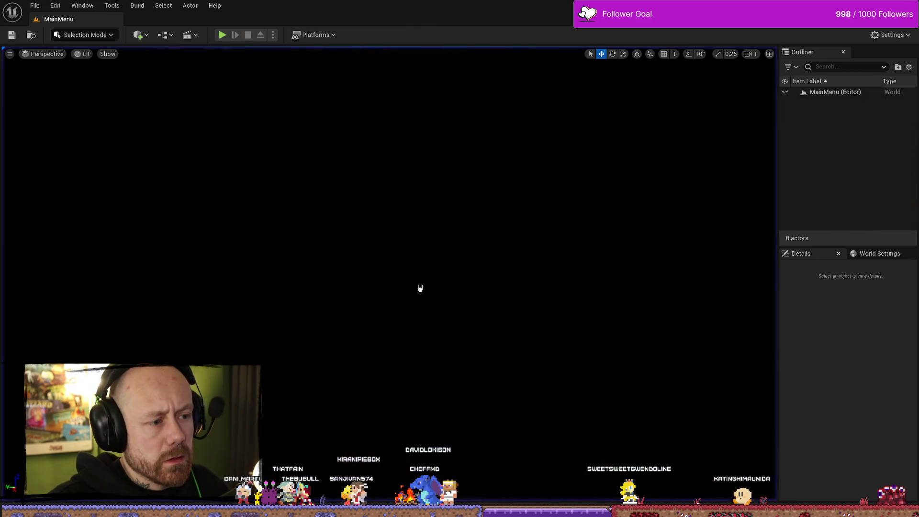
# Step: Relaunch a Team Deathmatch match with Points to Win lowered to 2
pyautogui.click(217, 38)
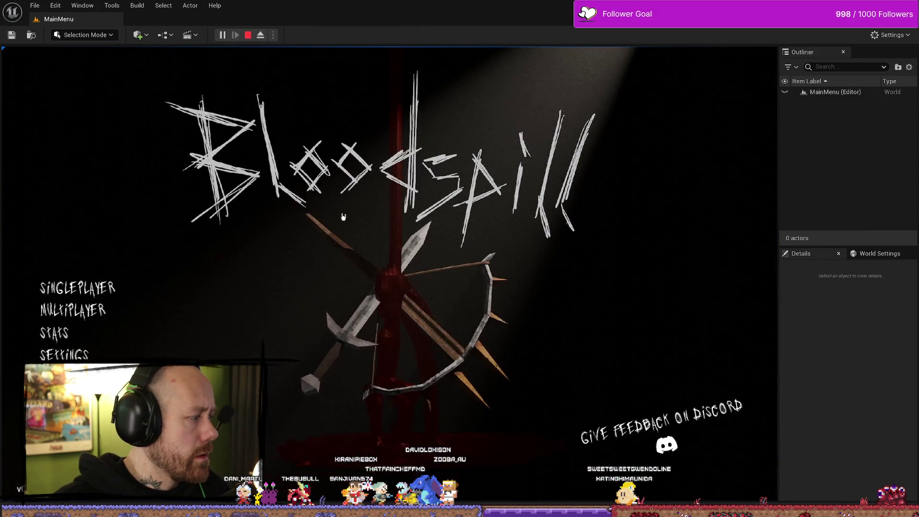
pyautogui.click(91, 278)
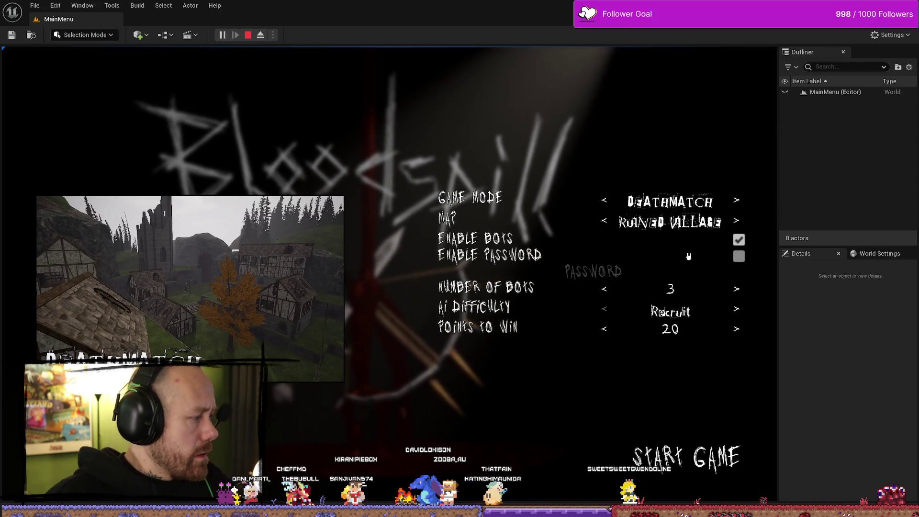
pyautogui.click(609, 203)
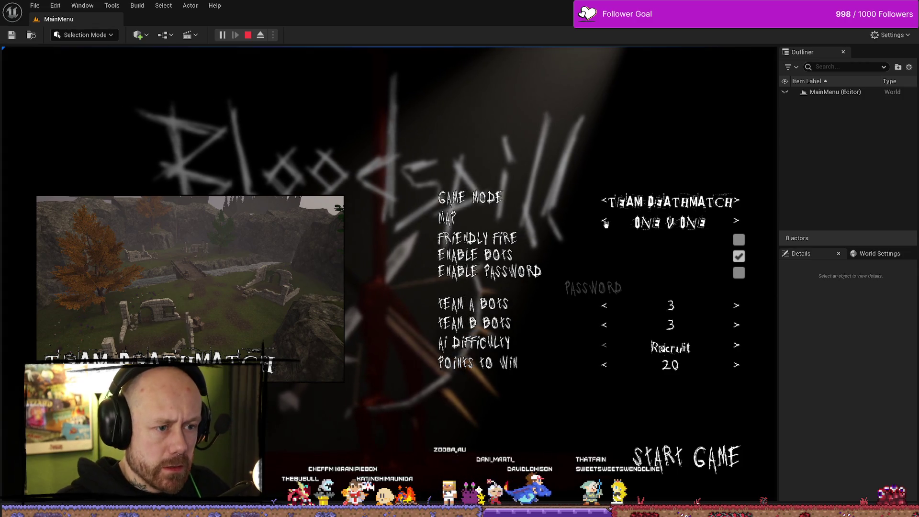
pyautogui.click(605, 366)
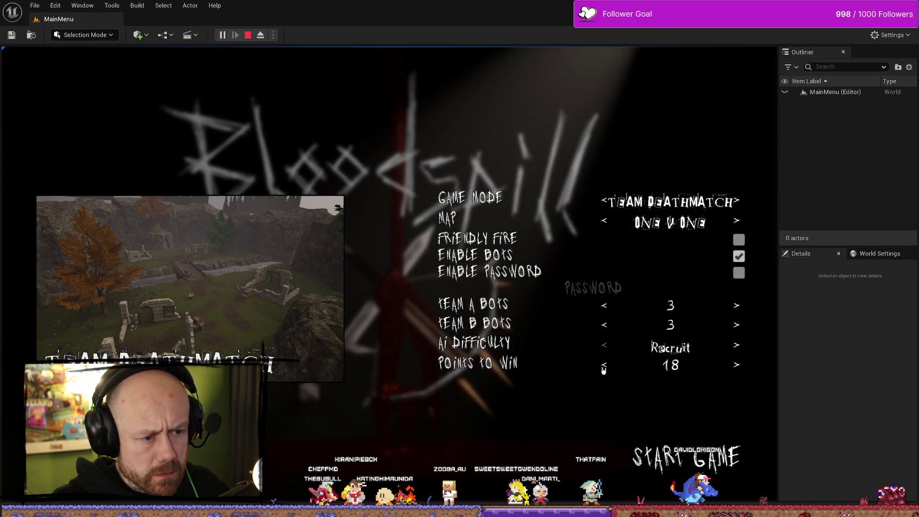
pyautogui.click(605, 367)
pyautogui.click(606, 366)
pyautogui.click(606, 366)
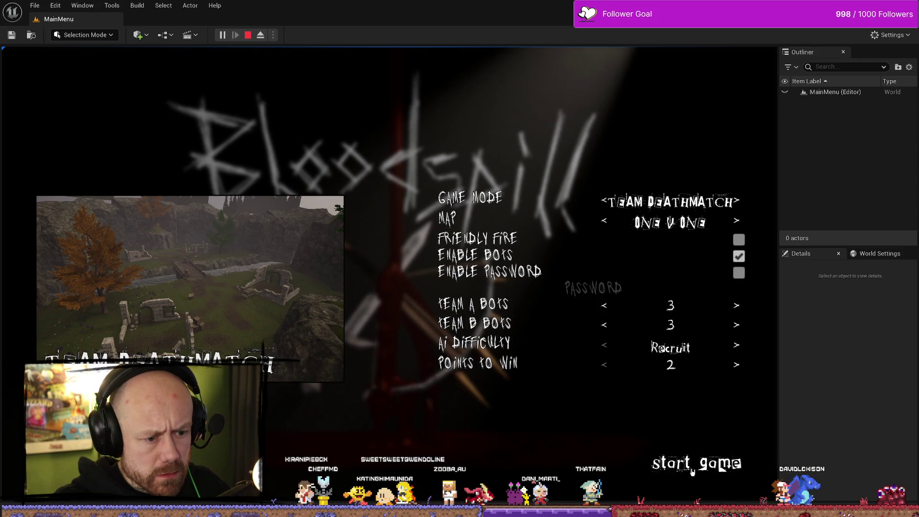
pyautogui.click(692, 472)
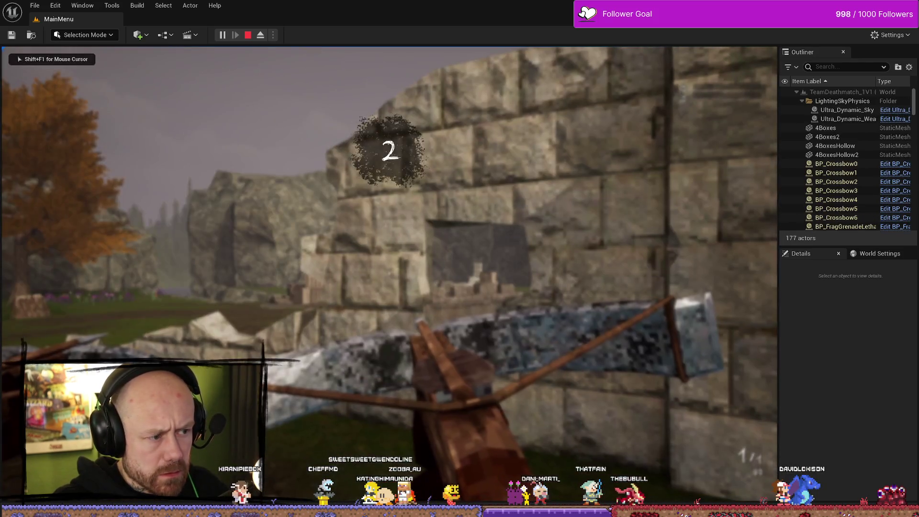
# Step: Finish the match, stop play, and open Check for and Save Kills with Weapon from the logged errors
pyautogui.scroll(-1, 389, 274)
pyautogui.scroll(1, 389, 274)
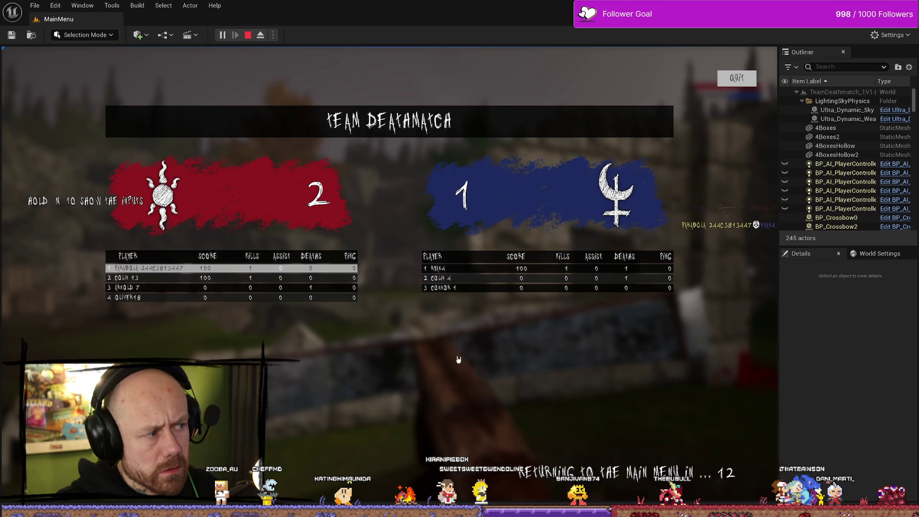
pyautogui.press('Escape')
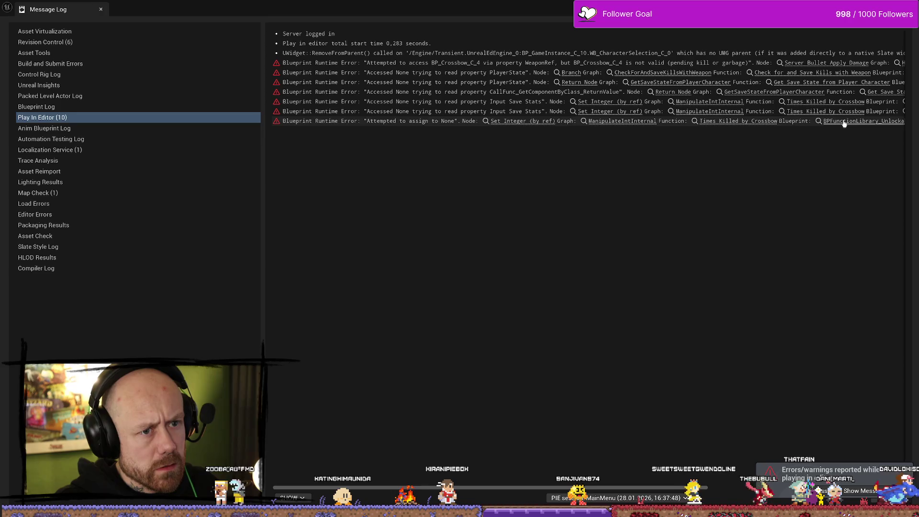
pyautogui.moveTo(621, 493)
pyautogui.mouseDown()
pyautogui.moveTo(790, 493)
pyautogui.moveTo(619, 493)
pyautogui.mouseUp()
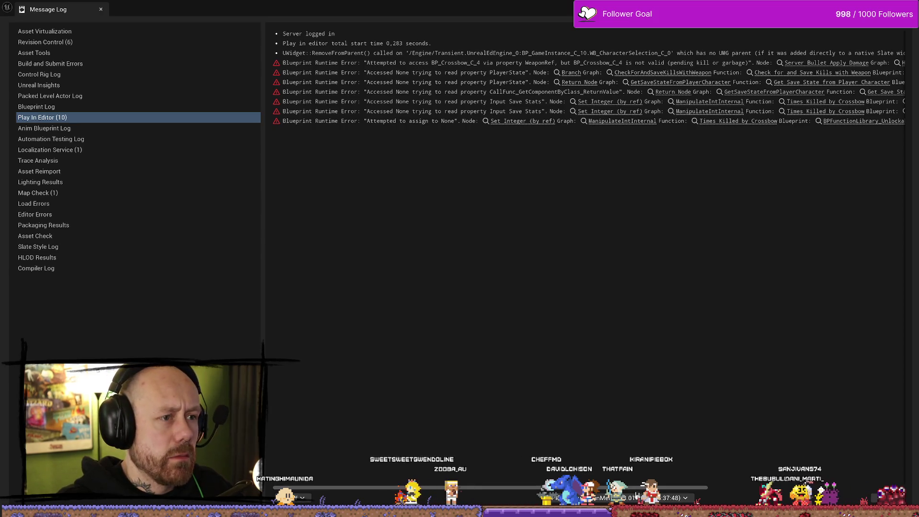
pyautogui.click(676, 72)
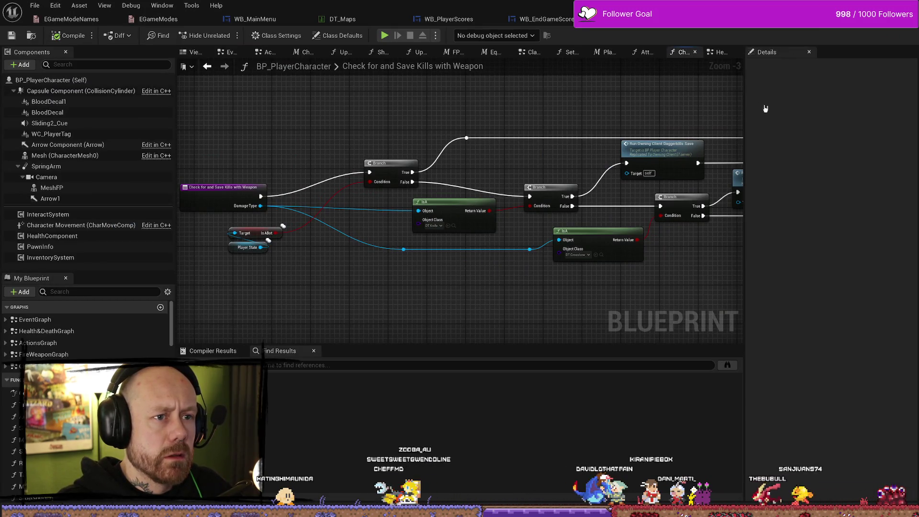
# Step: Inspect the kill-check graph's entry node, Return Node and IsA node
pyautogui.moveTo(745, 115); pyautogui.dragTo(848, 121)
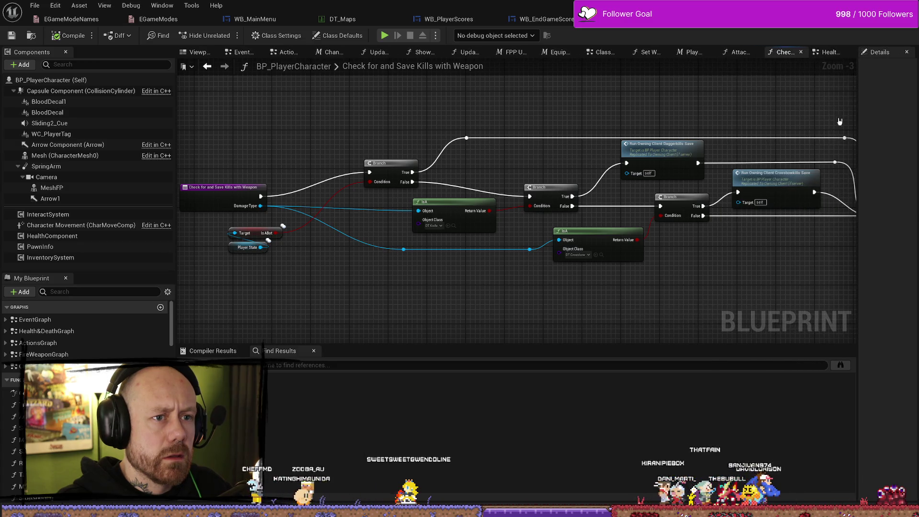
pyautogui.click(237, 190)
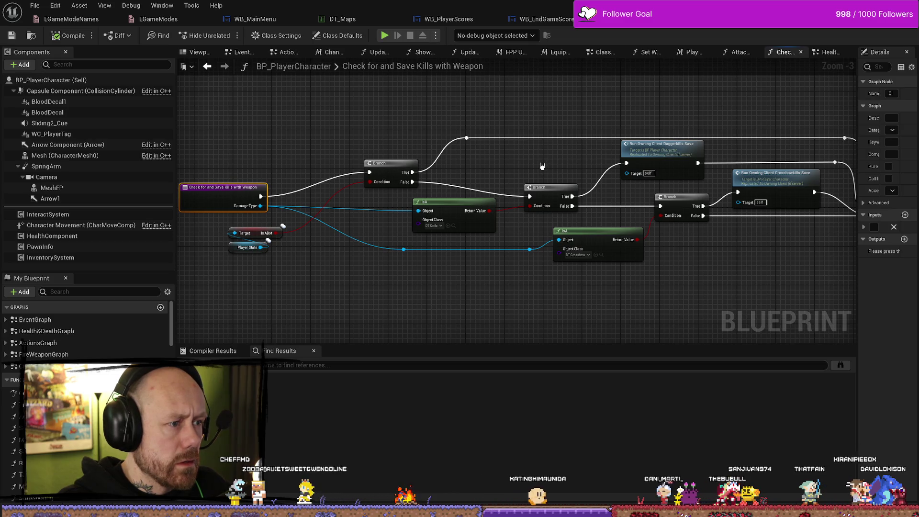
pyautogui.moveTo(542, 166); pyautogui.dragTo(498, 165)
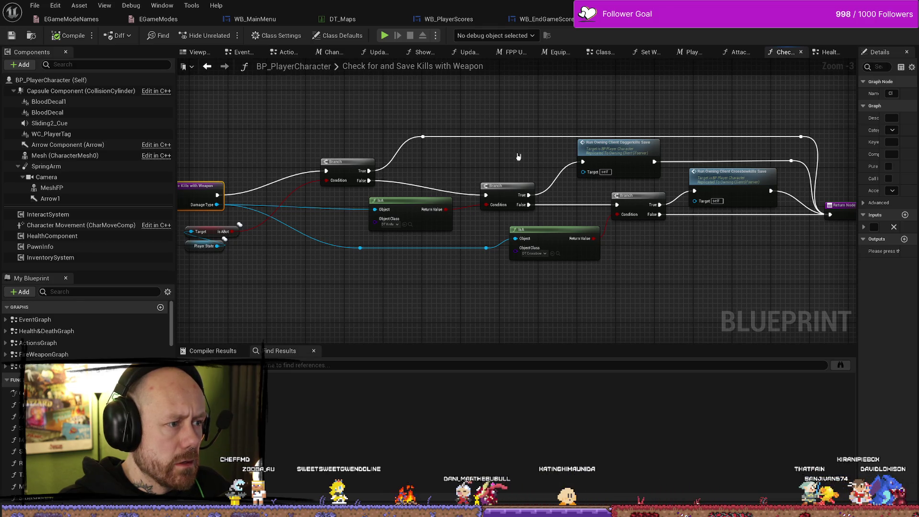
pyautogui.moveTo(519, 156)
pyautogui.mouseDown()
pyautogui.moveTo(445, 151)
pyautogui.moveTo(548, 142)
pyautogui.mouseUp()
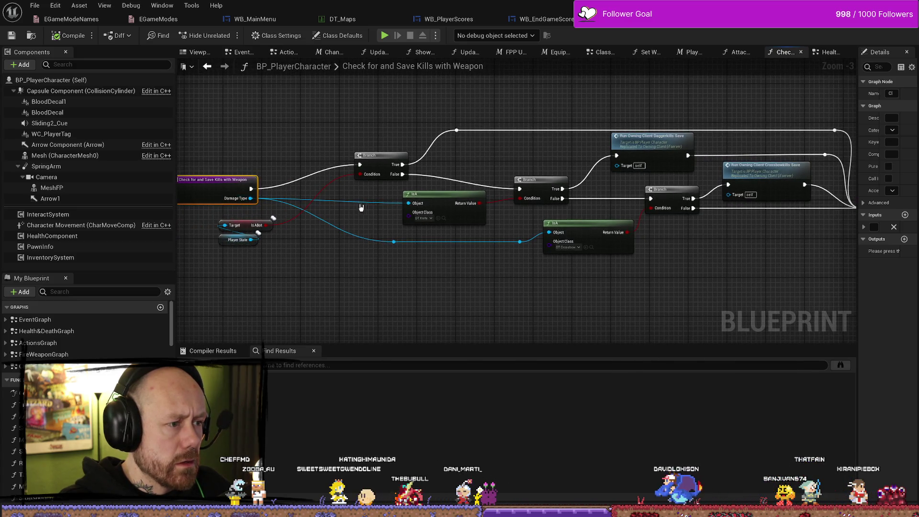
pyautogui.click(440, 197)
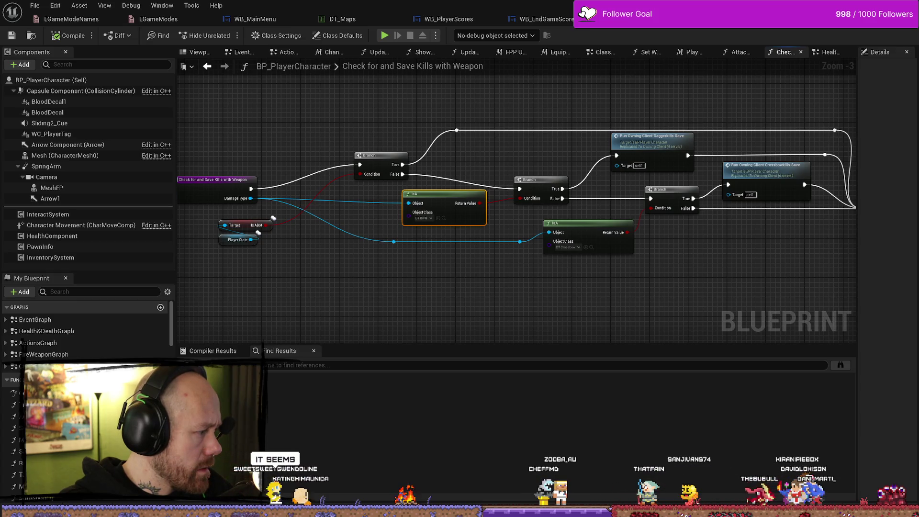
pyautogui.moveTo(299, 289); pyautogui.dragTo(368, 285)
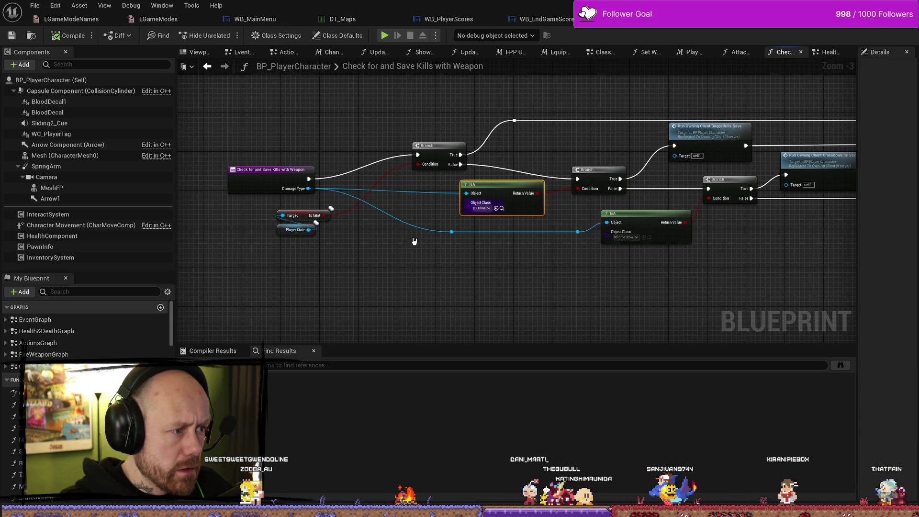
# Step: Review the Player State getter's details, then bring up the Play In Editor error log
pyautogui.click(296, 231)
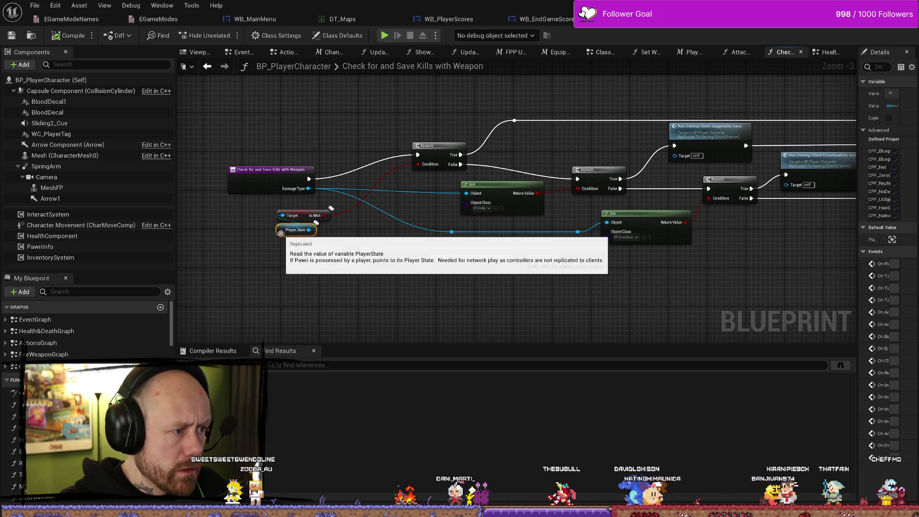
pyautogui.scroll(3, 299, 232)
pyautogui.scroll(-2, 336, 246)
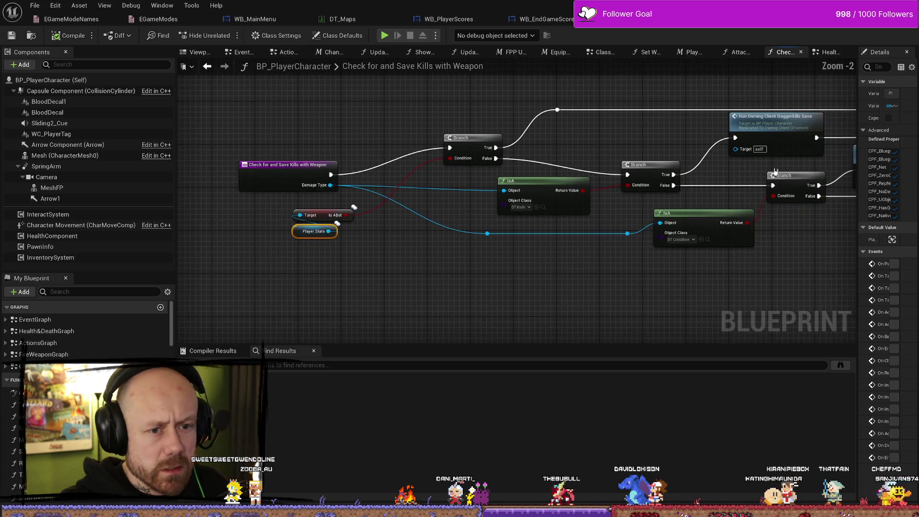
pyautogui.moveTo(828, 166)
pyautogui.mouseDown()
pyautogui.moveTo(680, 165)
pyautogui.moveTo(713, 166)
pyautogui.mouseUp()
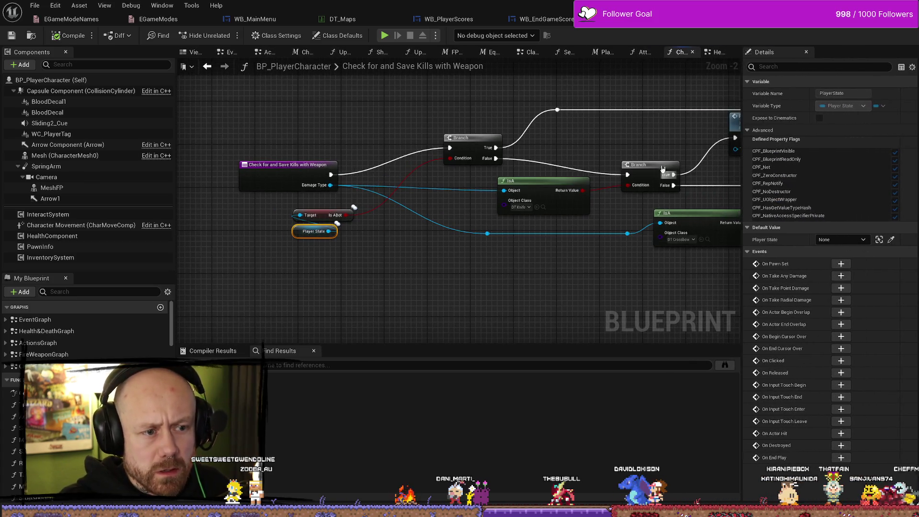
pyautogui.scroll(-1, 518, 237)
pyautogui.moveTo(395, 213); pyautogui.dragTo(478, 270)
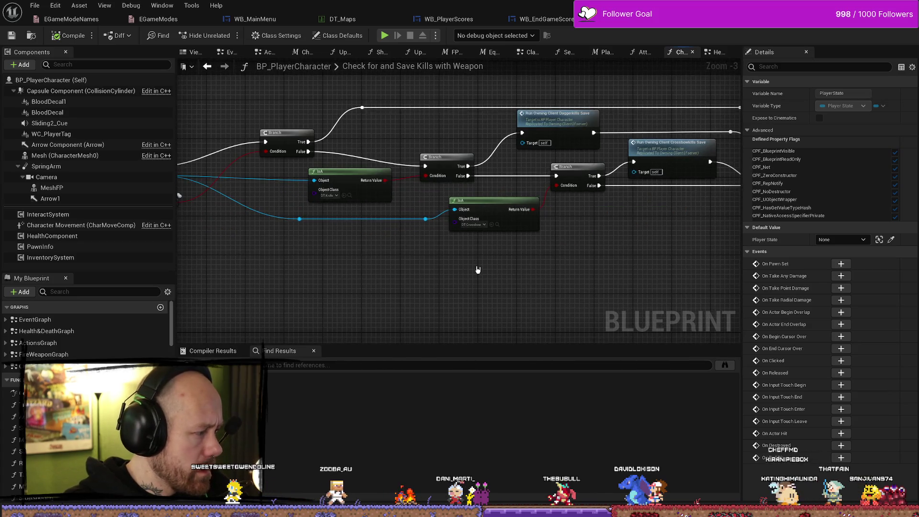
pyautogui.hotkey('alt', 'Tab')
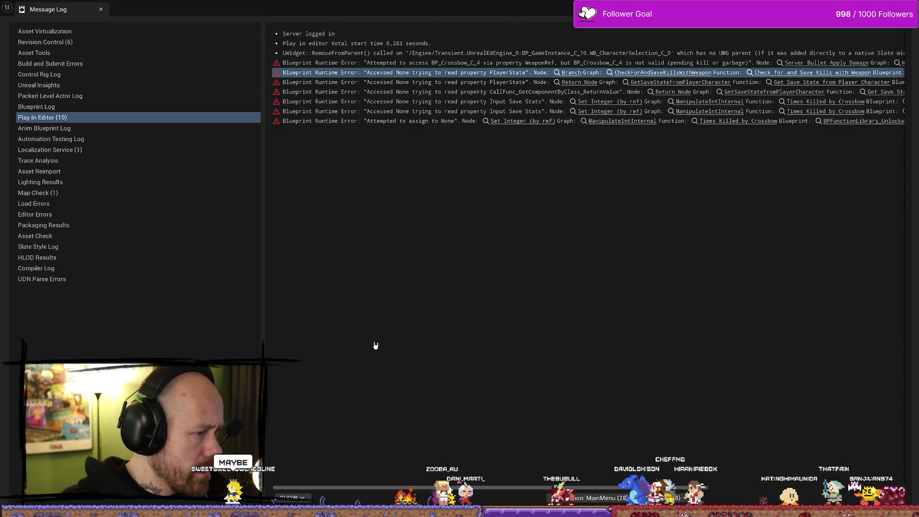
# Step: Move the Message Log aside and search 'get owning player' without adding a node
pyautogui.moveTo(533, 489); pyautogui.dragTo(722, 488)
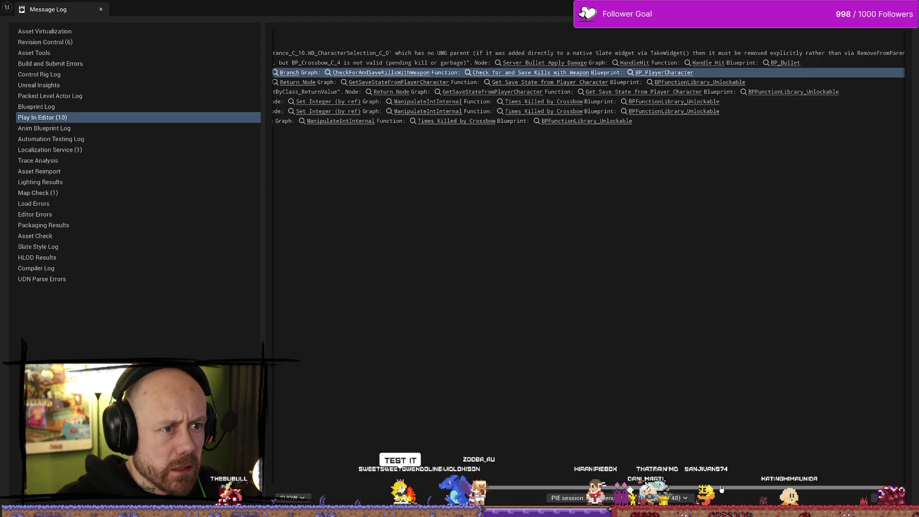
pyautogui.moveTo(721, 488); pyautogui.dragTo(560, 323)
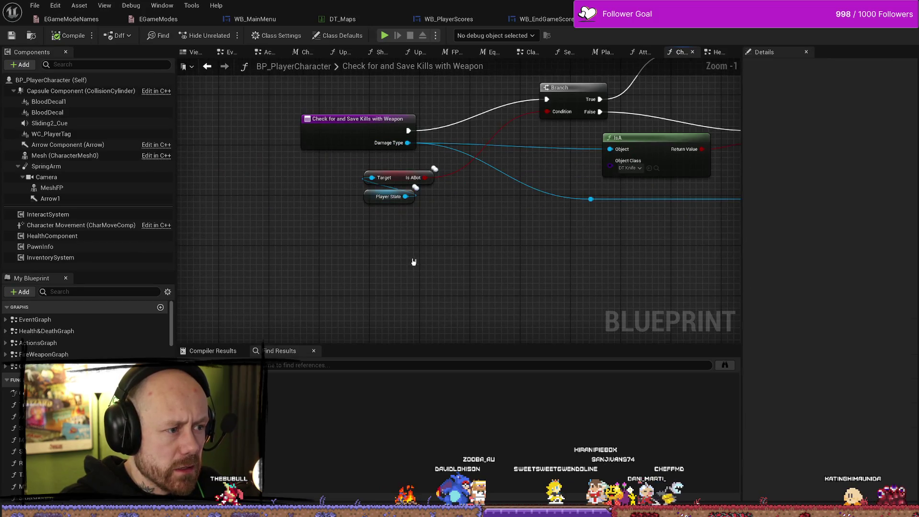
pyautogui.rightClick(414, 261)
pyautogui.write('get ownin')
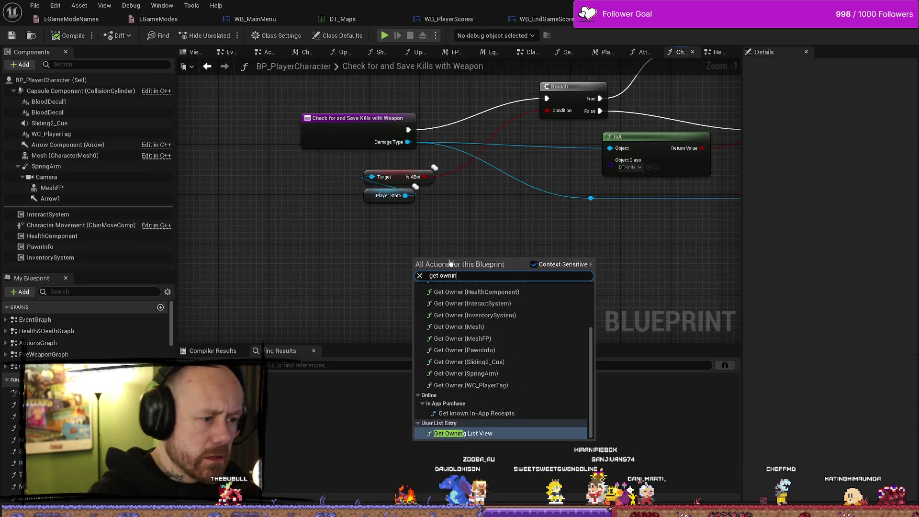
pyautogui.press('BackSpace')
pyautogui.press('BackSpace')
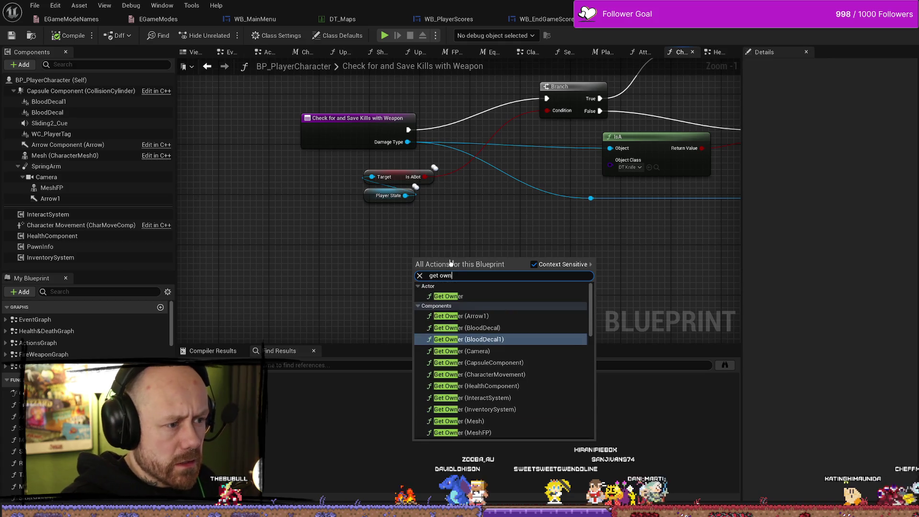
pyautogui.write('ing player')
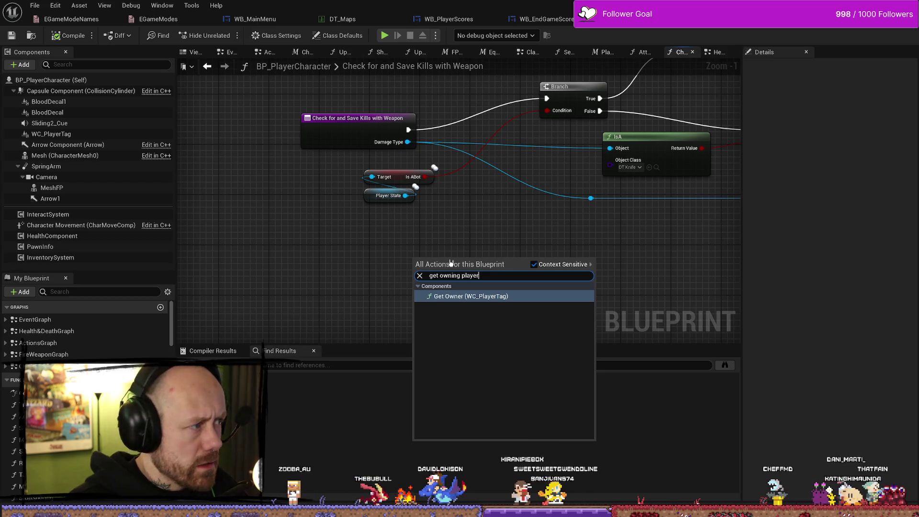
pyautogui.click(462, 217)
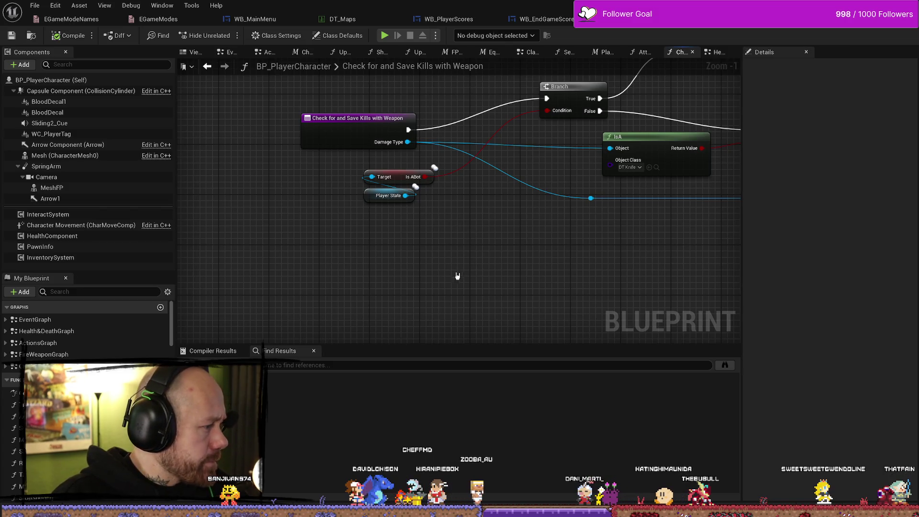
# Step: Move the Player State getter down and left and recentre the graph
pyautogui.moveTo(389, 196); pyautogui.dragTo(382, 209)
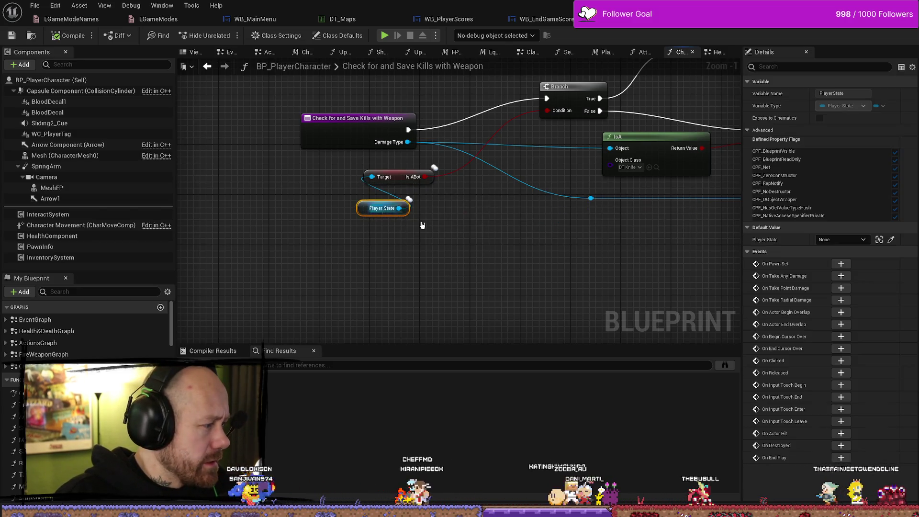
pyautogui.scroll(1, 400, 220)
pyautogui.scroll(-1, 515, 228)
pyautogui.scroll(1, 505, 211)
pyautogui.moveTo(496, 212)
pyautogui.mouseDown()
pyautogui.moveTo(456, 230)
pyautogui.moveTo(417, 230)
pyautogui.moveTo(421, 240)
pyautogui.mouseUp()
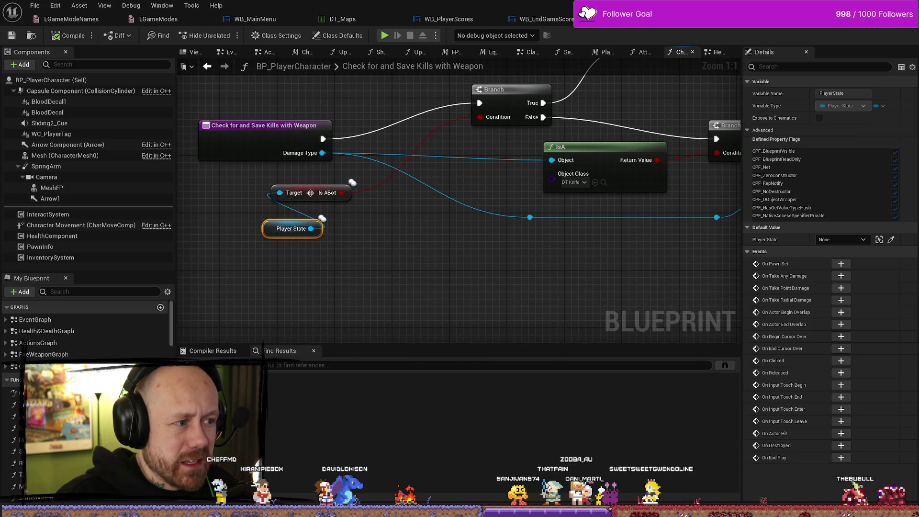
pyautogui.click(309, 193)
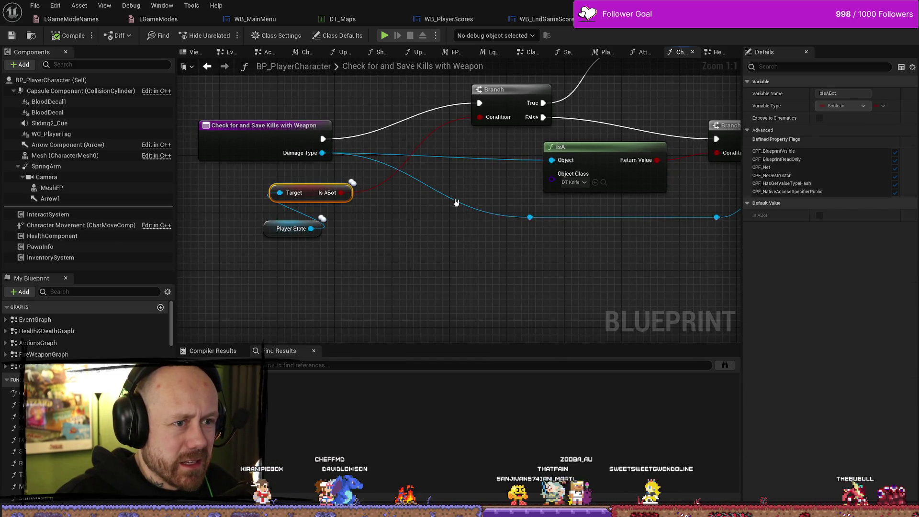
pyautogui.click(415, 229)
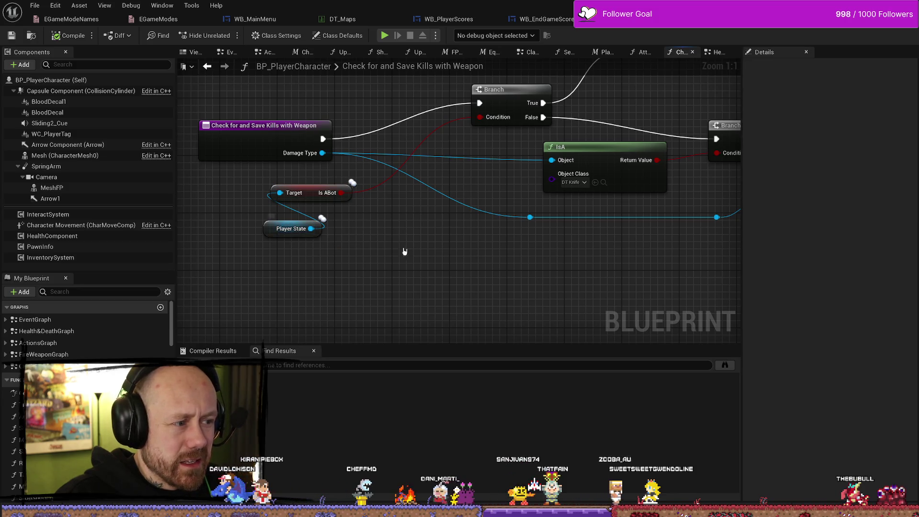
pyautogui.scroll(-1, 417, 269)
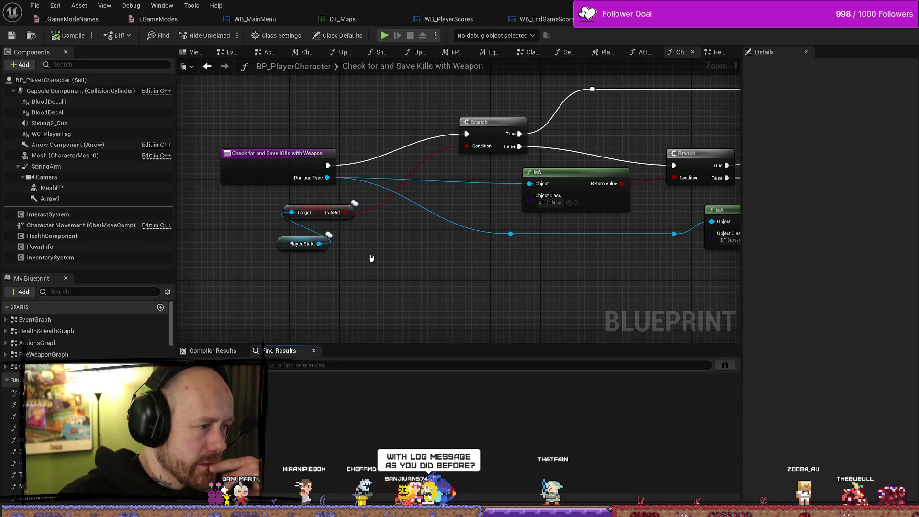
pyautogui.moveTo(372, 258); pyautogui.dragTo(407, 256)
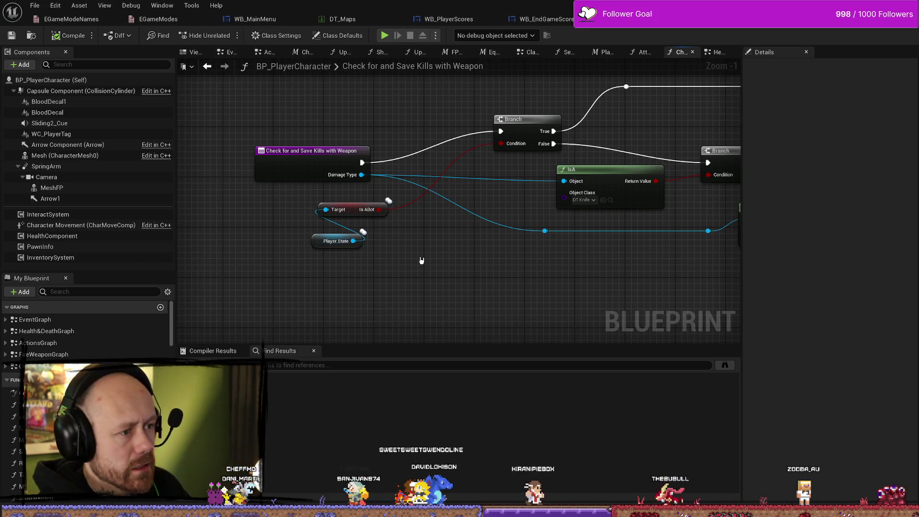
# Step: Pull a wire from the function entry's exec pin and start searching for Is Valid
pyautogui.moveTo(387, 172); pyautogui.dragTo(388, 191)
pyautogui.moveTo(311, 170)
pyautogui.mouseDown()
pyautogui.moveTo(222, 170)
pyautogui.moveTo(341, 96)
pyautogui.moveTo(315, 133)
pyautogui.mouseUp()
pyautogui.write('is')
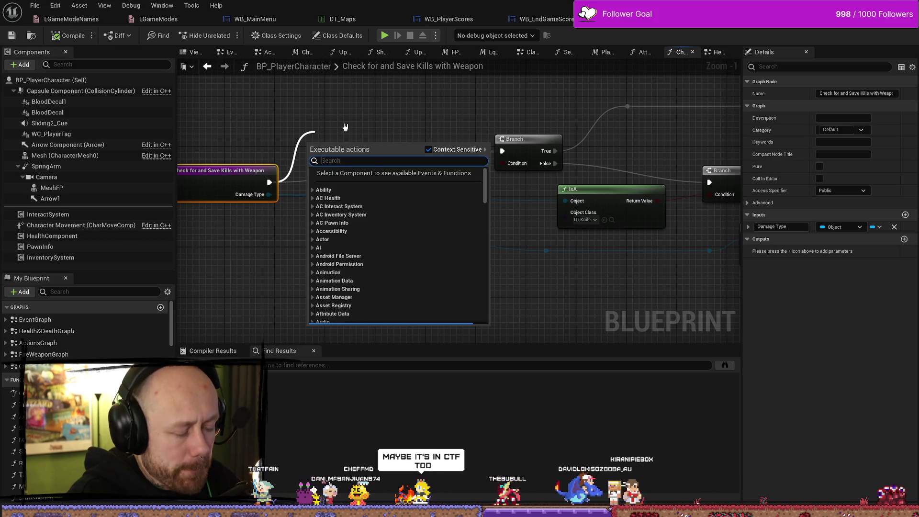
pyautogui.write(' cval')
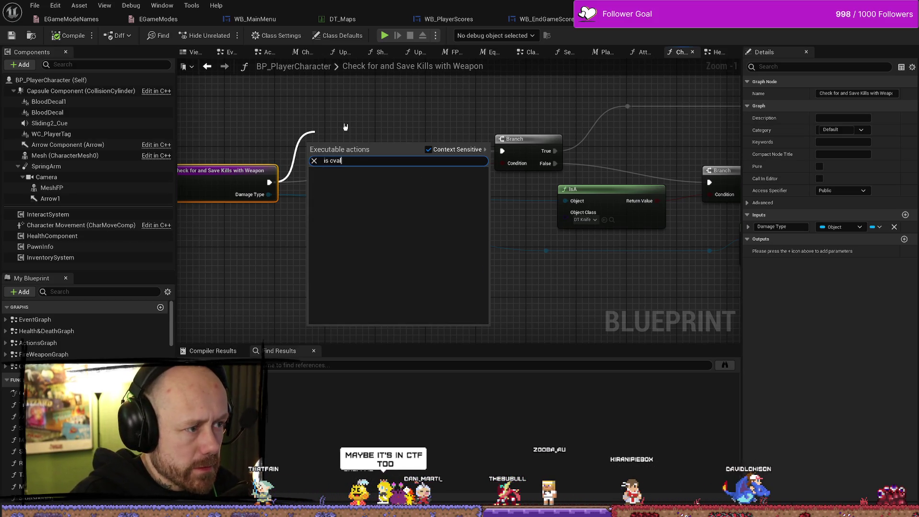
# Step: Add an Is Valid check on Player State and wire the function entry into it
pyautogui.press('BackSpace')
pyautogui.press('BackSpace')
pyautogui.press('BackSpace')
pyautogui.press('BackSpace')
pyautogui.write('valid')
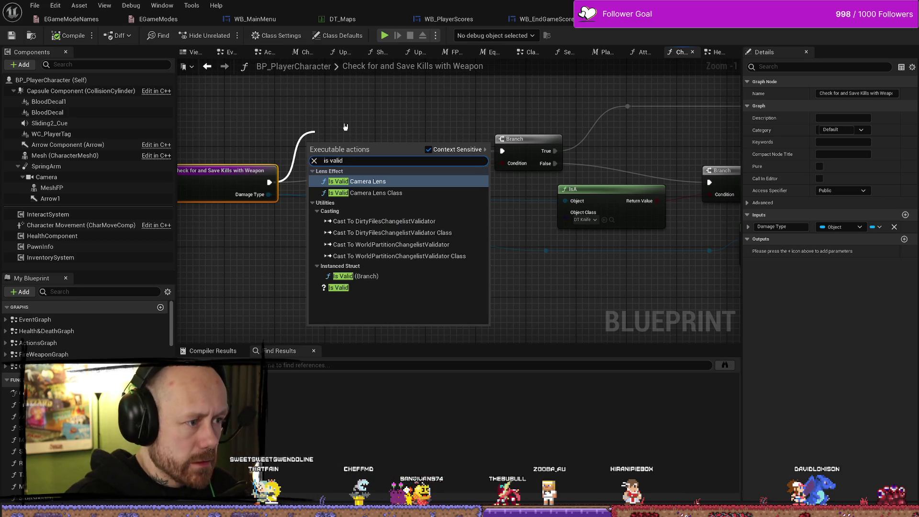
pyautogui.click(343, 286)
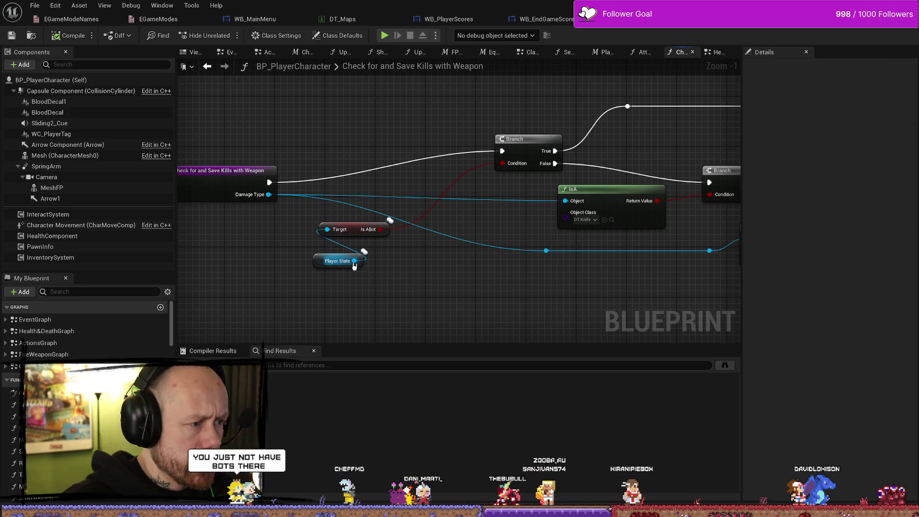
pyautogui.moveTo(355, 230); pyautogui.dragTo(268, 249)
pyautogui.write('is valid')
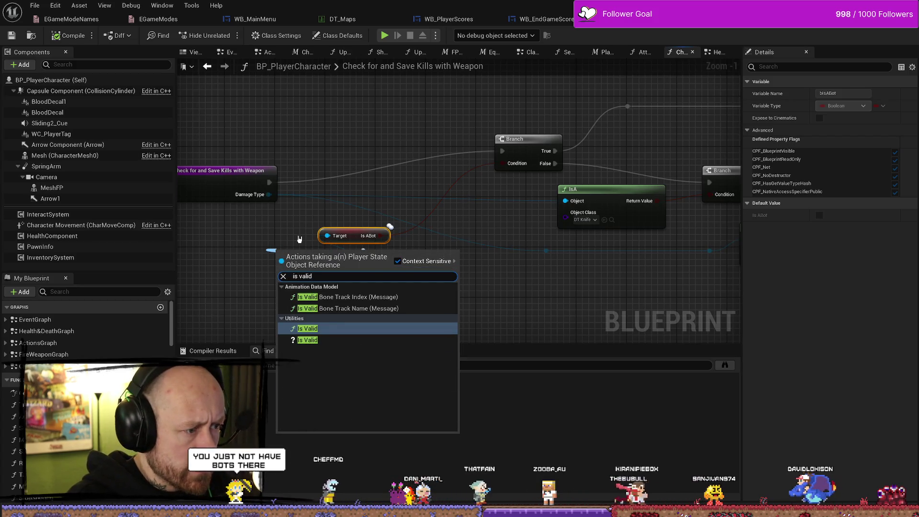
pyautogui.click(307, 340)
pyautogui.moveTo(305, 263); pyautogui.dragTo(342, 125)
pyautogui.moveTo(270, 182); pyautogui.dragTo(321, 125)
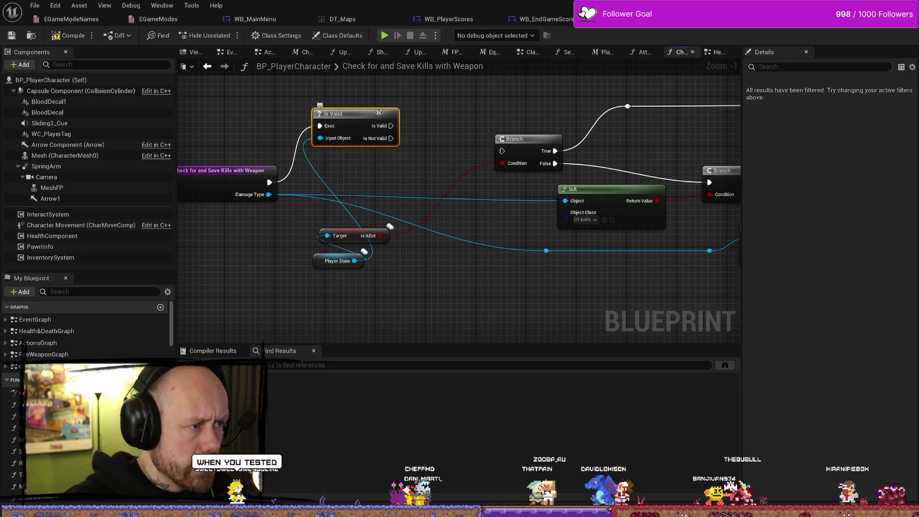
# Step: Add a Print String 'valid' with Duration 5 on Is Valid's valid output
pyautogui.moveTo(381, 178); pyautogui.dragTo(424, 125)
pyautogui.click(421, 143)
pyautogui.click(380, 183)
pyautogui.write('print va')
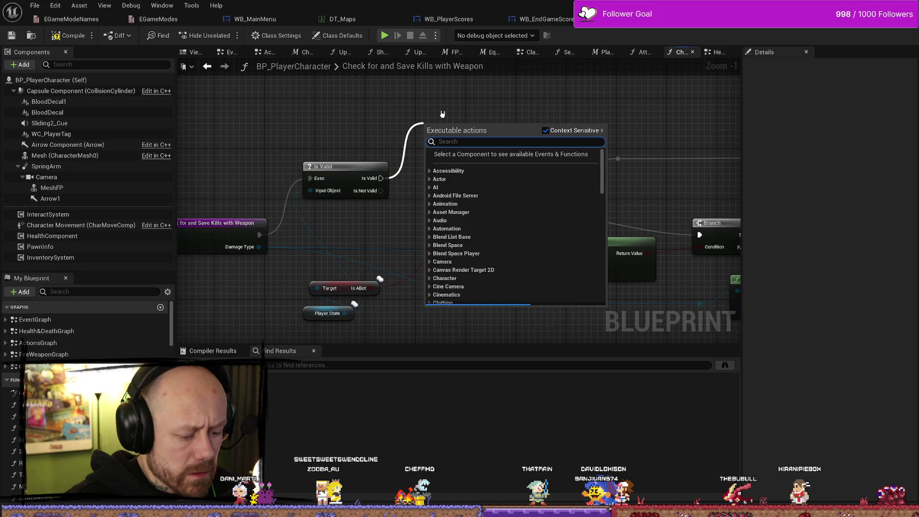
pyautogui.write('li')
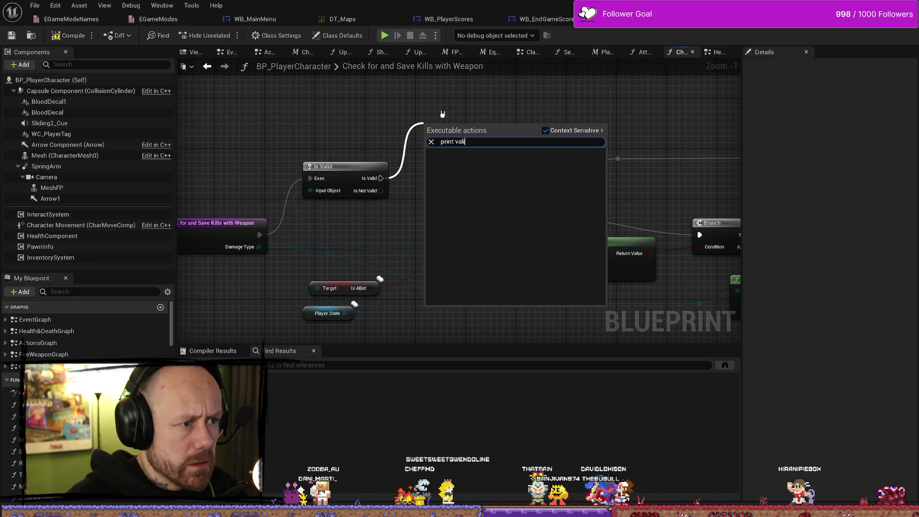
pyautogui.press('BackSpace')
pyautogui.press('BackSpace')
pyautogui.press('BackSpace')
pyautogui.press('Return')
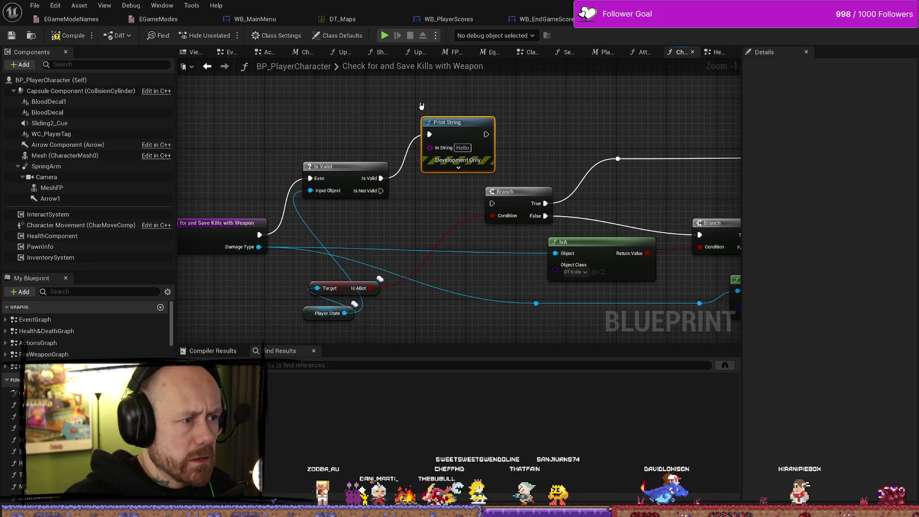
pyautogui.write('valid')
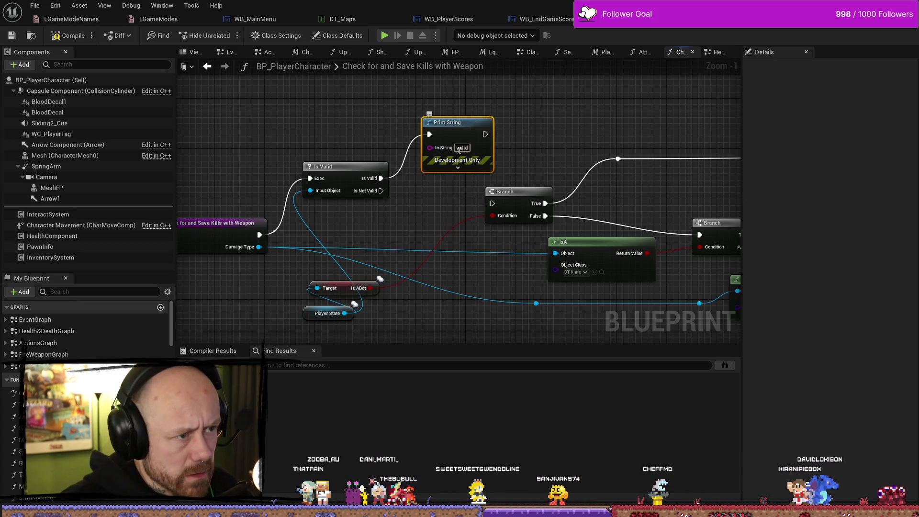
pyautogui.click(458, 170)
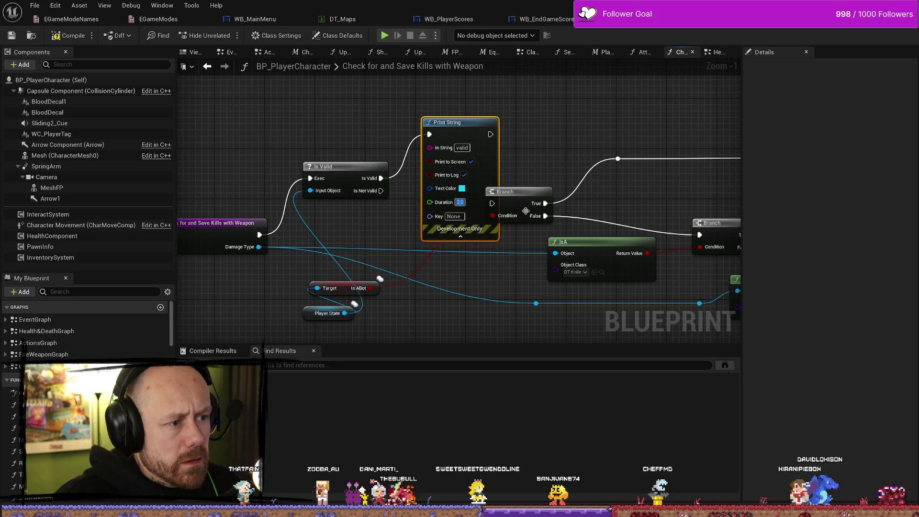
pyautogui.write('5')
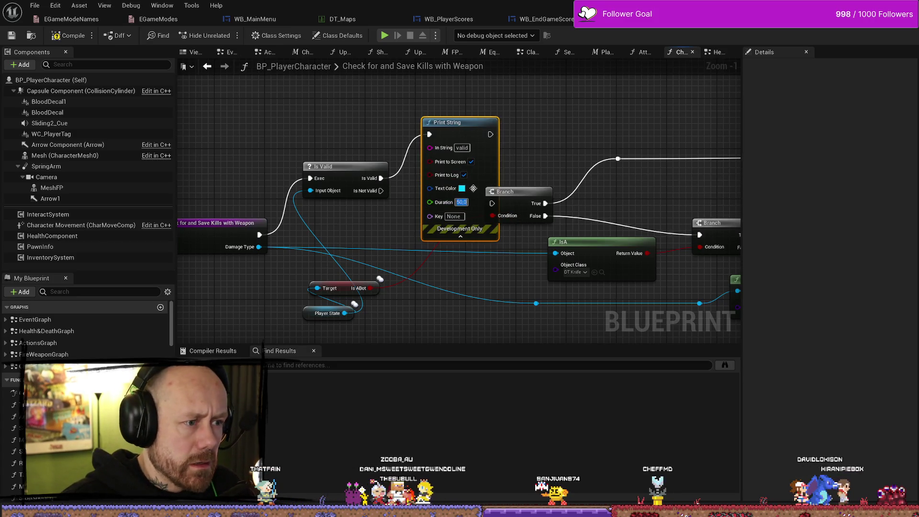
pyautogui.moveTo(471, 112); pyautogui.dragTo(472, 73)
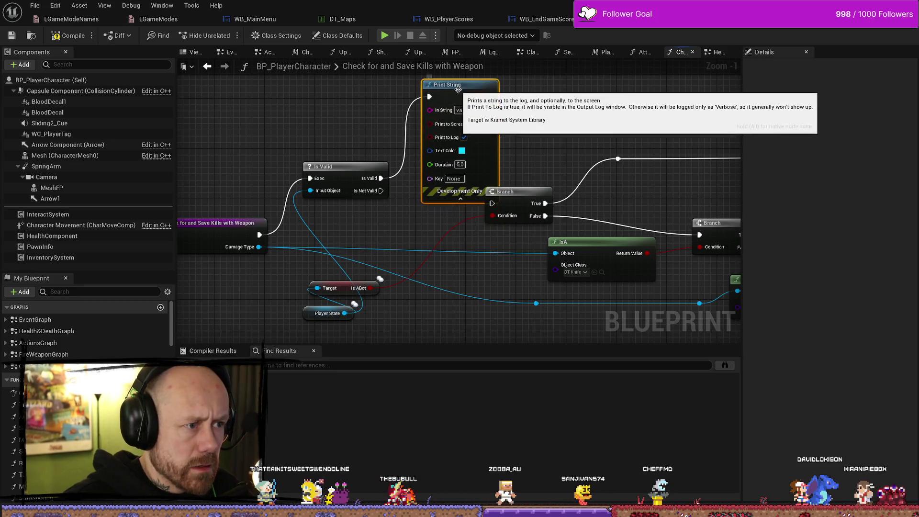
# Step: Duplicate the print as 'Notvalid' on Is Not Valid and wire the prints into the Branch
pyautogui.hotkey('ctrl', 'c')
pyautogui.hotkey('ctrl', 'v')
pyautogui.click(468, 299)
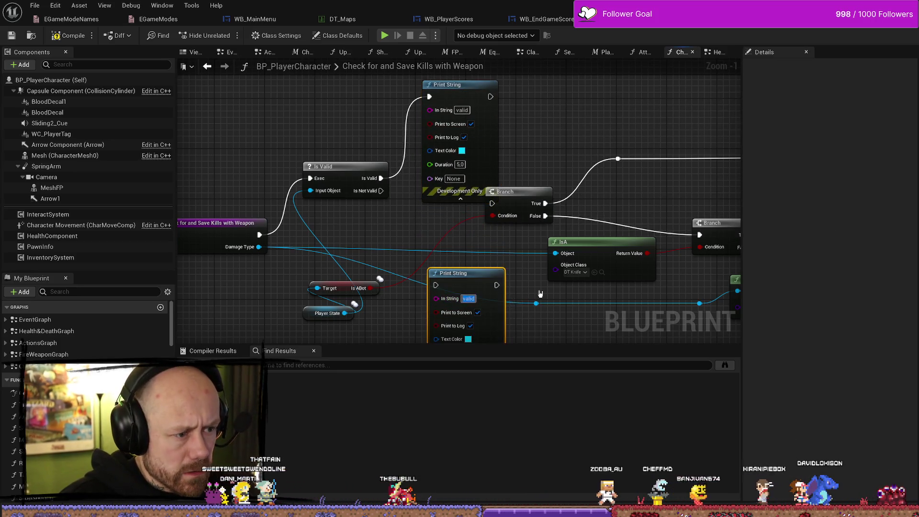
pyautogui.write('Notvalid')
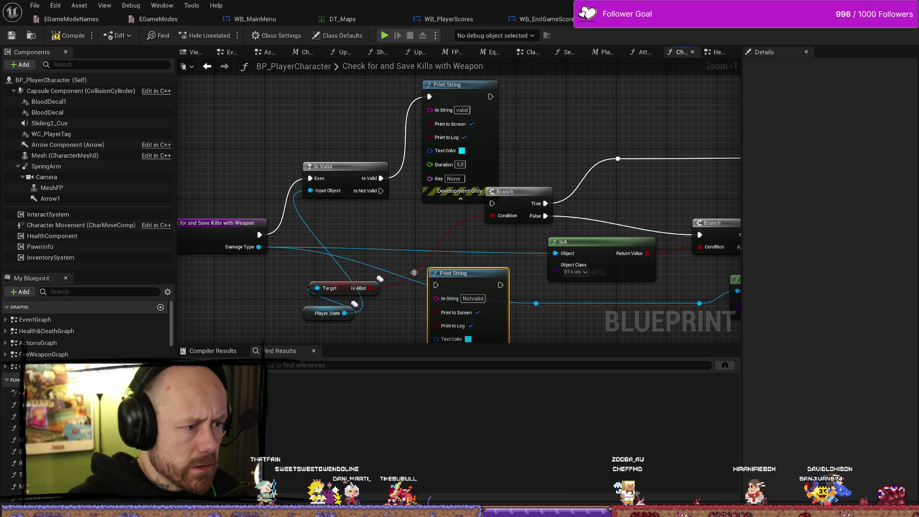
pyautogui.moveTo(381, 191)
pyautogui.mouseDown()
pyautogui.moveTo(423, 297)
pyautogui.moveTo(435, 286)
pyautogui.mouseUp()
pyautogui.moveTo(456, 97); pyautogui.dragTo(463, 204)
pyautogui.moveTo(313, 250); pyautogui.dragTo(387, 188)
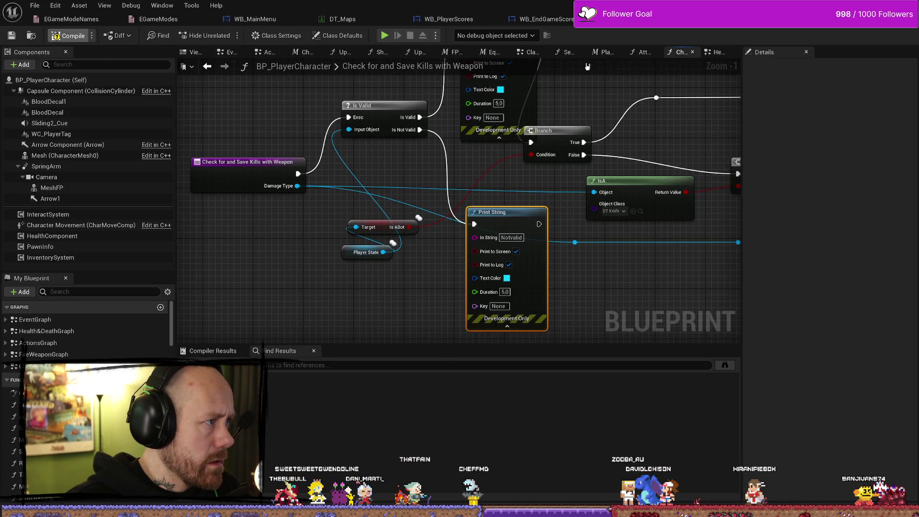
pyautogui.hotkey('alt', 'Tab')
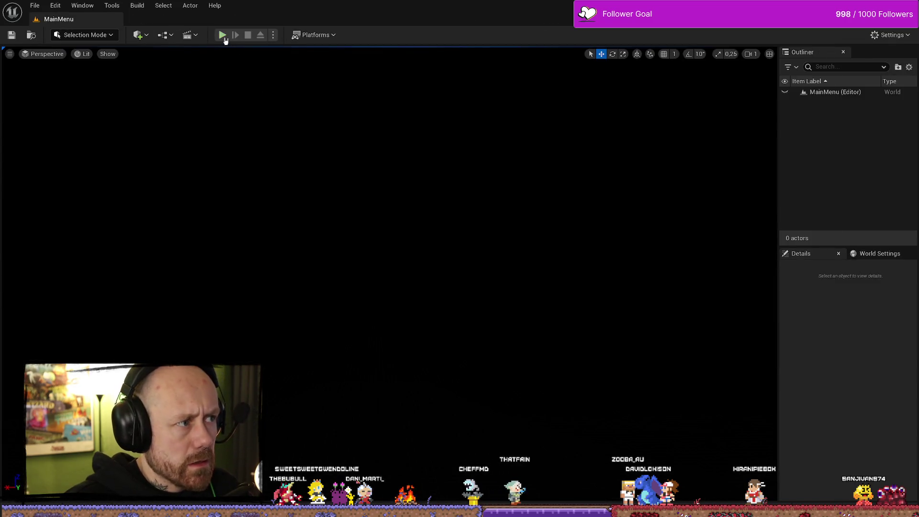
# Step: Start a Singleplayer Team Deathmatch with Team B Bots 3 and Points to Win 2
pyautogui.click(224, 36)
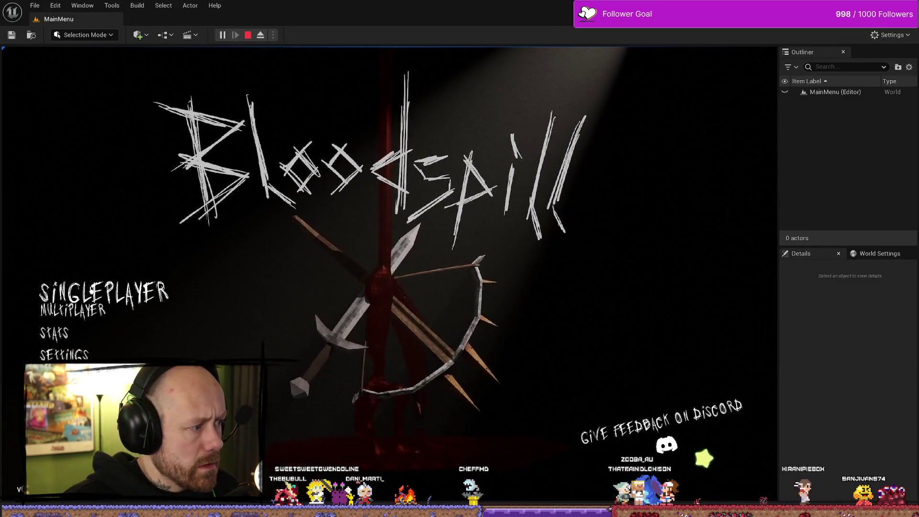
pyautogui.click(91, 290)
pyautogui.click(606, 220)
pyautogui.click(605, 220)
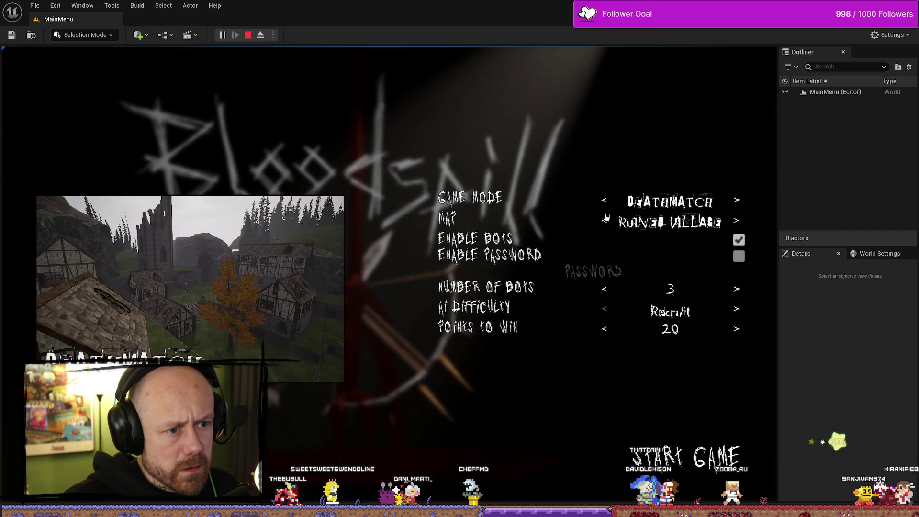
pyautogui.click(604, 200)
pyautogui.click(604, 325)
pyautogui.click(604, 325)
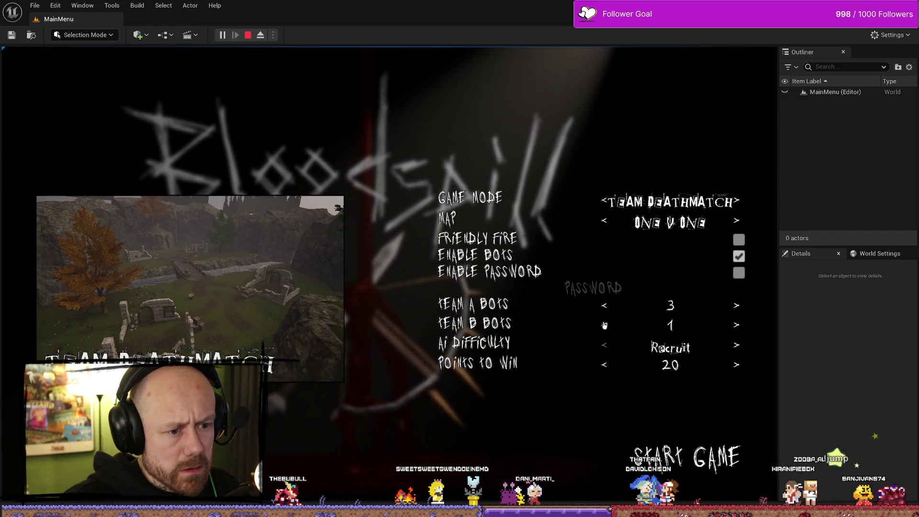
pyautogui.click(736, 325)
pyautogui.click(737, 325)
pyautogui.click(605, 366)
pyautogui.click(605, 366)
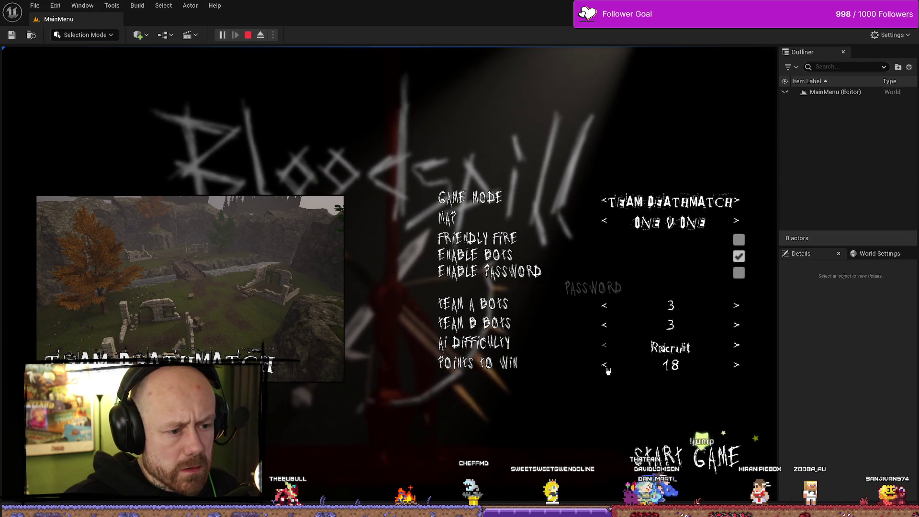
pyautogui.click(606, 366)
pyautogui.click(605, 366)
pyautogui.click(605, 366)
pyautogui.click(606, 365)
pyautogui.click(605, 366)
pyautogui.click(605, 365)
pyautogui.click(606, 366)
pyautogui.click(605, 365)
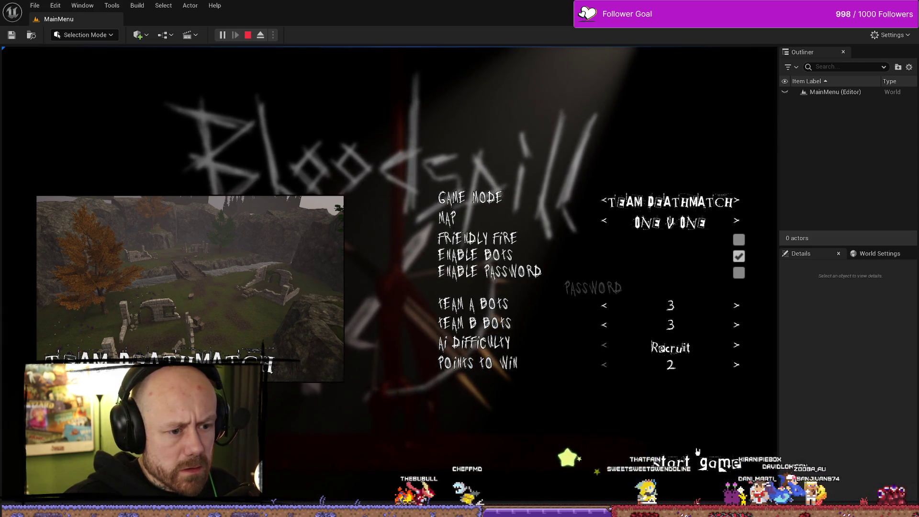
pyautogui.click(698, 451)
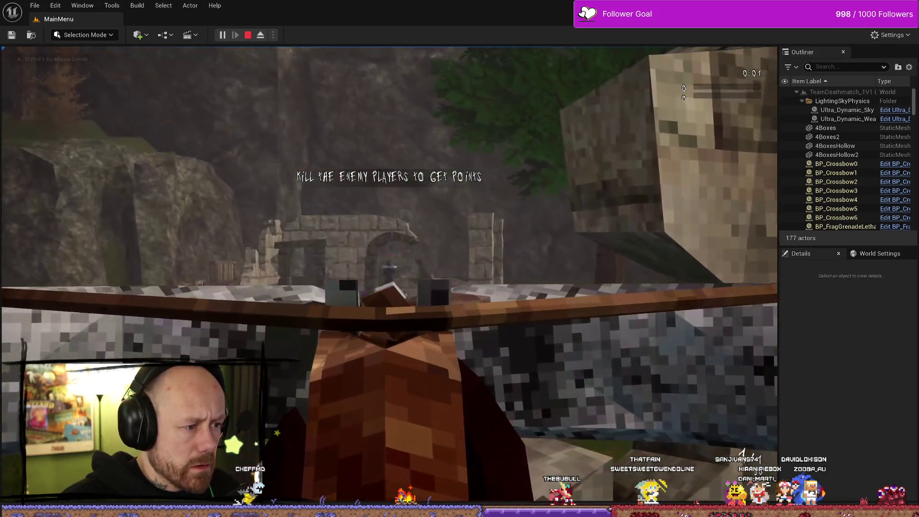
# Step: Score two kills to win the match, then stop play with Escape
pyautogui.click(389, 273)
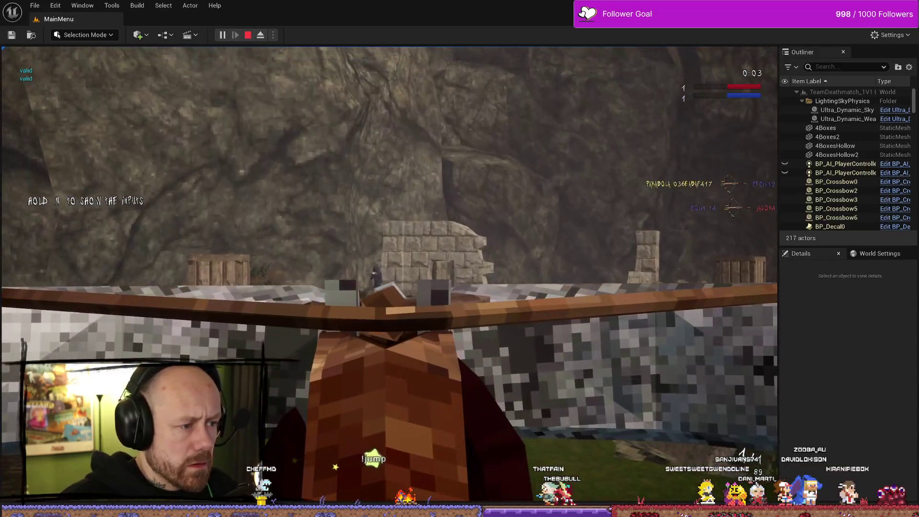
pyautogui.click(389, 275)
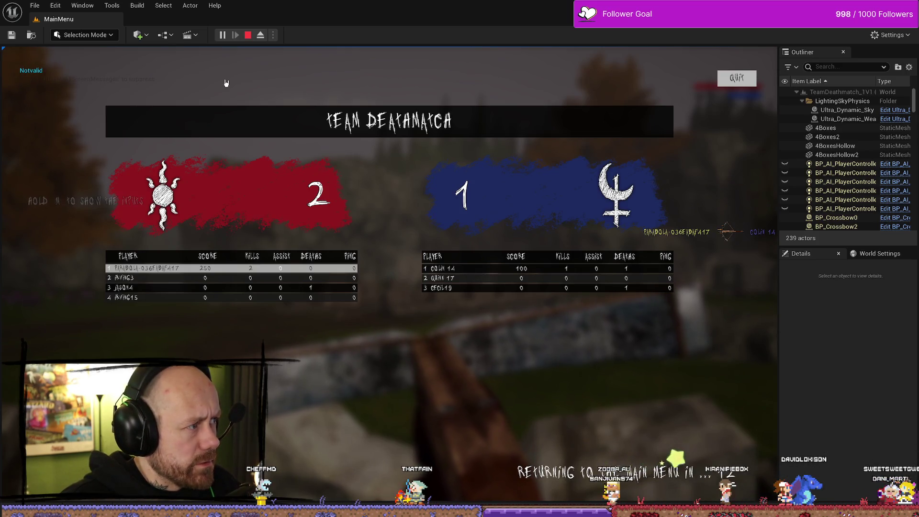
pyautogui.press('Escape')
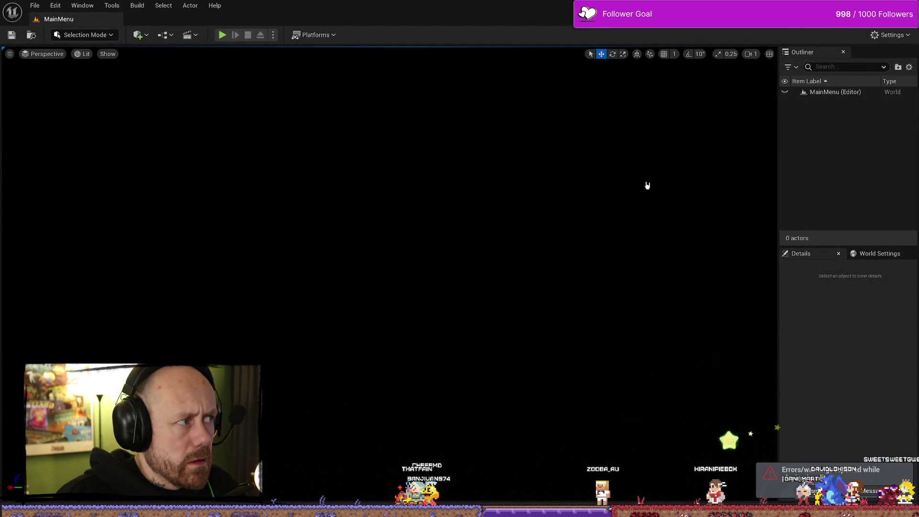
# Step: Open the Content Drawer and clear the asset selection
pyautogui.hotkey('ctrl', 'space')
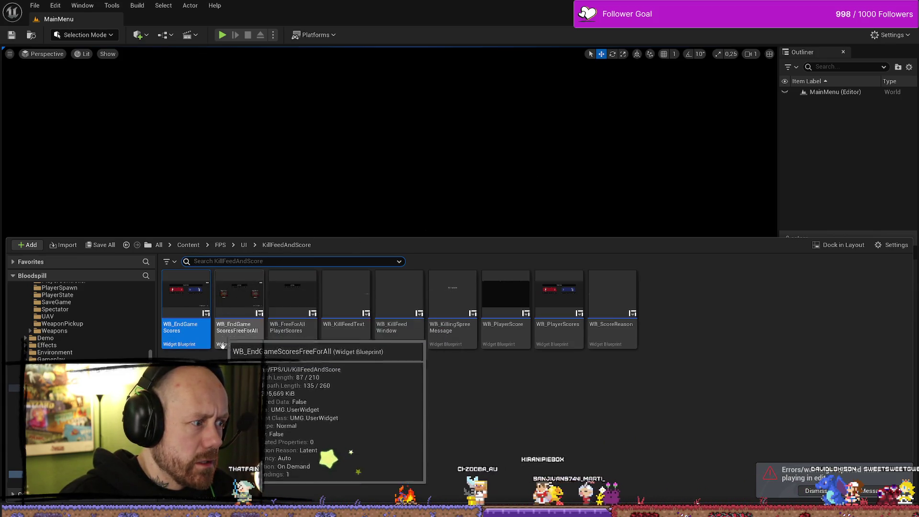
pyautogui.click(335, 398)
pyautogui.hotkey('ctrl', 'space')
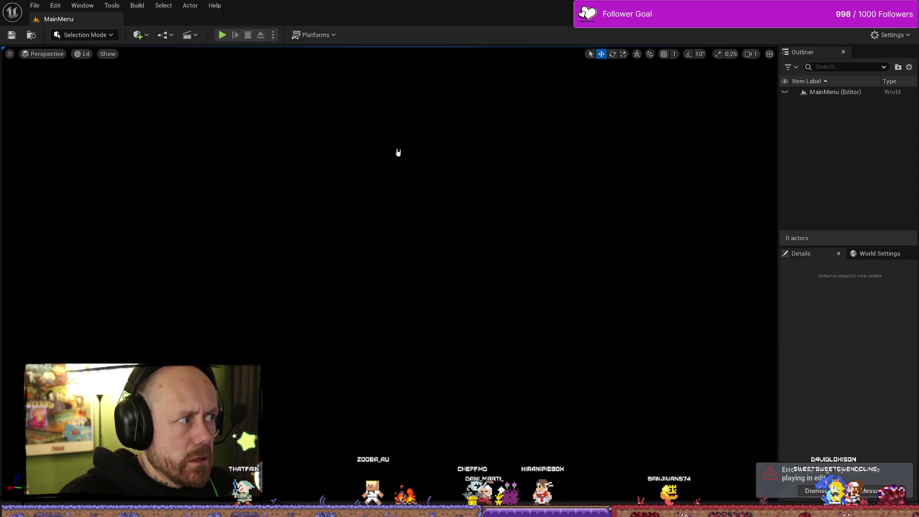
pyautogui.hotkey('ctrl', 'space')
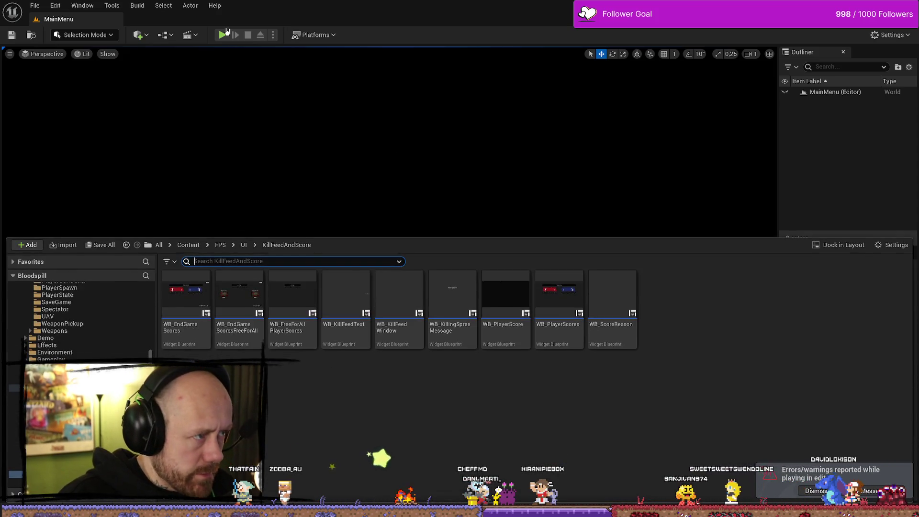
# Step: Start a Capture the Flag test on One V One with 0 bots per team and 1 point to win
pyautogui.hotkey('alt', 'p')
pyautogui.click(102, 290)
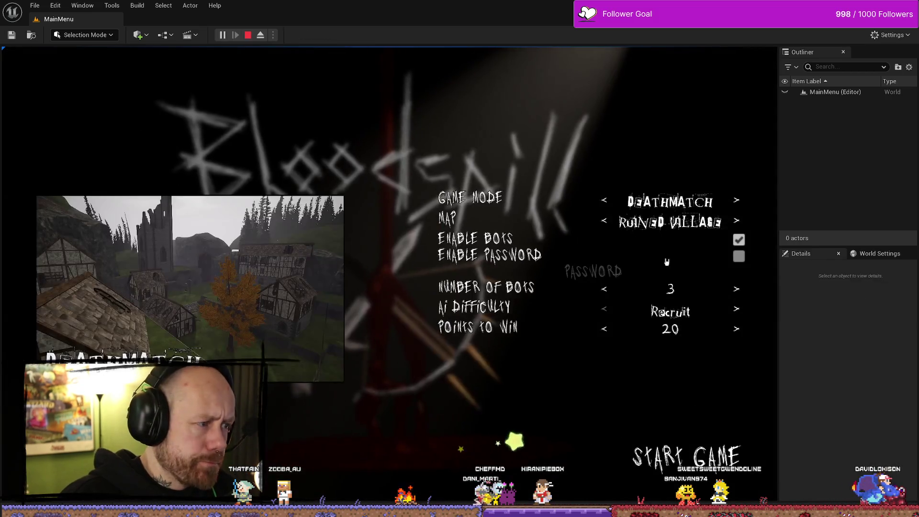
pyautogui.click(606, 290)
pyautogui.click(606, 291)
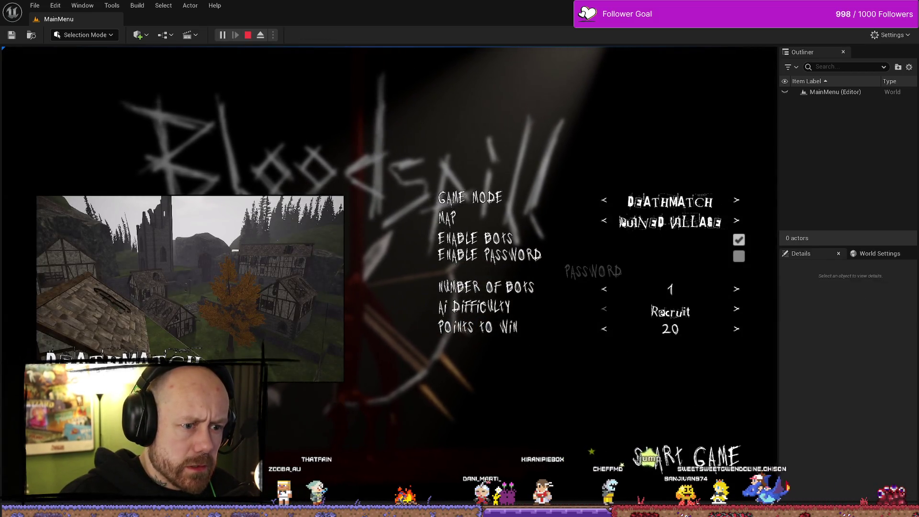
pyautogui.click(605, 220)
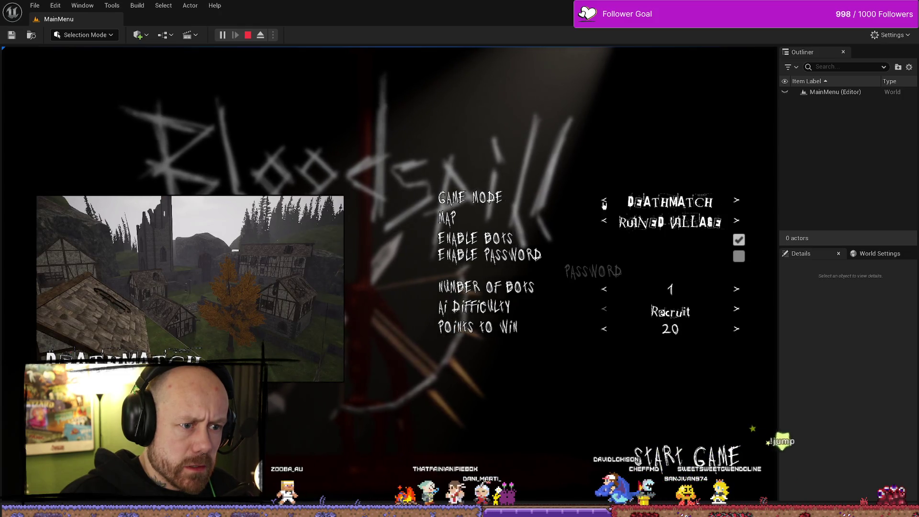
pyautogui.click(605, 201)
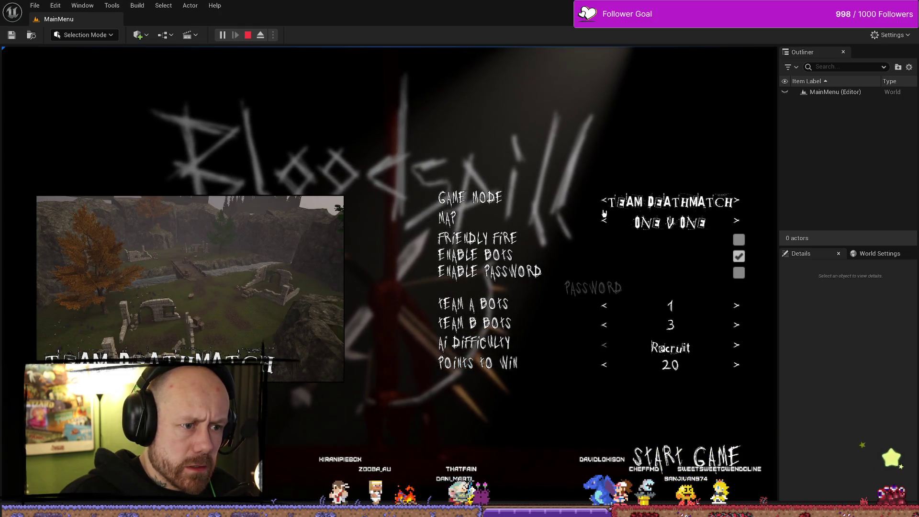
pyautogui.click(605, 202)
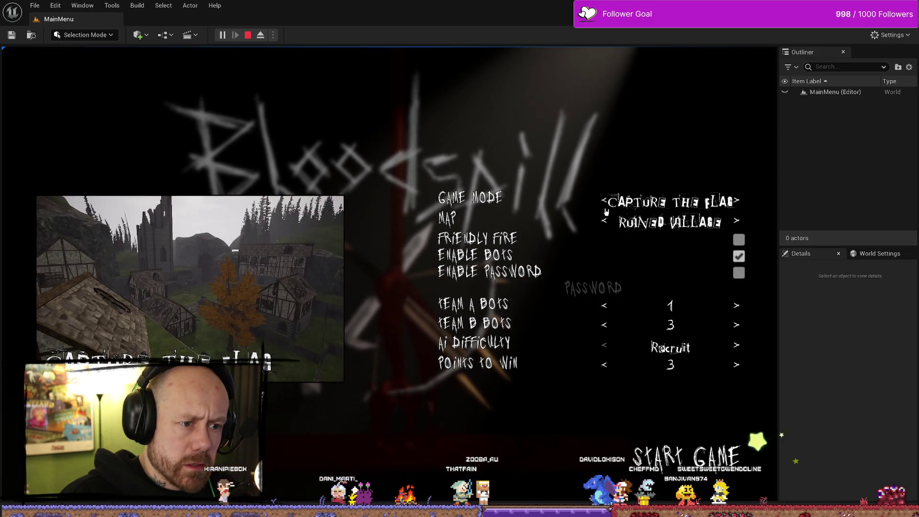
pyautogui.click(605, 221)
pyautogui.click(603, 324)
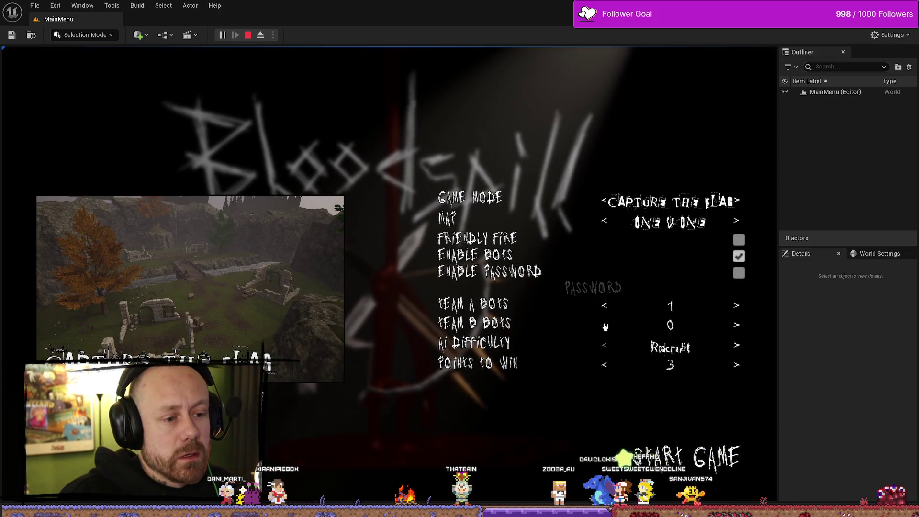
pyautogui.click(602, 305)
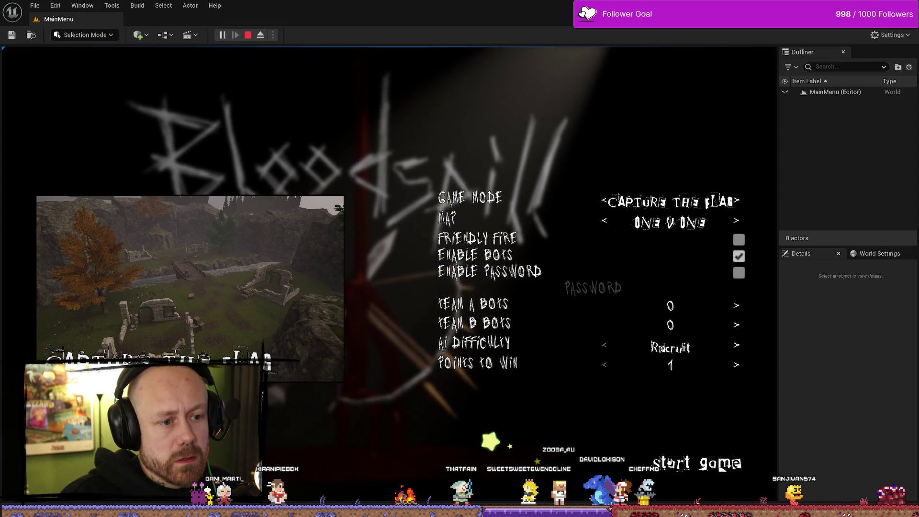
pyautogui.click(721, 467)
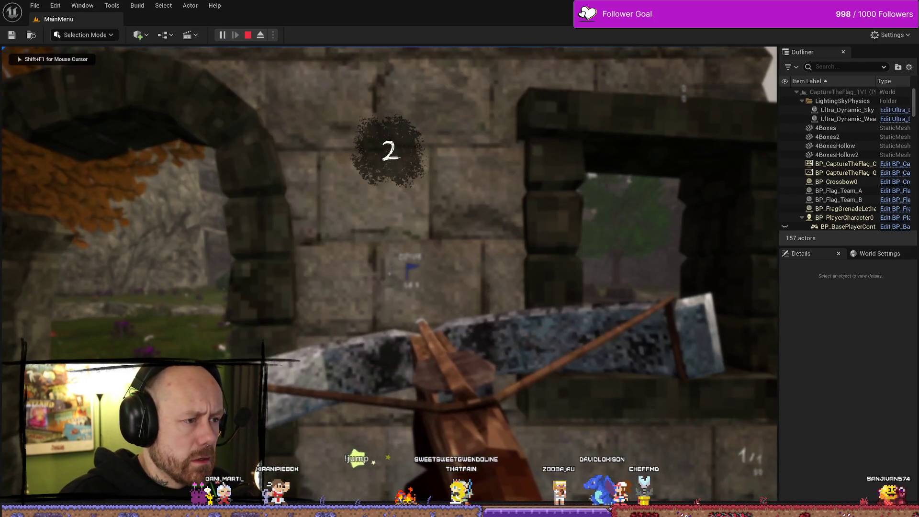